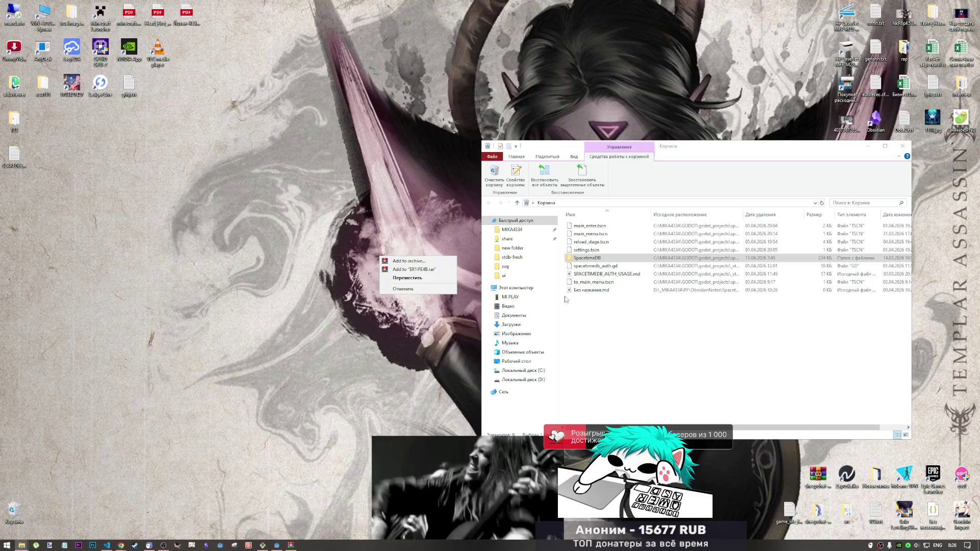
Step: Restore the SpacetimeDB folder from the Recycle Bin to the desktop and open its spacetime.gd with Code
click(564, 299)
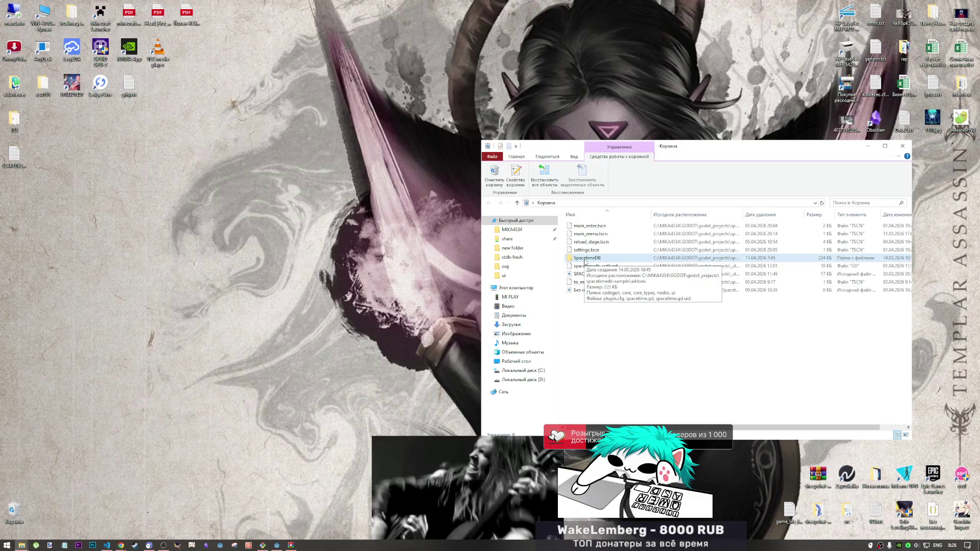
drag(585, 261, 412, 274)
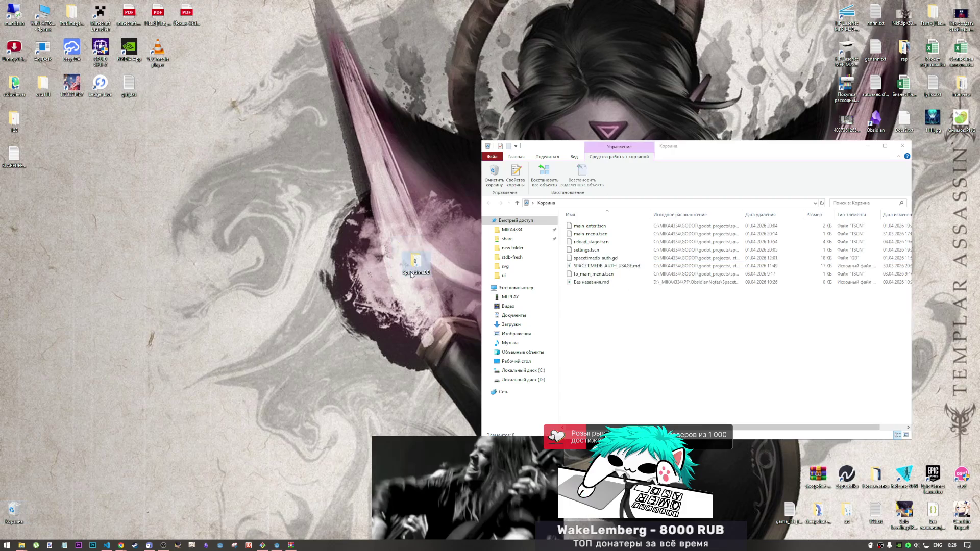
double_click(414, 271)
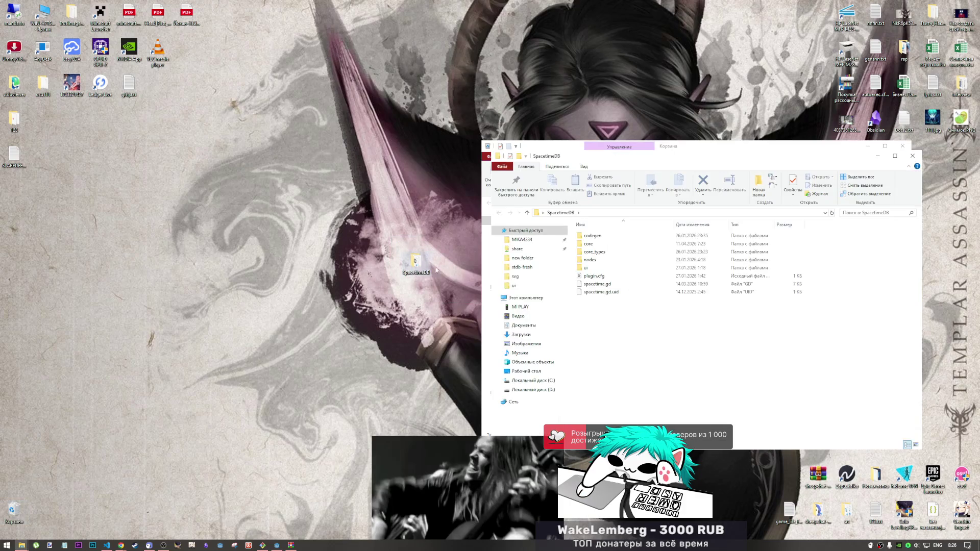
click(598, 286)
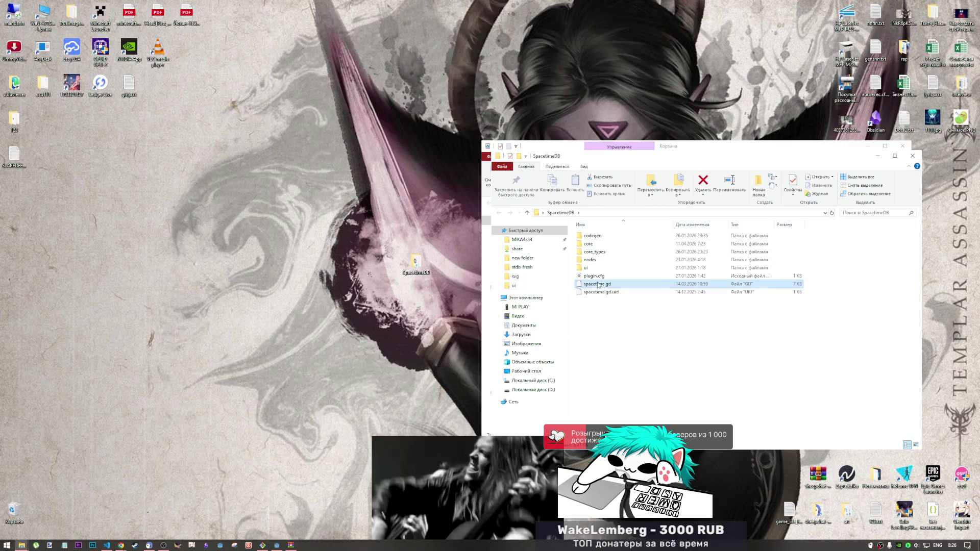
right_click(599, 286)
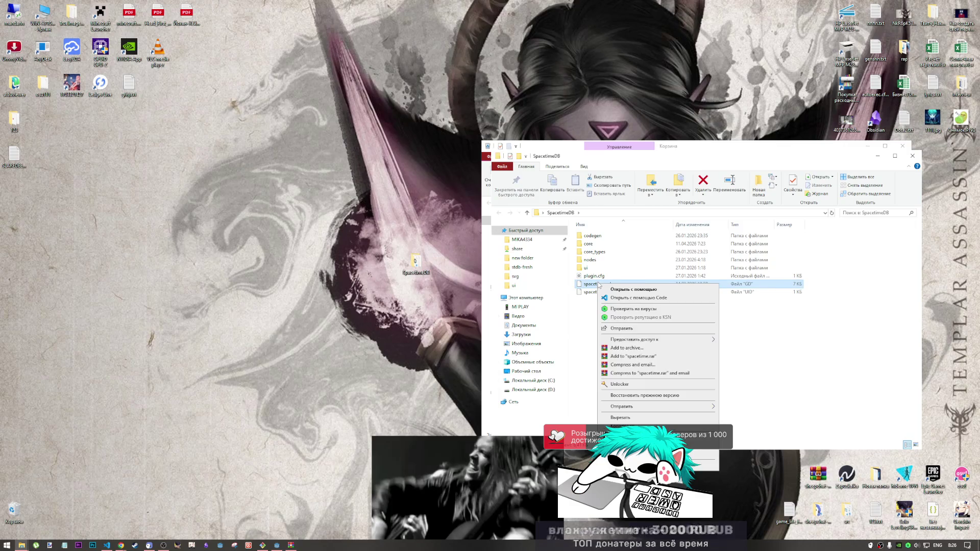
click(617, 298)
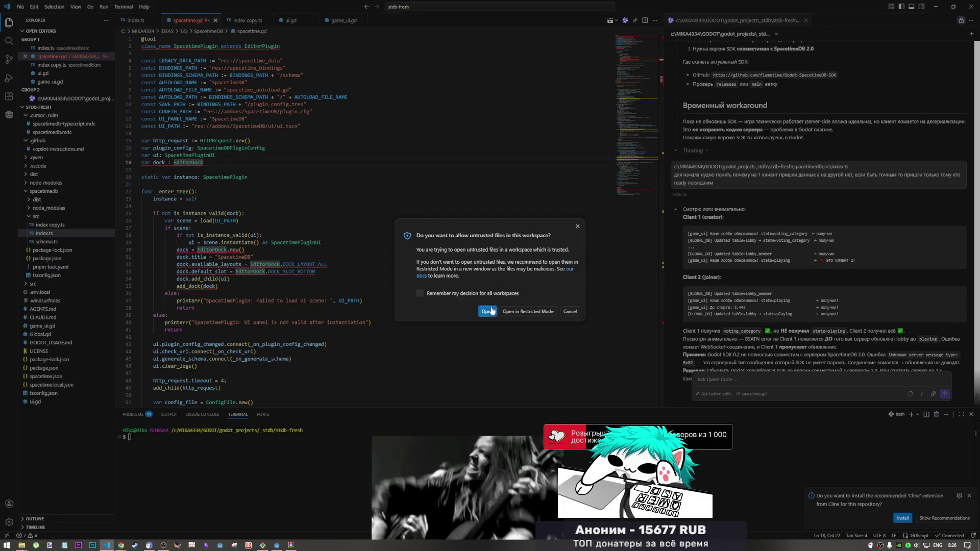
Step: Trust the workspace so the desktop copy of spacetime.gd opens in VS Code
click(487, 311)
scroll(361, 221, down, 5)
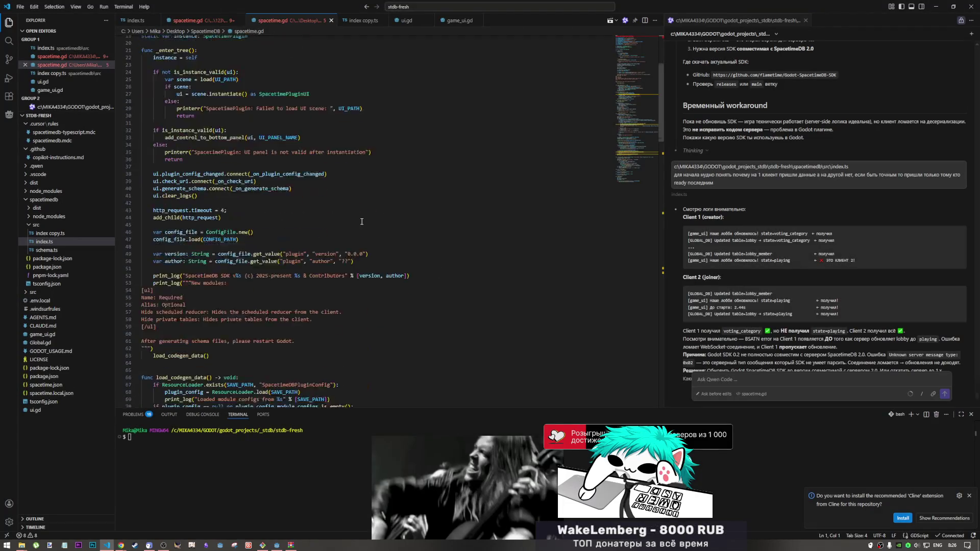
scroll(361, 222, up, 5)
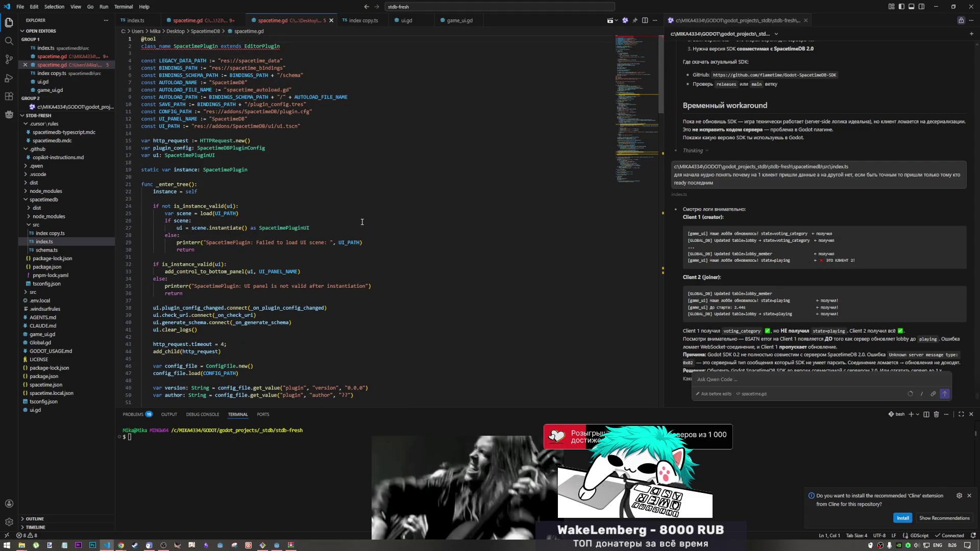
Step: Inspect the static instance declaration on line 19 and the SpacetimePluginUI type on line 17, then return to Explorer
drag(250, 169, 147, 169)
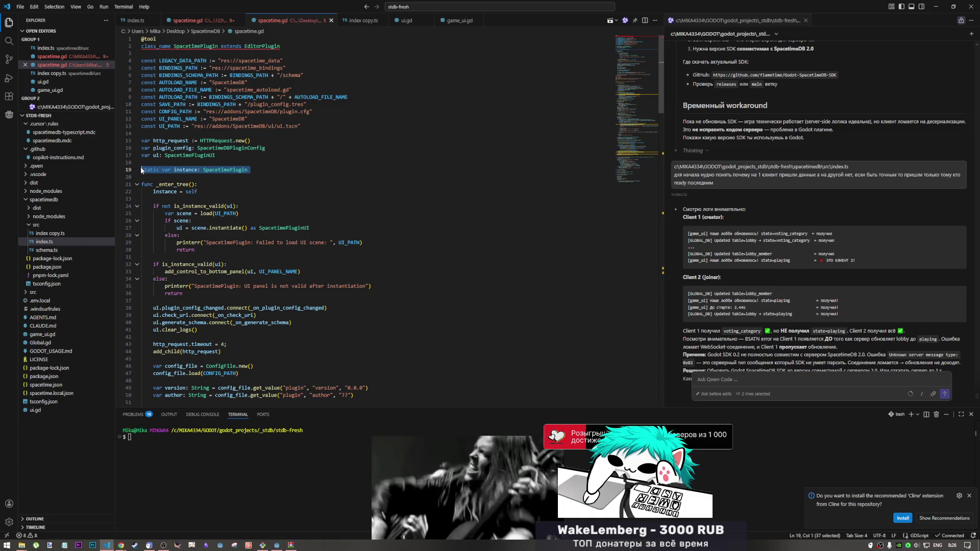
click(173, 160)
click(180, 156)
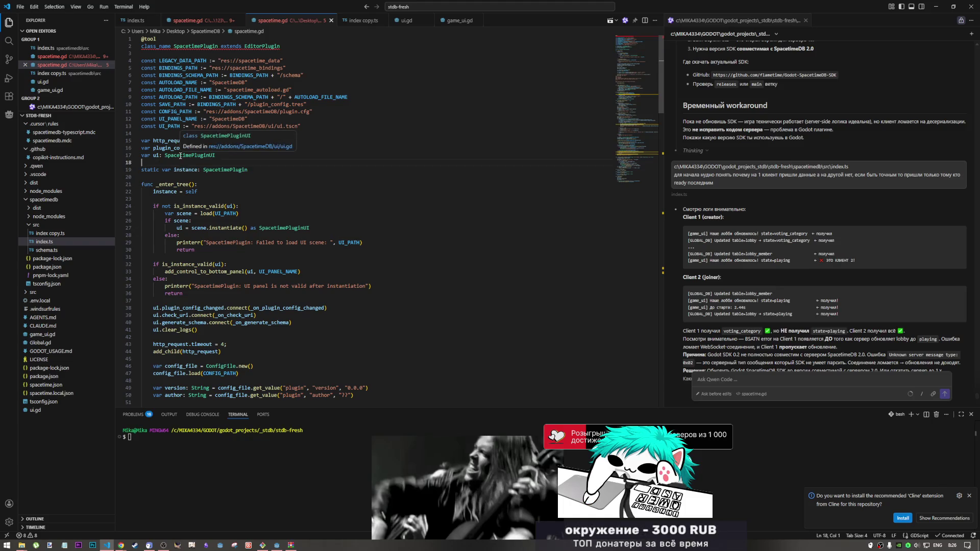
drag(165, 155, 217, 156)
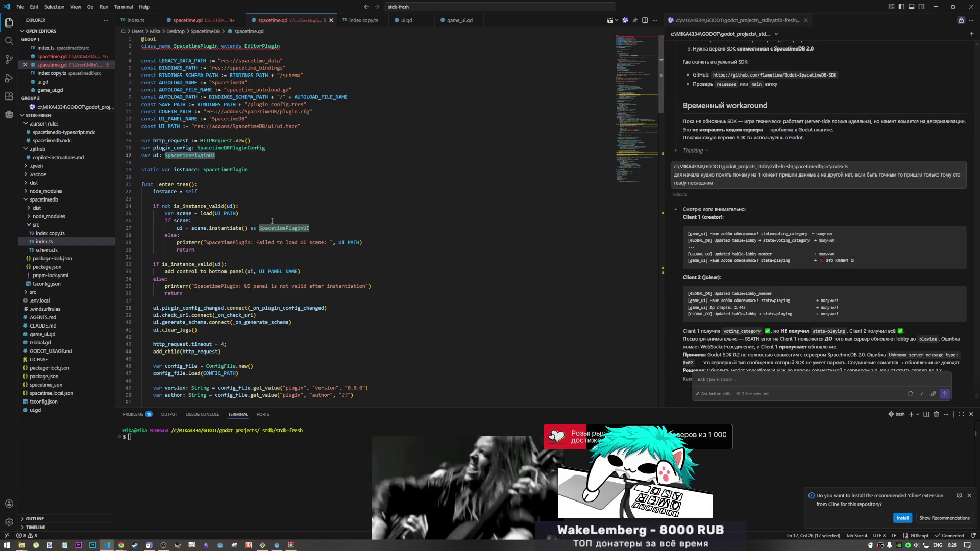
click(267, 166)
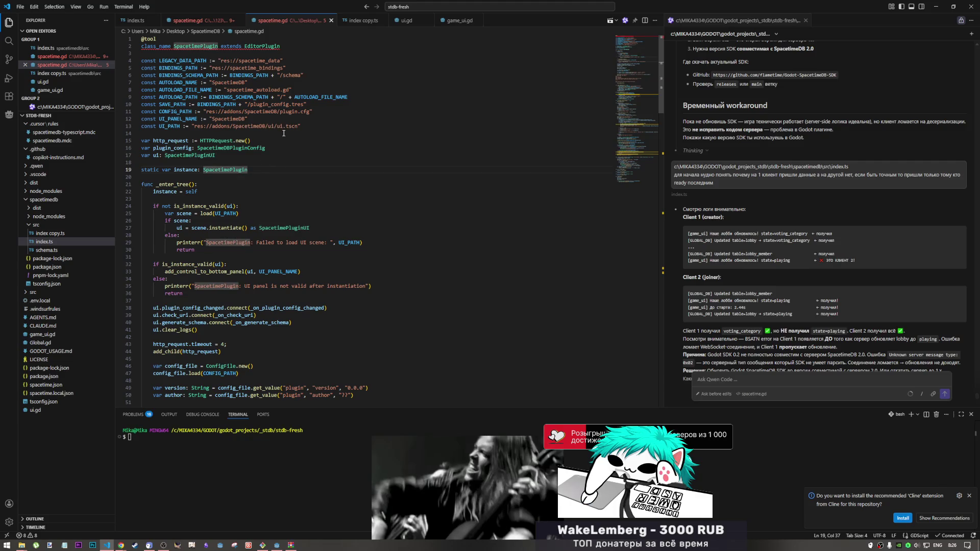
key(shift+alt+r)
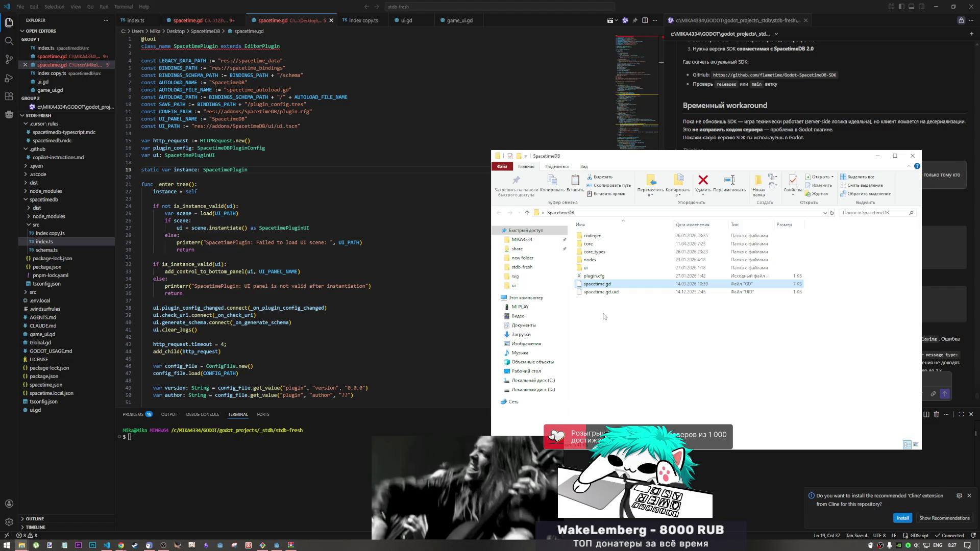
Step: Paste the recovered spacetime.gd into the project's addons/SpacetimeDB folder, replacing the existing file
click(613, 329)
click(595, 287)
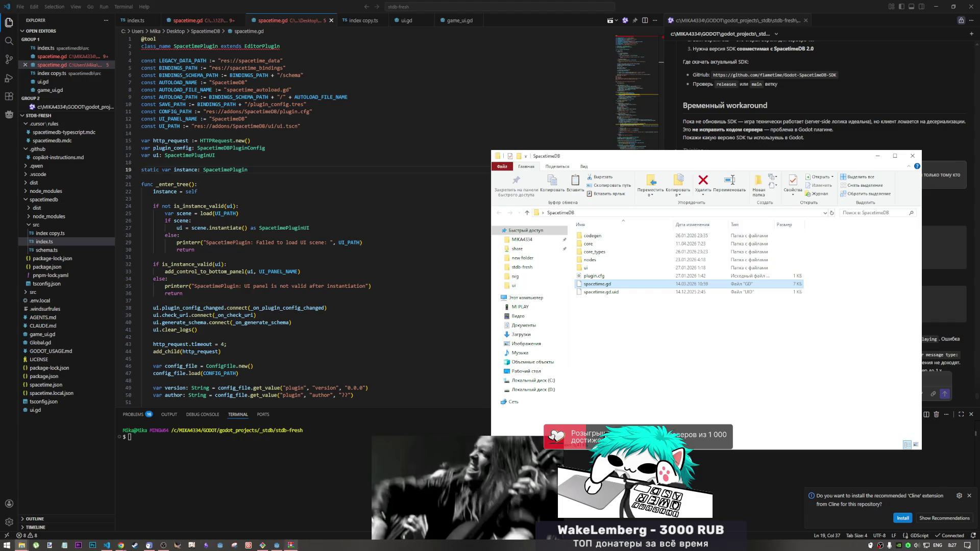
click(278, 545)
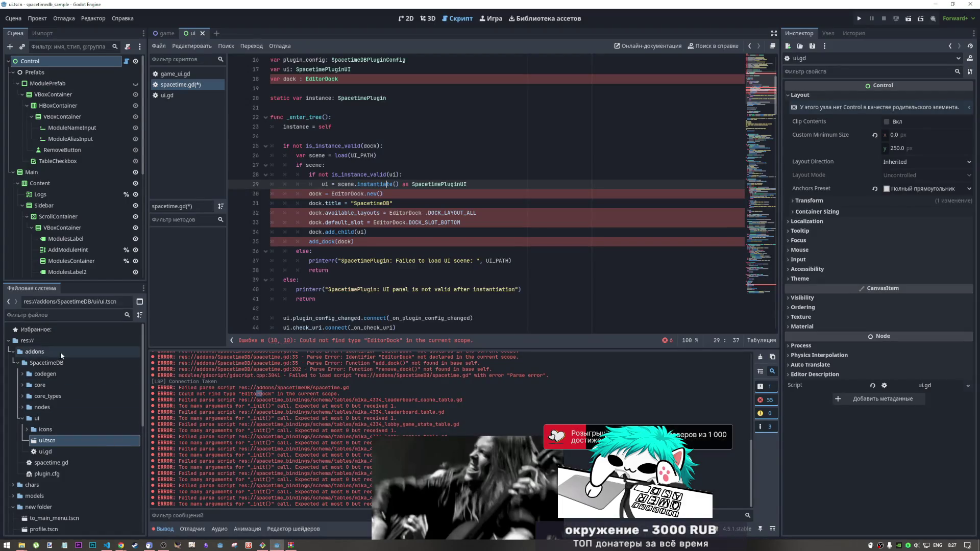
right_click(54, 363)
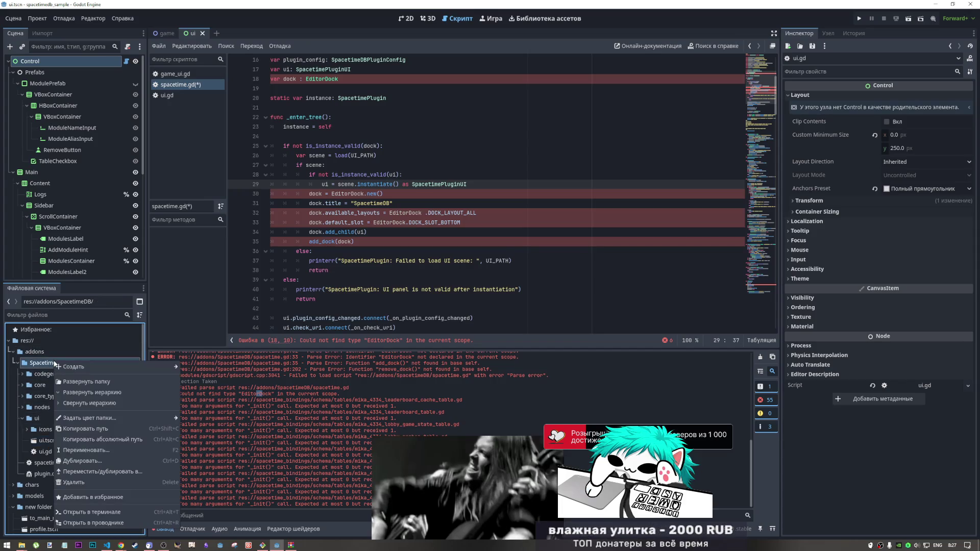
click(92, 523)
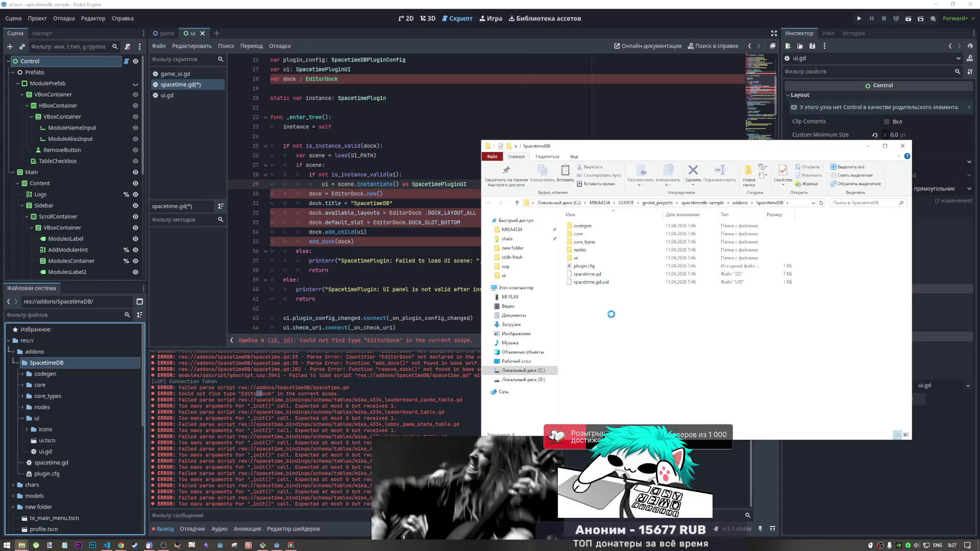
right_click(611, 314)
click(636, 377)
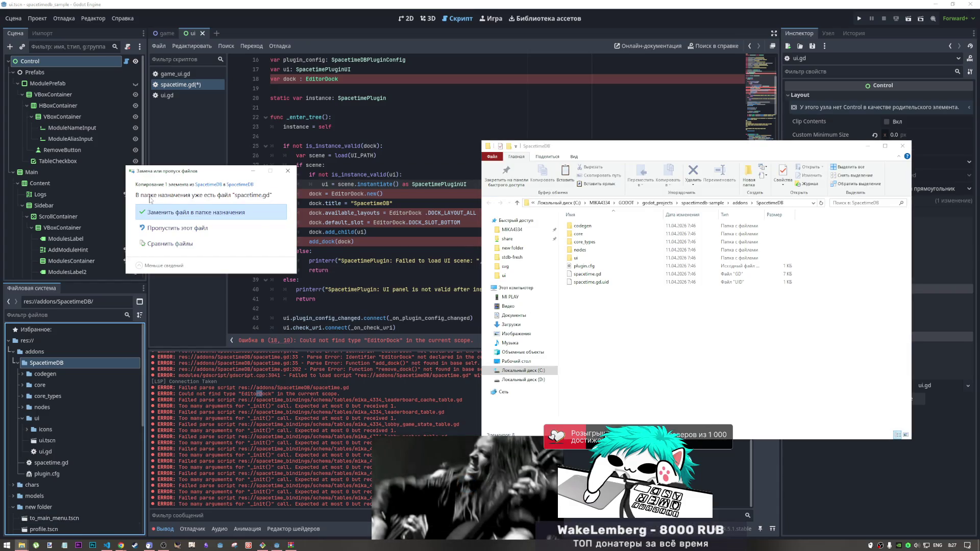
click(175, 215)
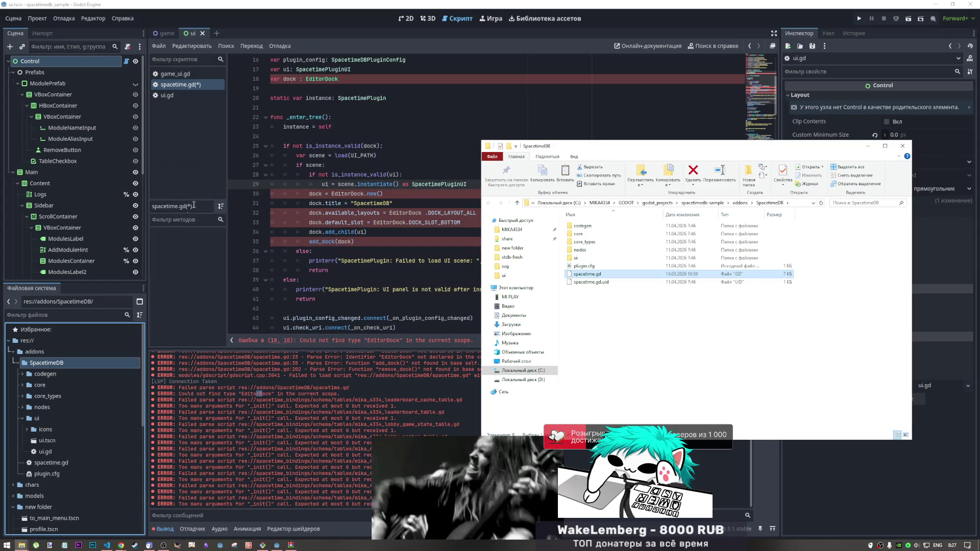
Step: Discard Godot's unsaved edits, reload the changed files from disk, and open the updated spacetime.gd
click(200, 86)
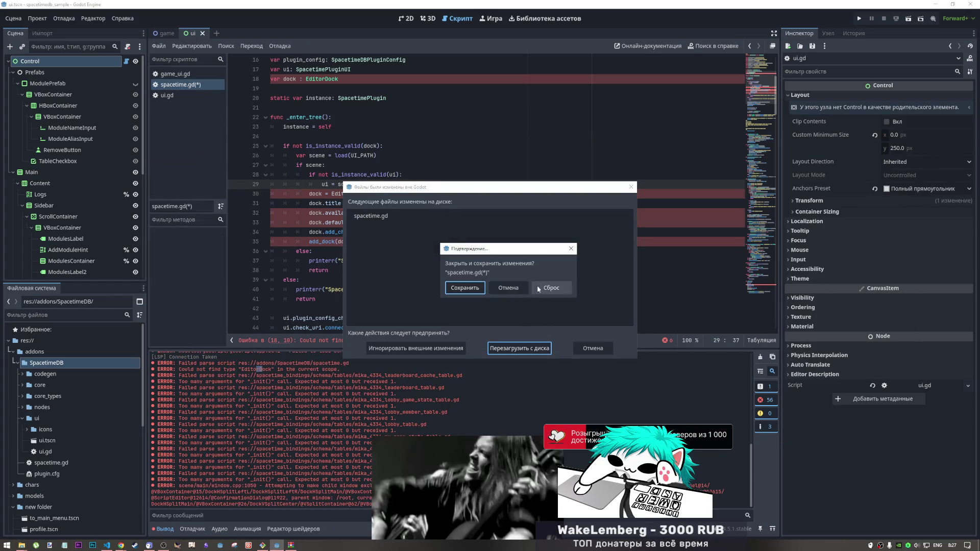
click(537, 286)
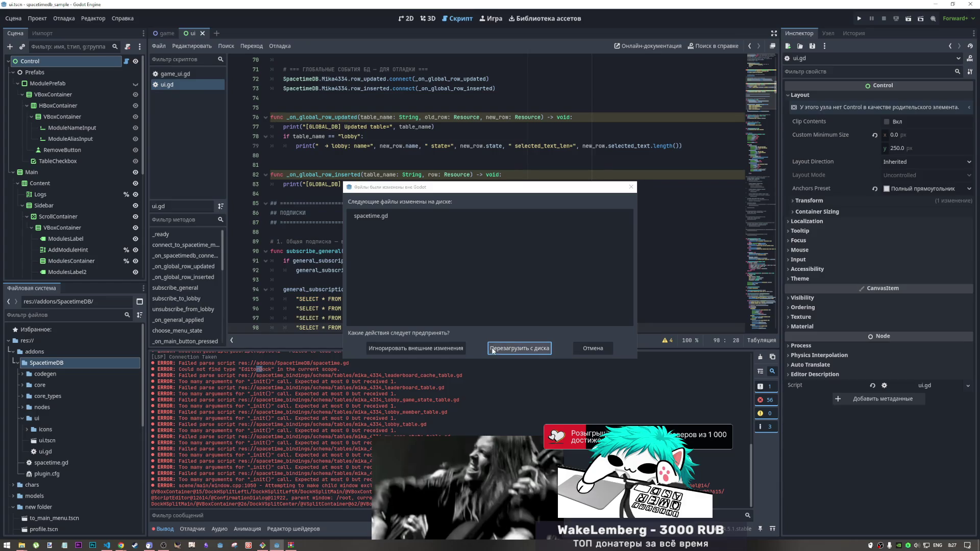
click(513, 348)
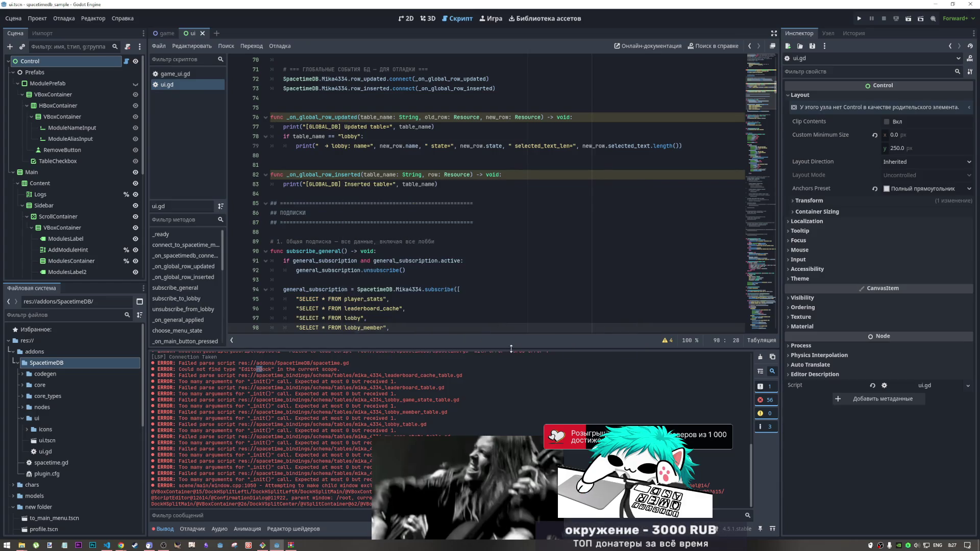
click(404, 203)
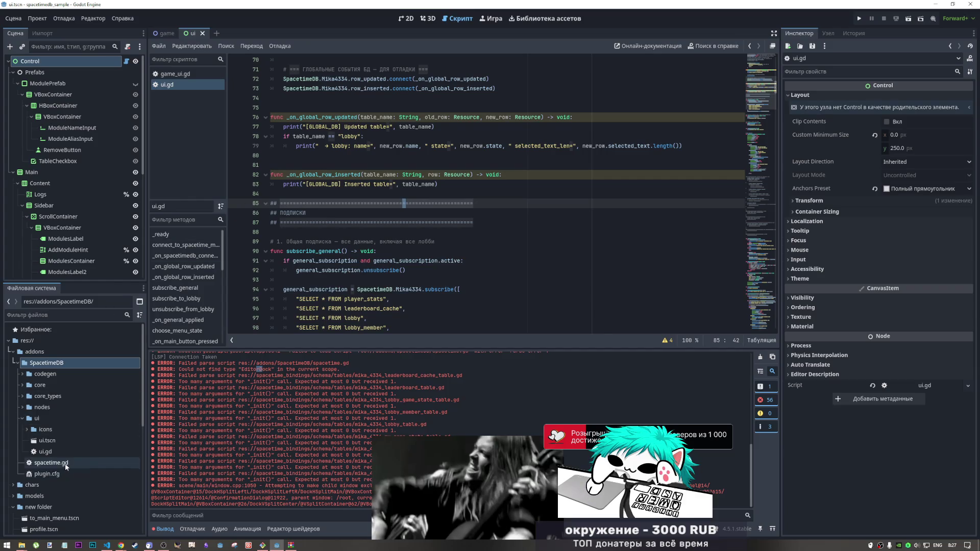
double_click(51, 462)
scroll(458, 242, up, 3)
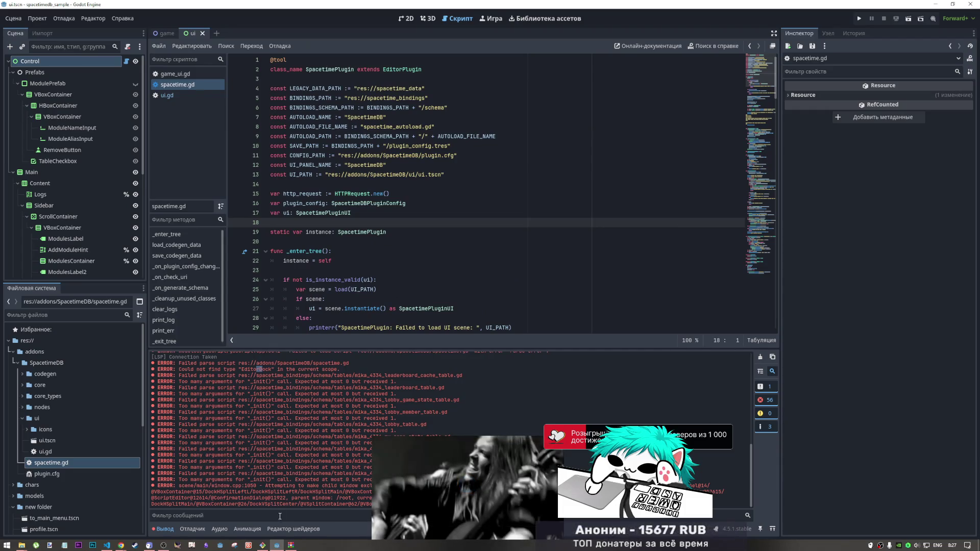
Step: Switch among the Shader editor, Output and Debugger bottom panels to review the addon's parse errors
click(290, 528)
click(165, 528)
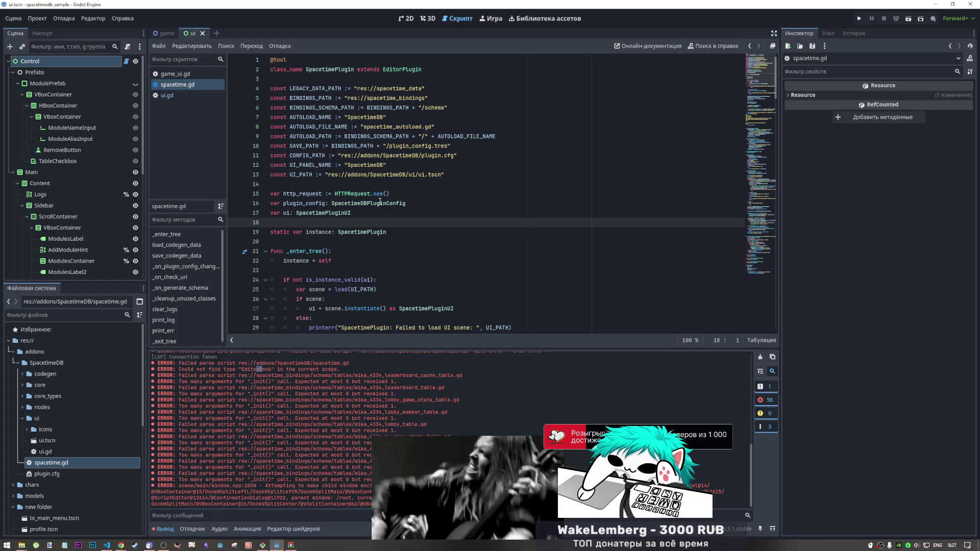
scroll(384, 301, down, 5)
scroll(383, 301, up, 5)
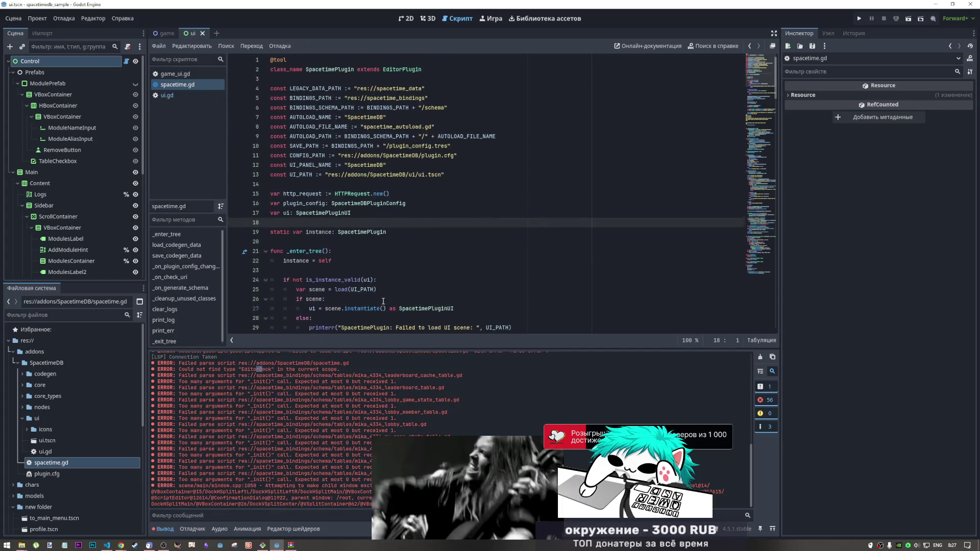
click(164, 528)
click(182, 529)
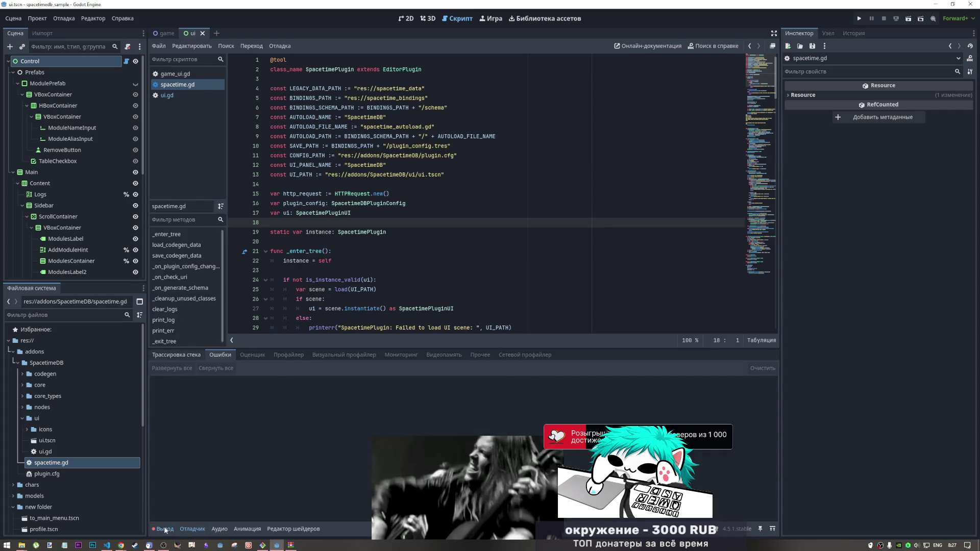
click(165, 529)
Step: Browse the Проект, Отладка, Редактор and Сцена menus, ending with the Проект menu open
click(37, 18)
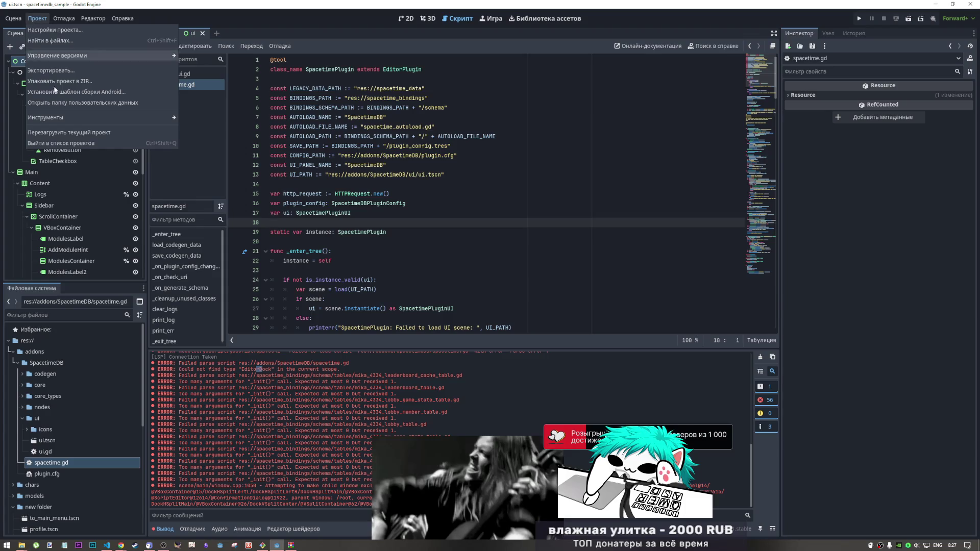
click(64, 19)
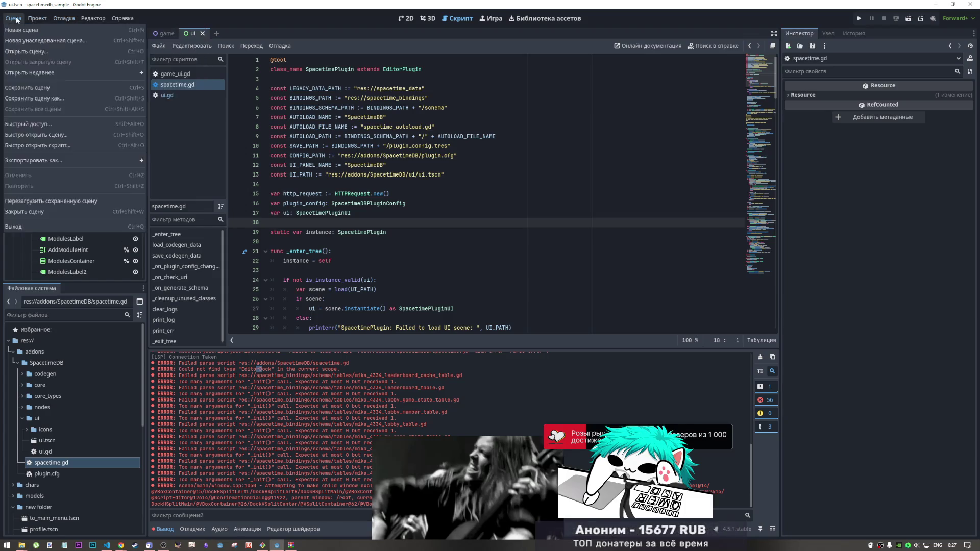
click(63, 19)
mouse_move(80, 14)
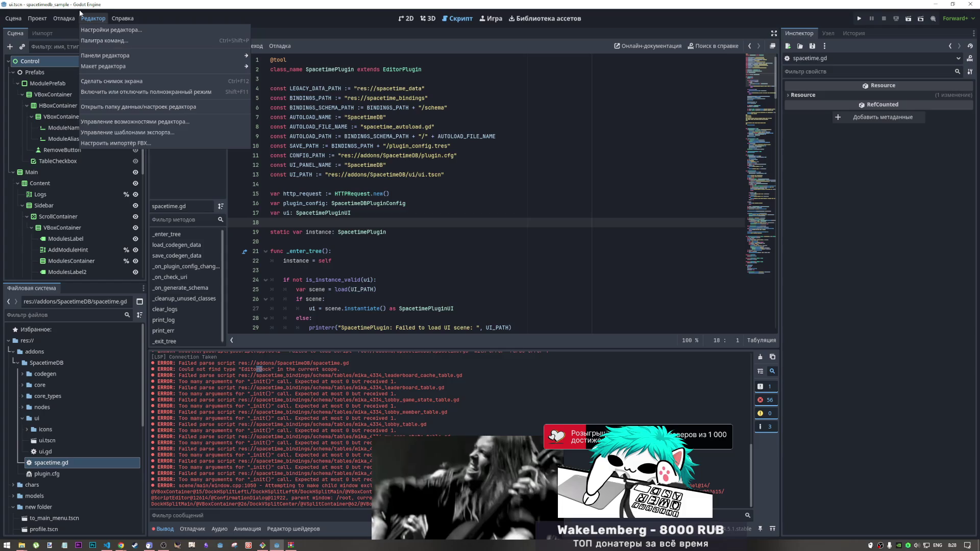
click(58, 11)
click(92, 18)
click(104, 19)
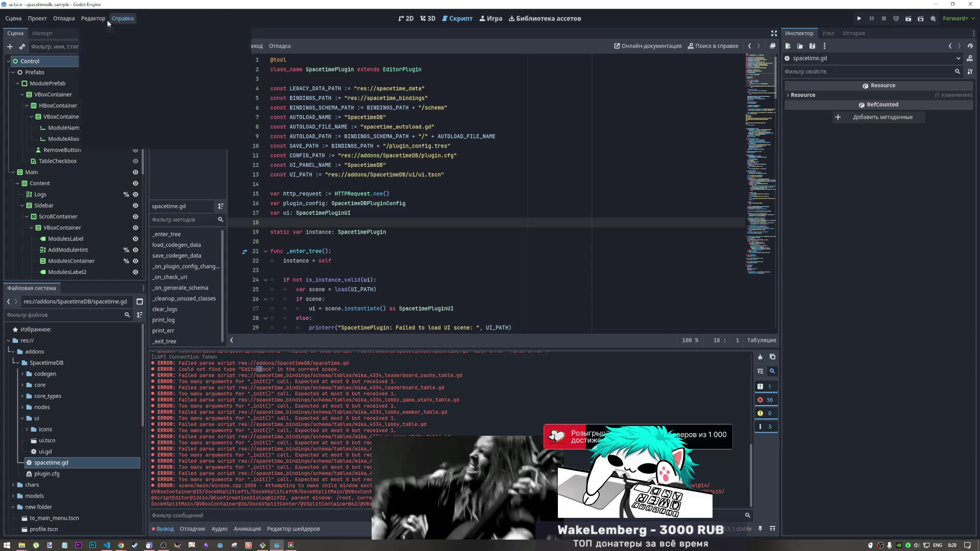
click(106, 20)
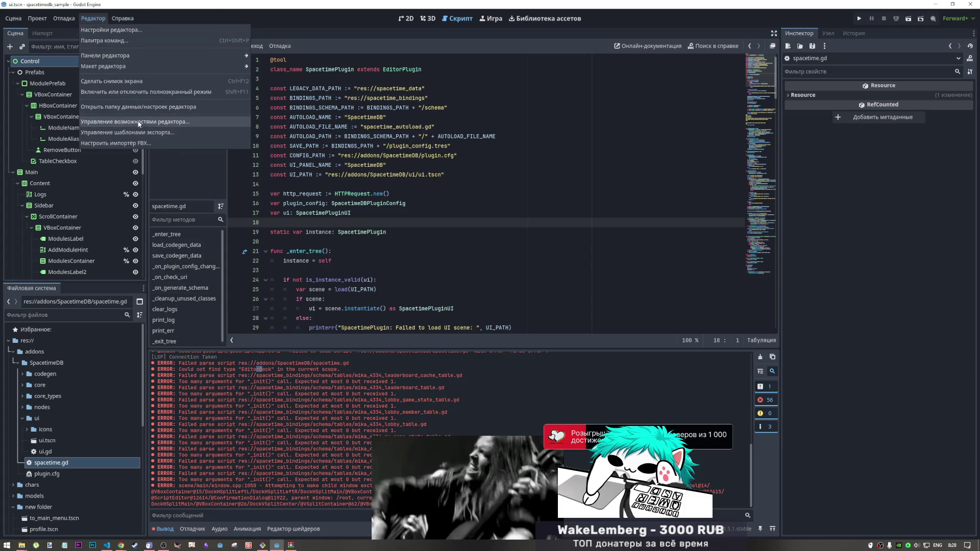
mouse_move(64, 24)
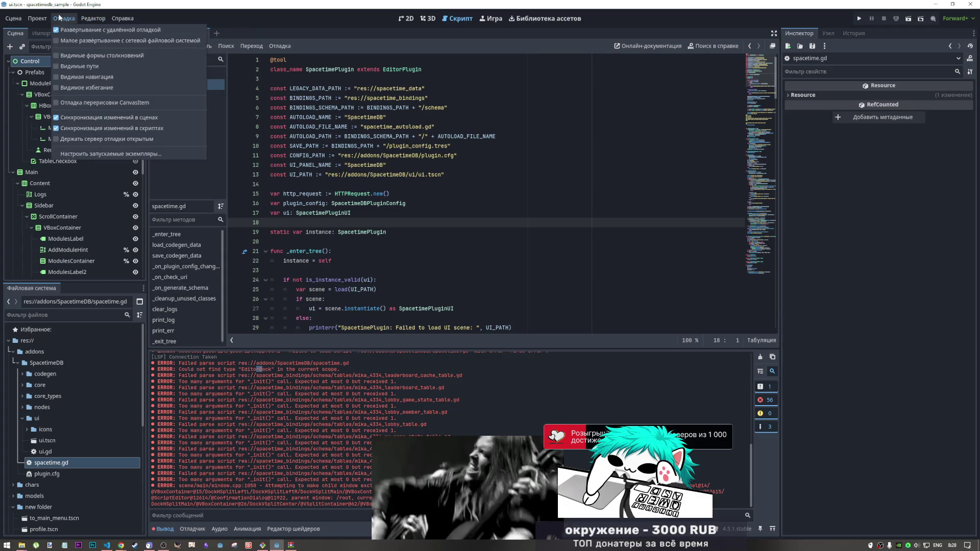
mouse_move(15, 21)
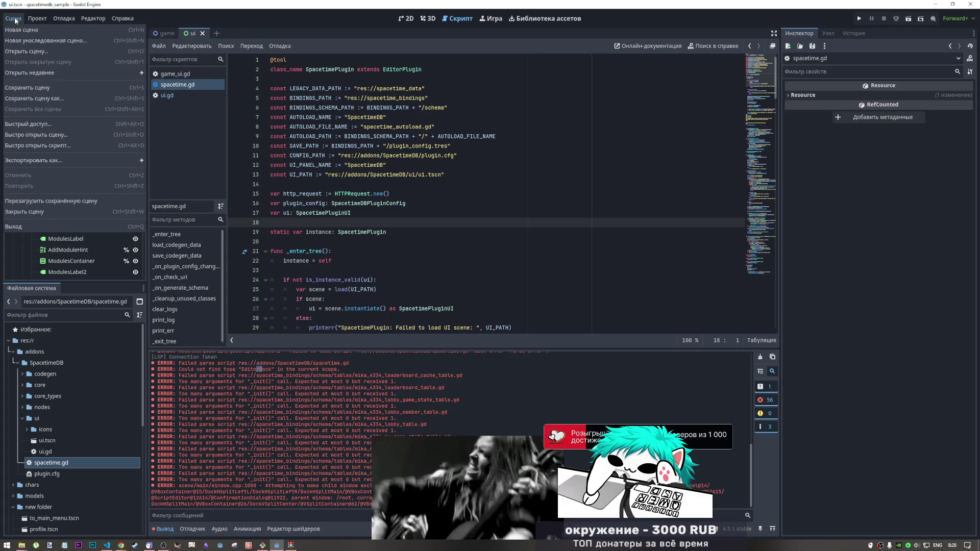
click(54, 20)
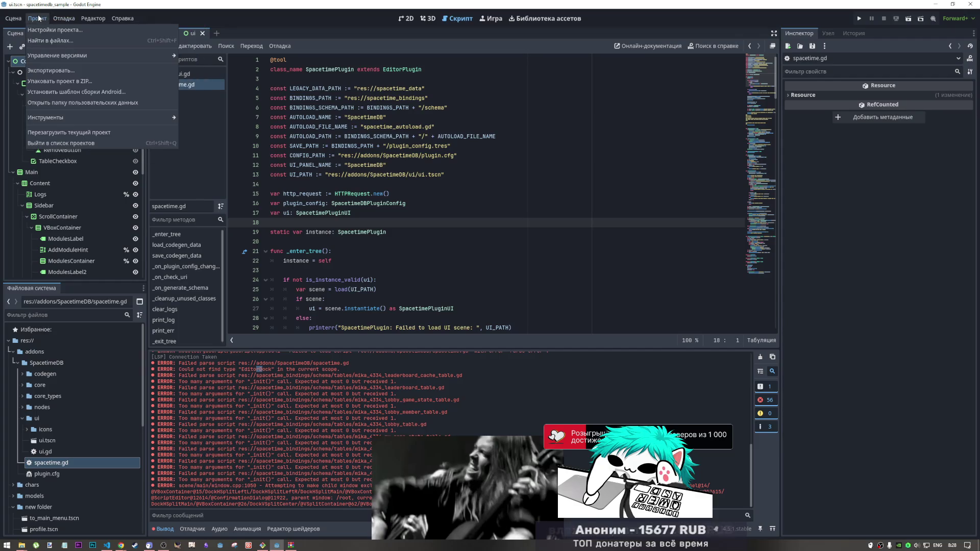
Step: Enable SpacetimeDB Client SDK 0.2.5 under Project Settings > Plugins, then reload the current project
click(45, 26)
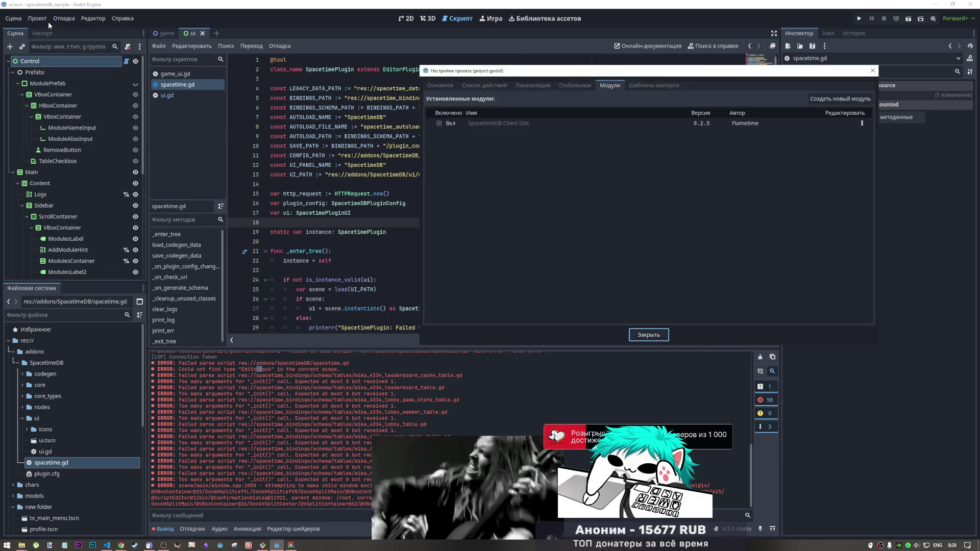
click(438, 123)
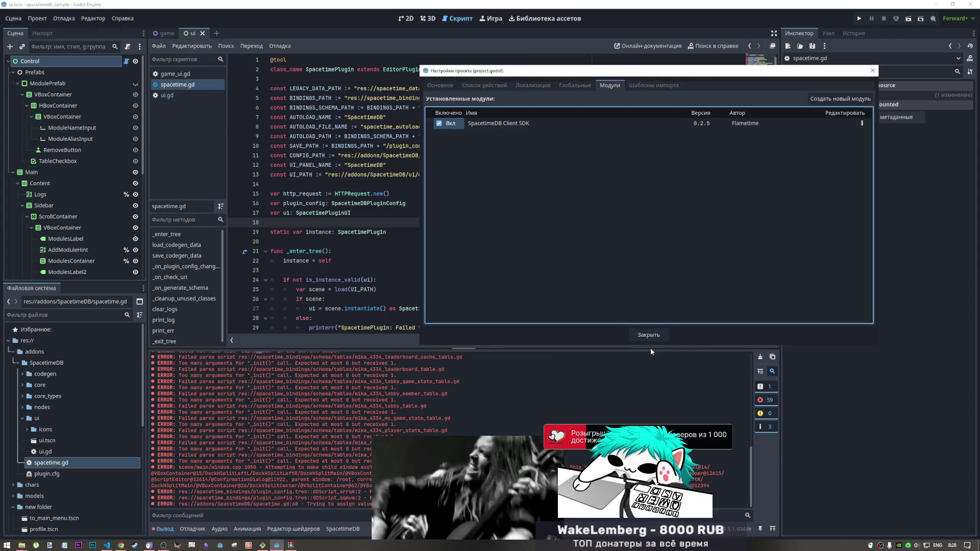
click(653, 339)
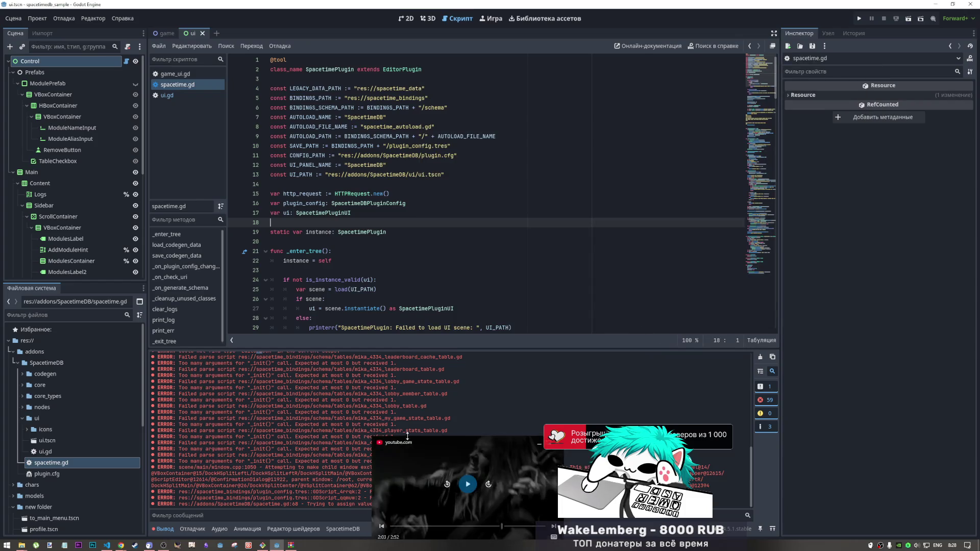
click(64, 21)
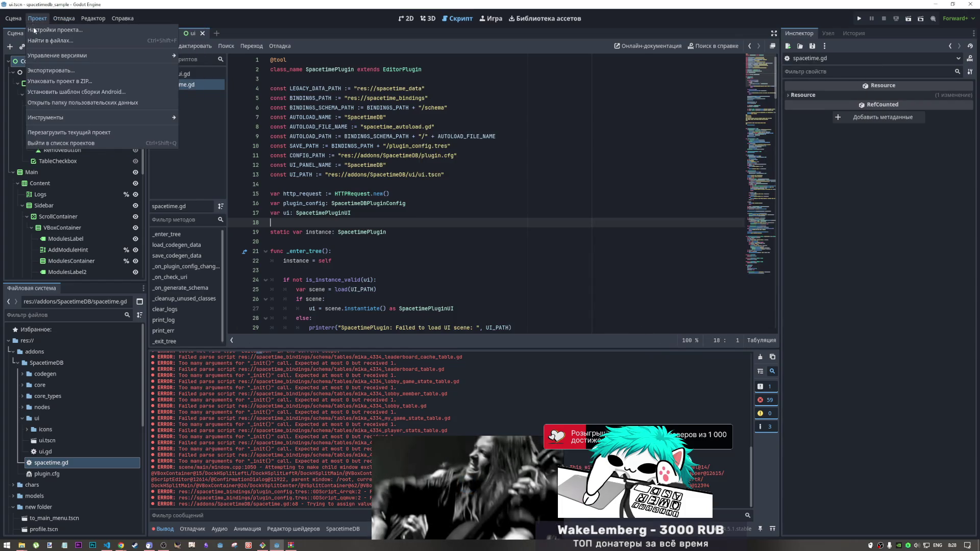
click(76, 133)
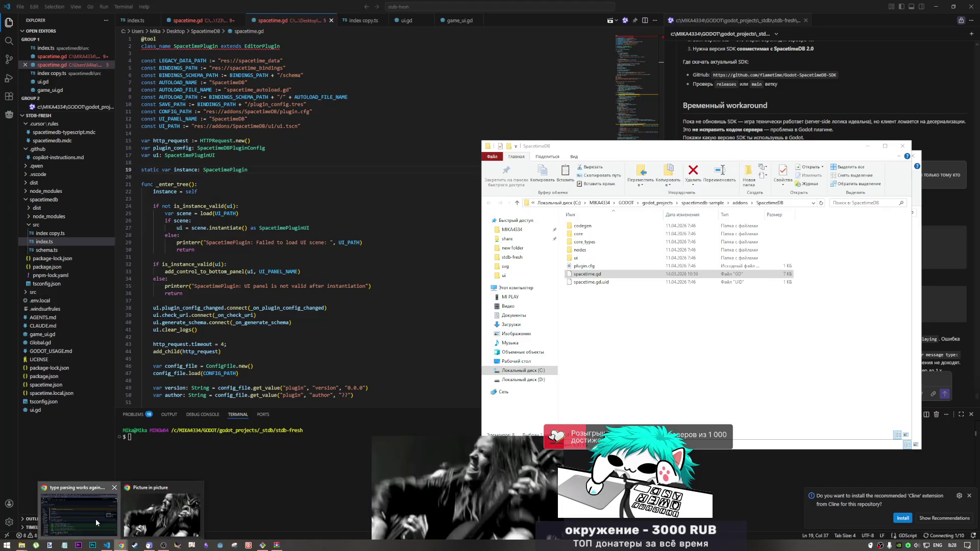
Step: Open the Godot-SpacetimeDB-SDK repository home page in a new Chrome tab
click(80, 511)
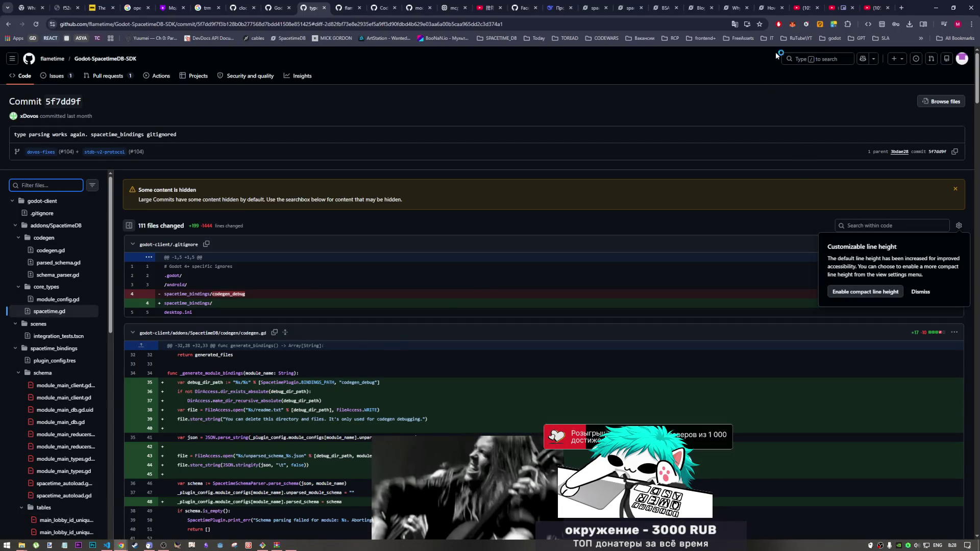
click(278, 6)
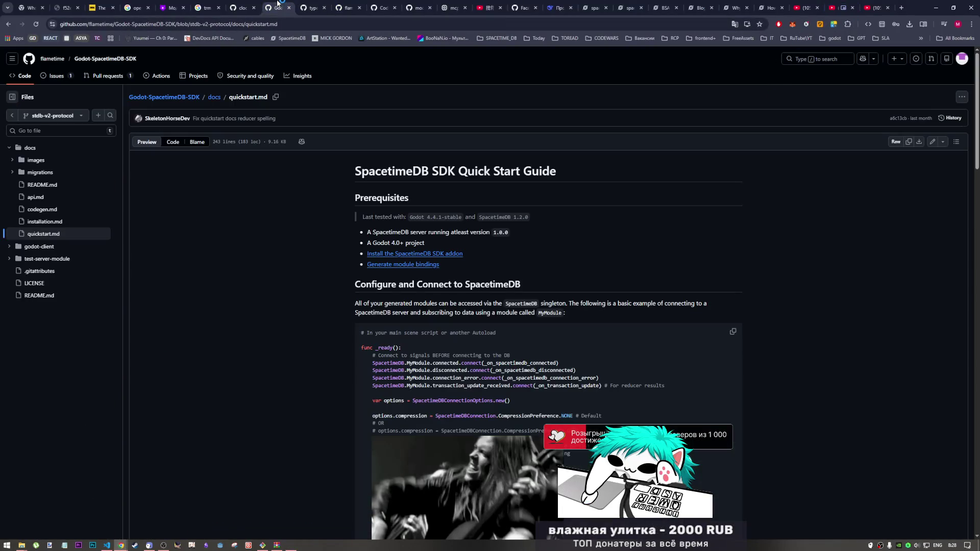
middle_click(100, 59)
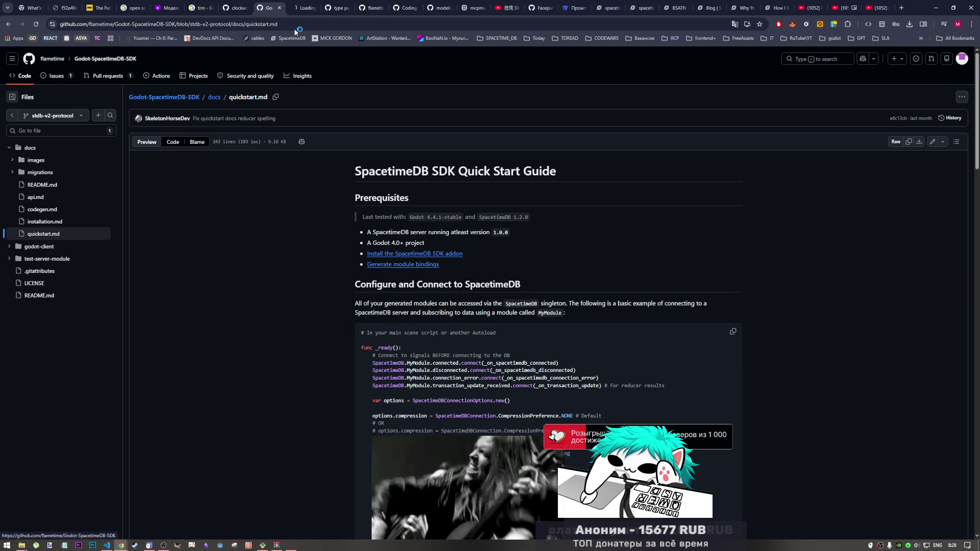
click(309, 8)
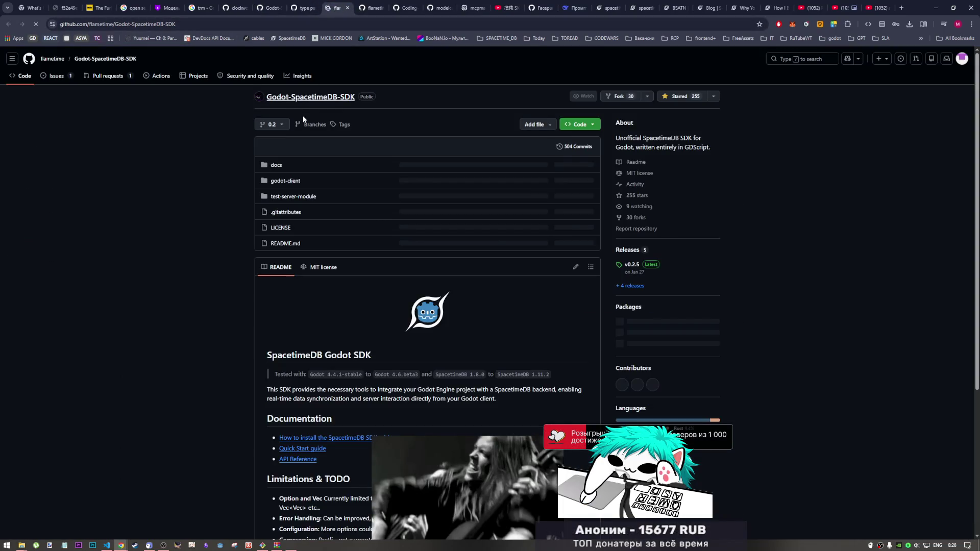
Step: Review the v0.2.5 release notes and open its Full Changelog v0.2.4...v0.2.5 comparison
click(634, 286)
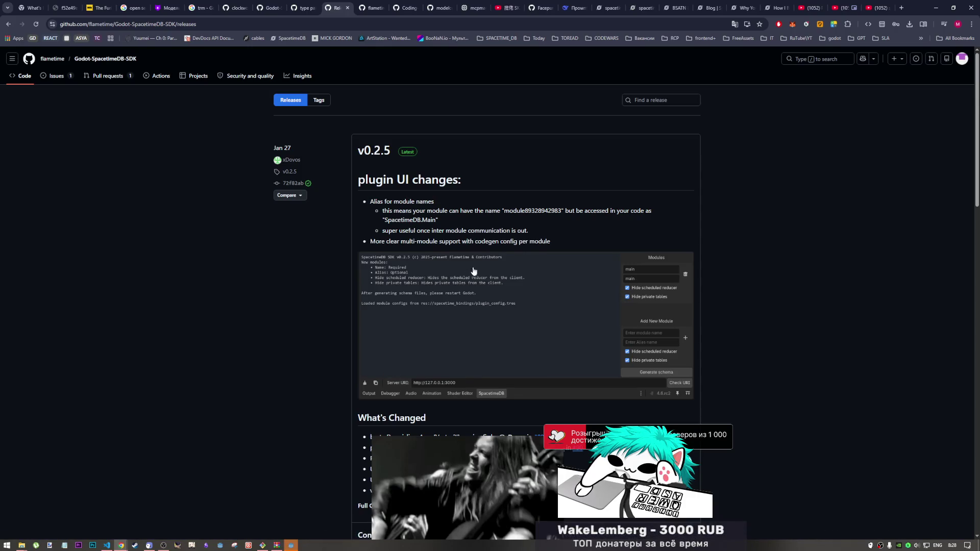
scroll(474, 271, down, 5)
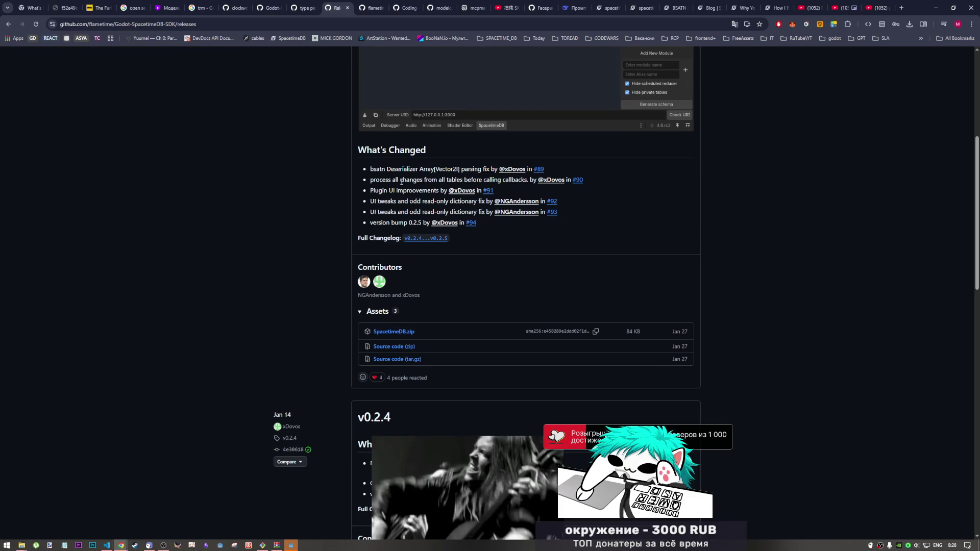
mouse_move(416, 168)
mouse_down()
mouse_move(644, 216)
mouse_move(651, 235)
mouse_up()
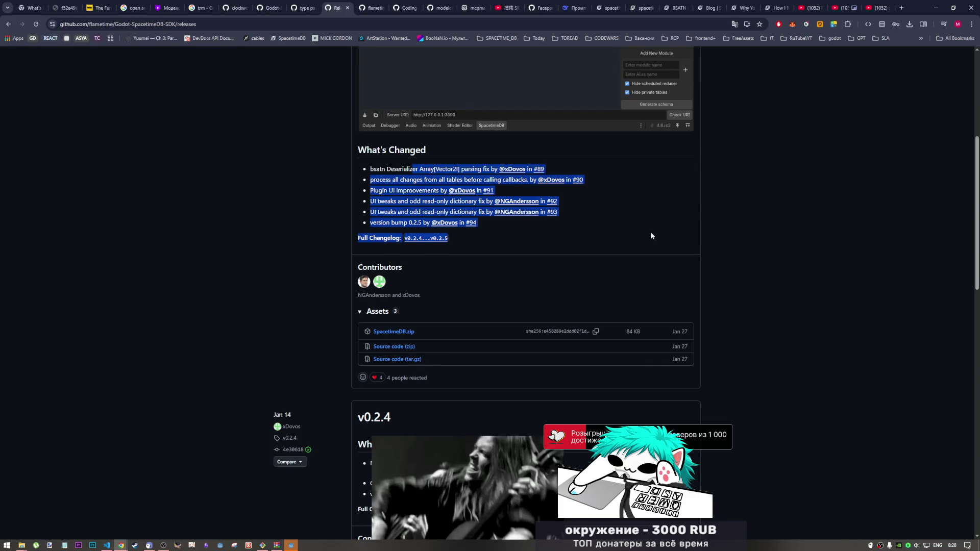
click(599, 247)
click(431, 238)
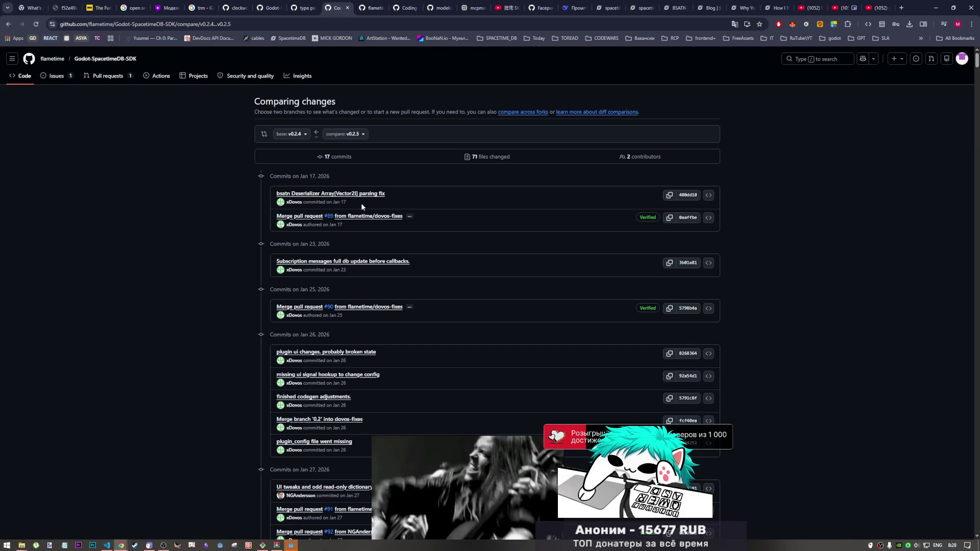
Step: Scroll through the compare diff past codegen.gd down to the deleted codegen_config.gd and its .uid file
scroll(325, 240, down, 1)
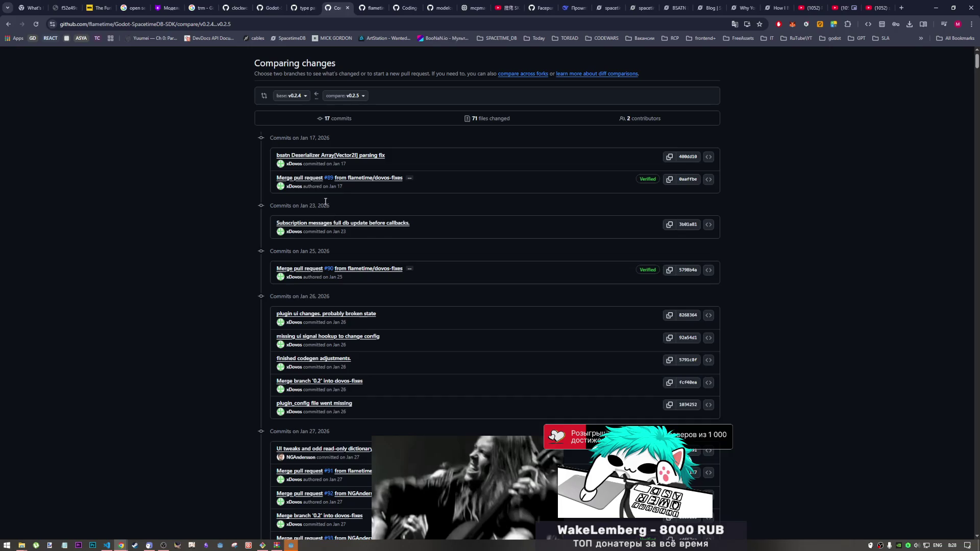
scroll(371, 216, down, 3)
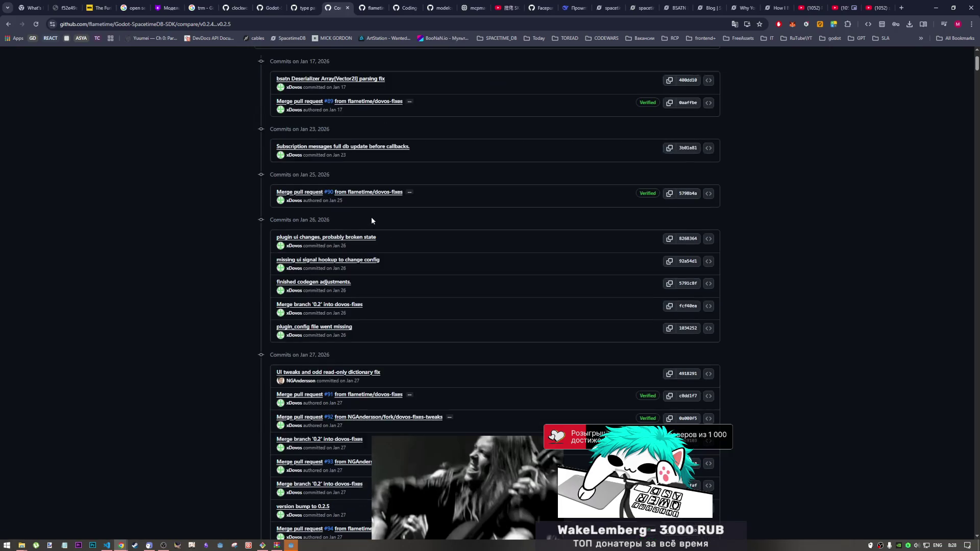
scroll(329, 277, down, 1)
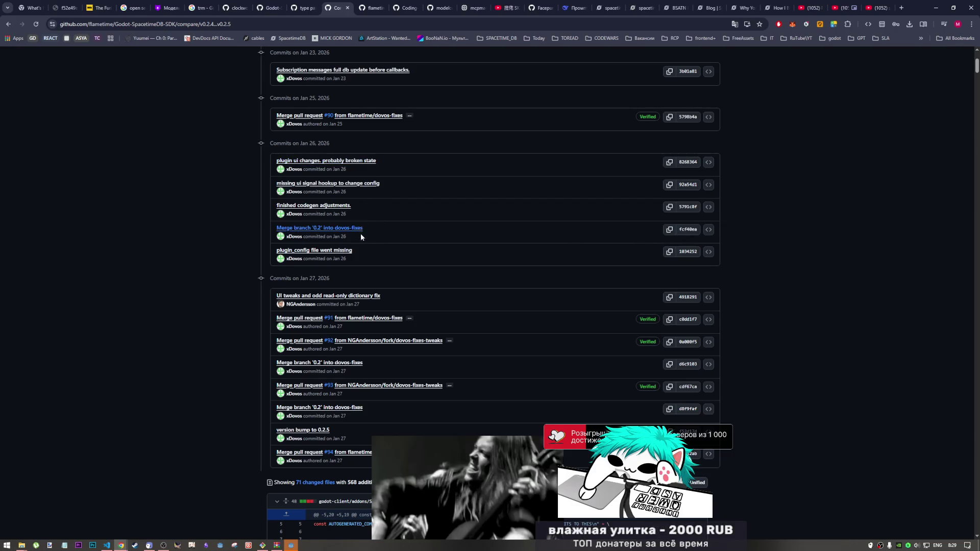
scroll(397, 276, down, 2)
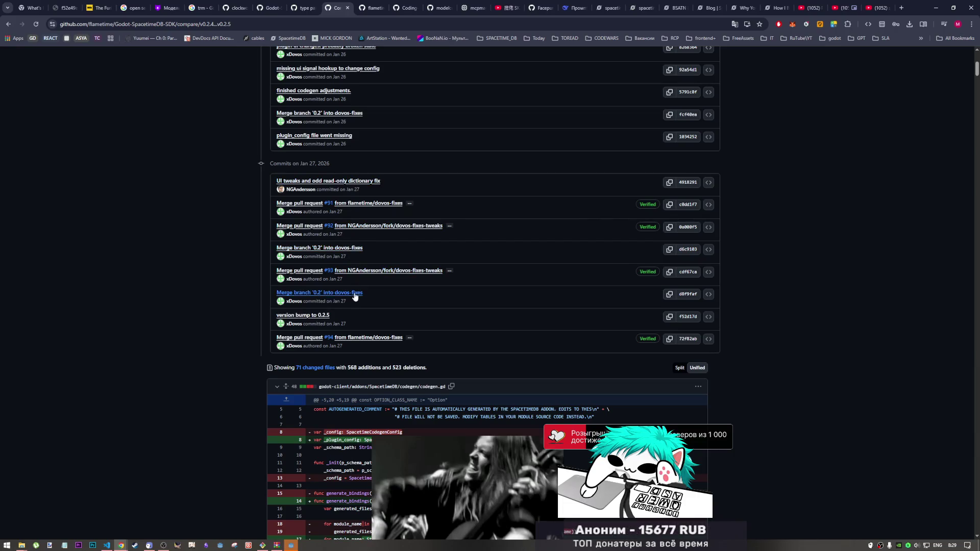
scroll(366, 345, down, 1)
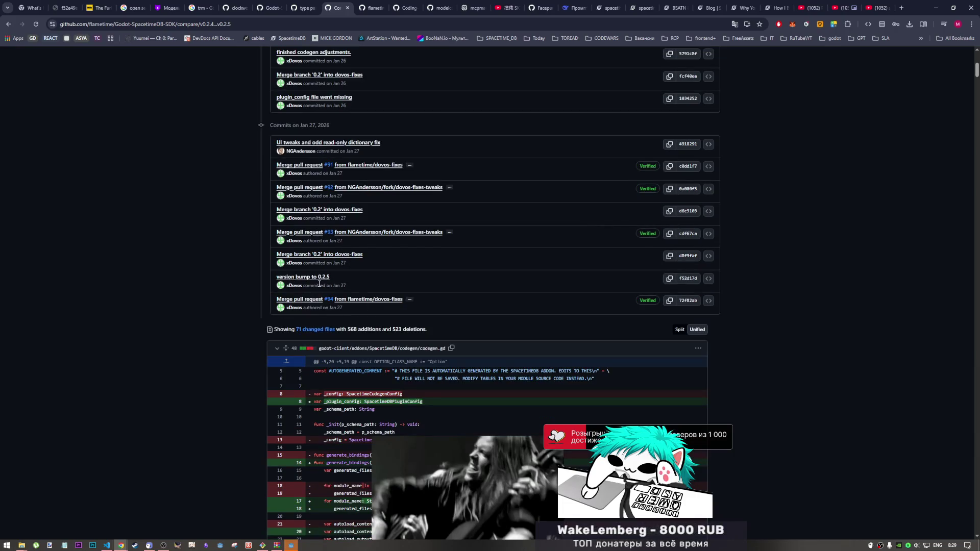
scroll(391, 280, down, 2)
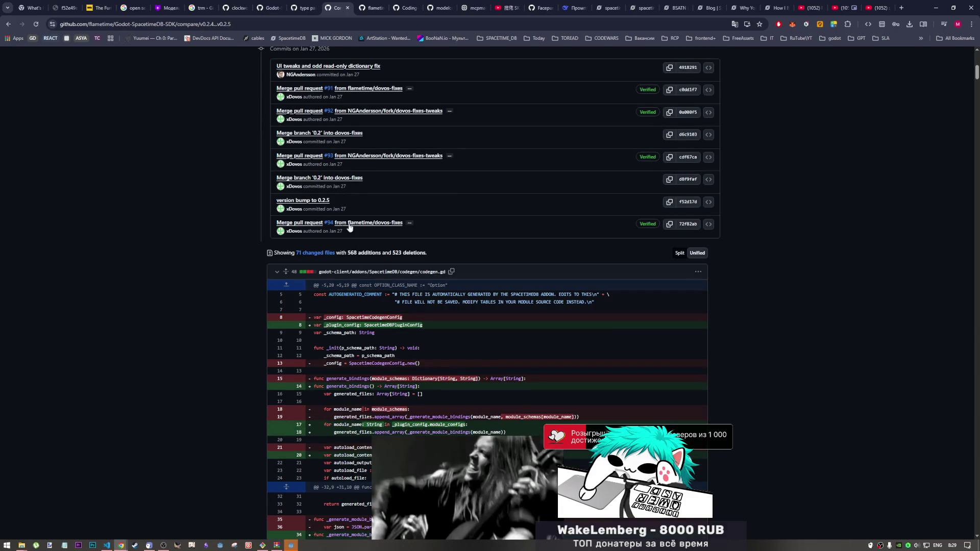
scroll(377, 253, down, 3)
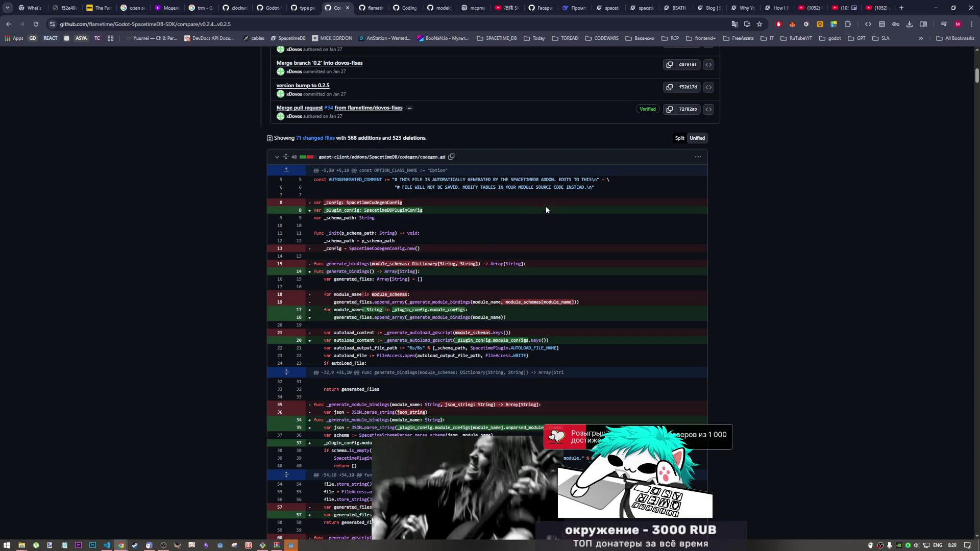
scroll(730, 244, down, 3)
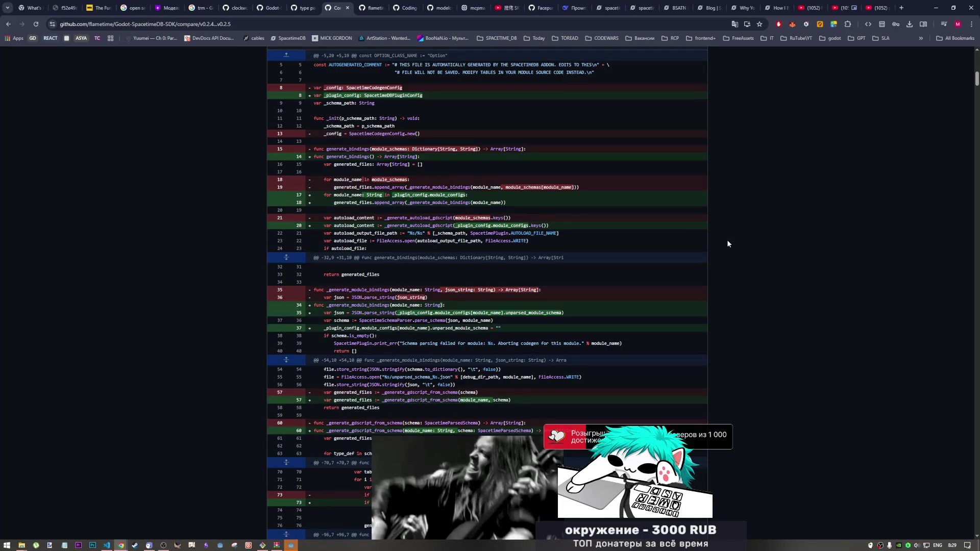
scroll(471, 312, down, 5)
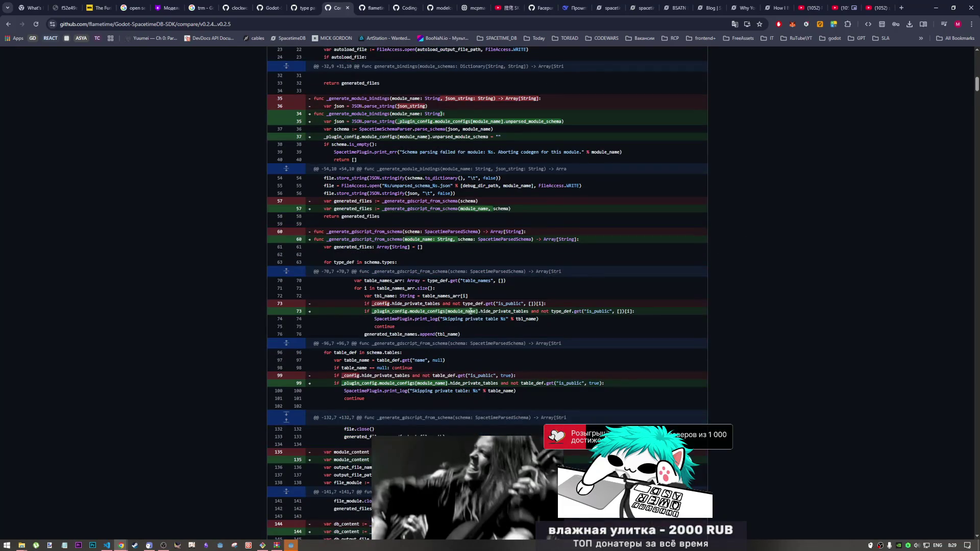
scroll(481, 308, down, 20)
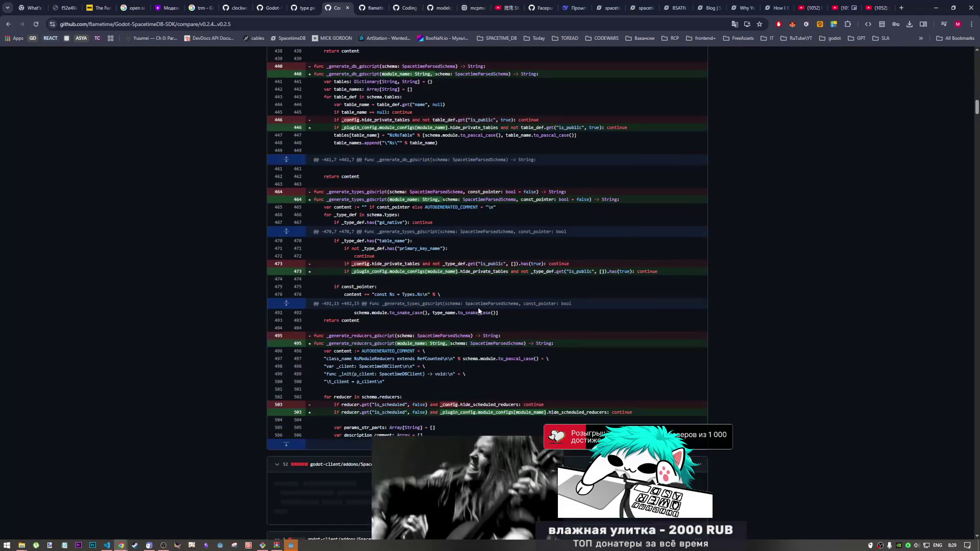
scroll(479, 305, down, 6)
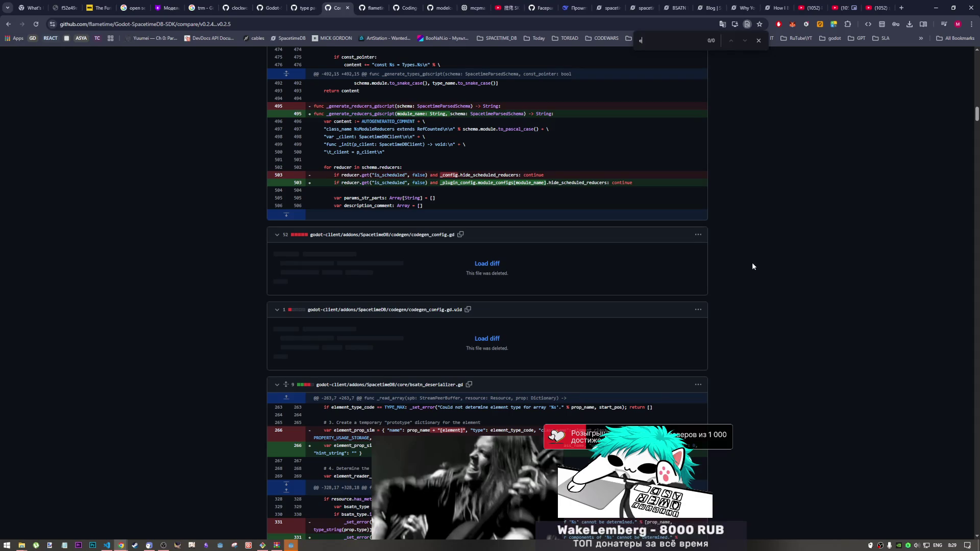
Step: Search the comparison page for 'v2', finding no matches
text(c)
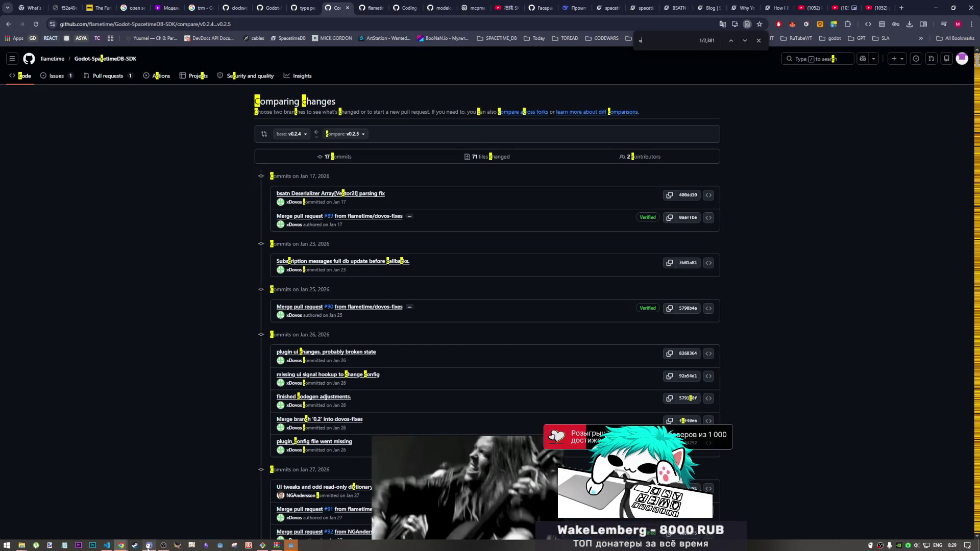
click(148, 545)
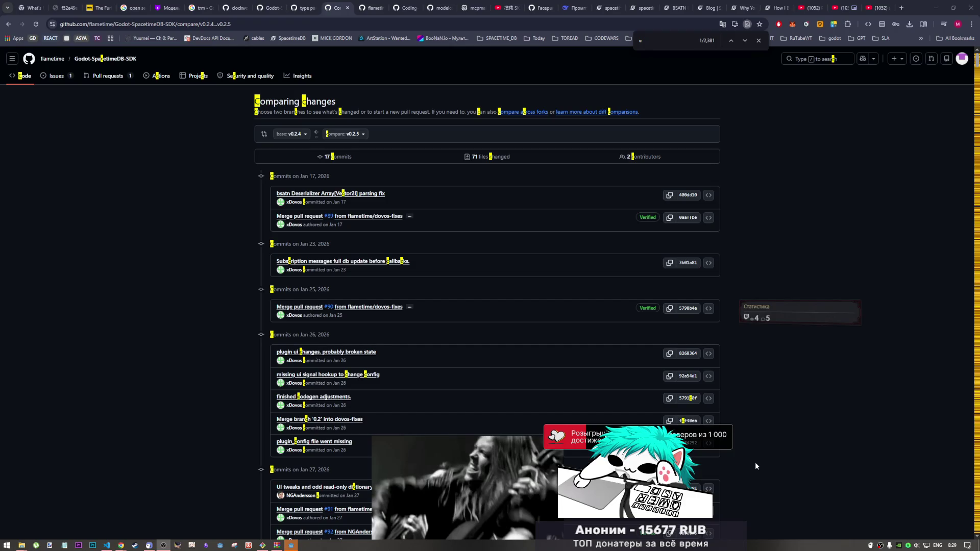
click(124, 396)
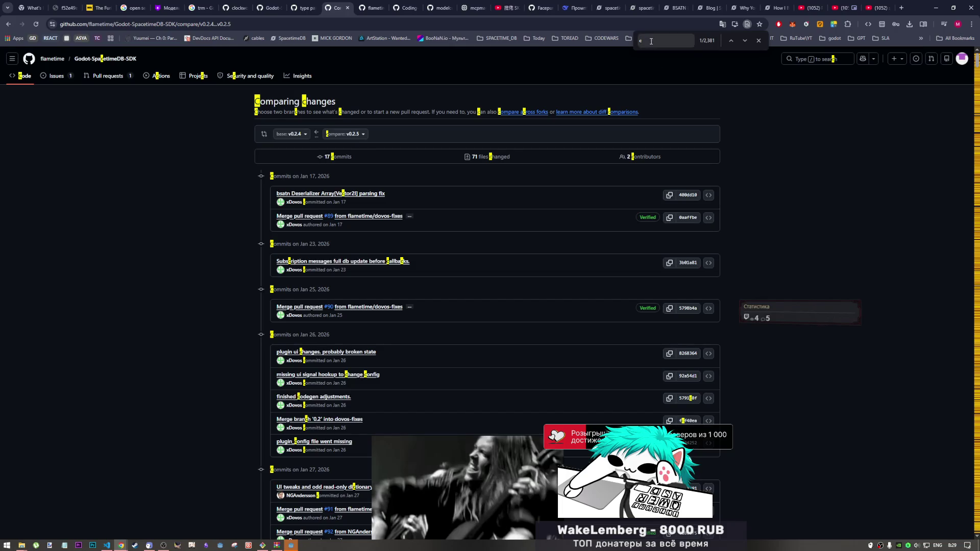
key(ctrl+f)
text(м2)
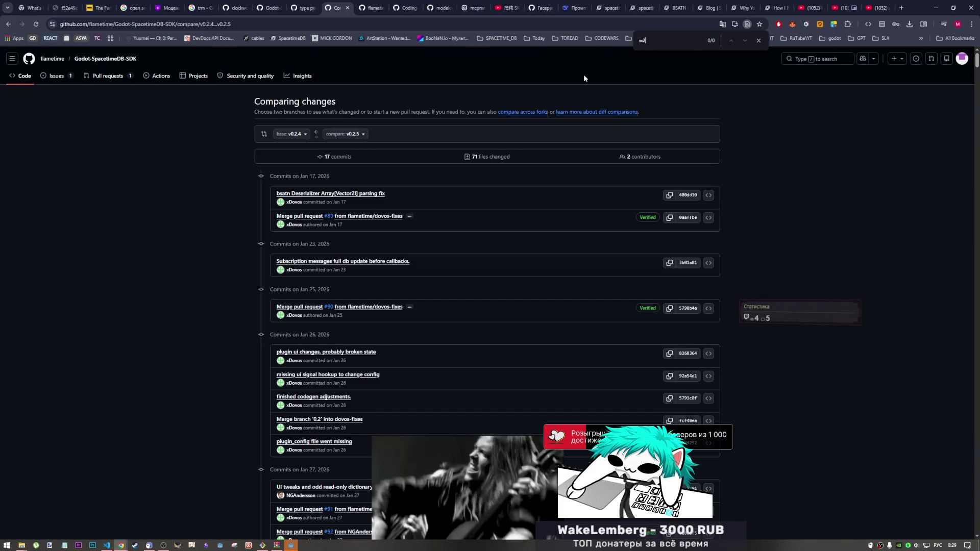
key(alt+shift)
key(BackSpace)
key(BackSpace)
text(v2)
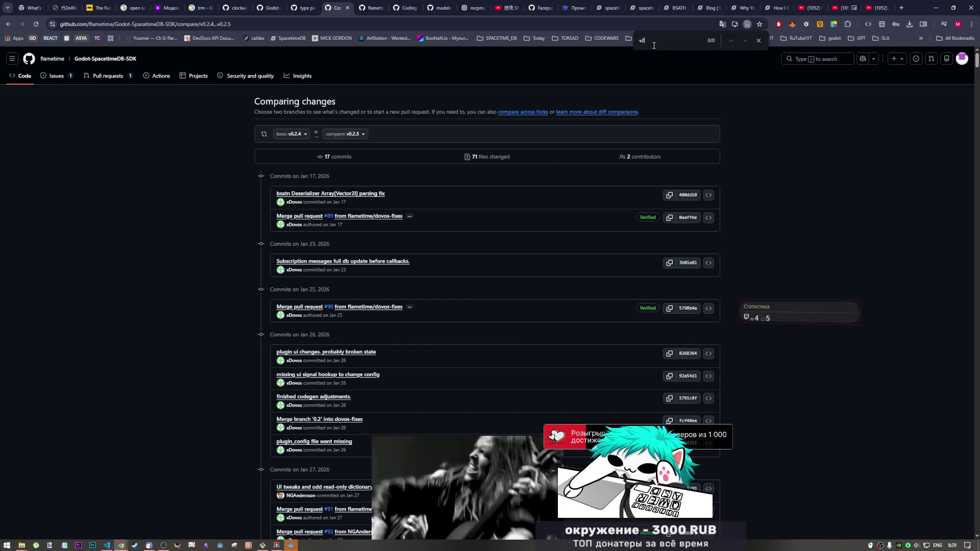
scroll(732, 298, down, 15)
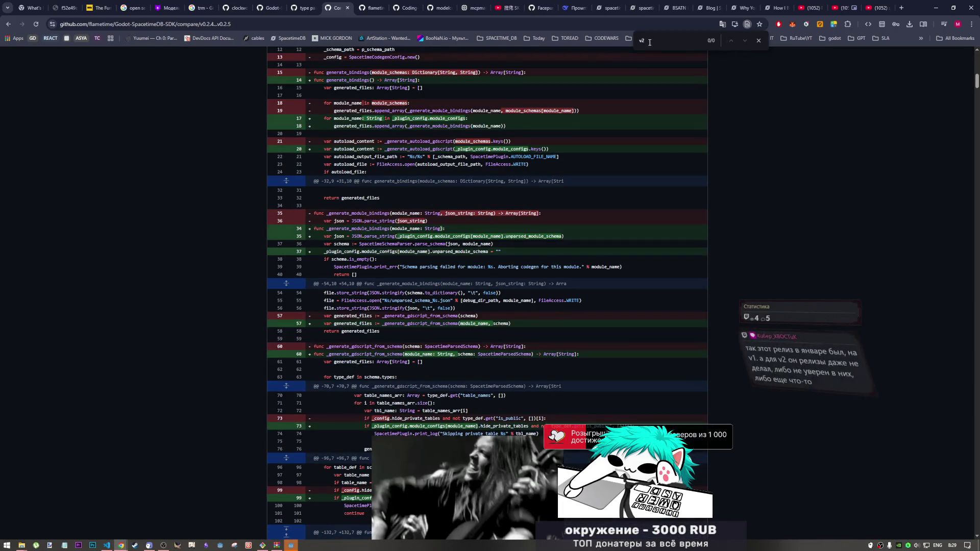
Step: Search the page for 'dock', find nothing, clear the find bar and return to Godot
key(BackSpace)
key(BackSpace)
text(dock)
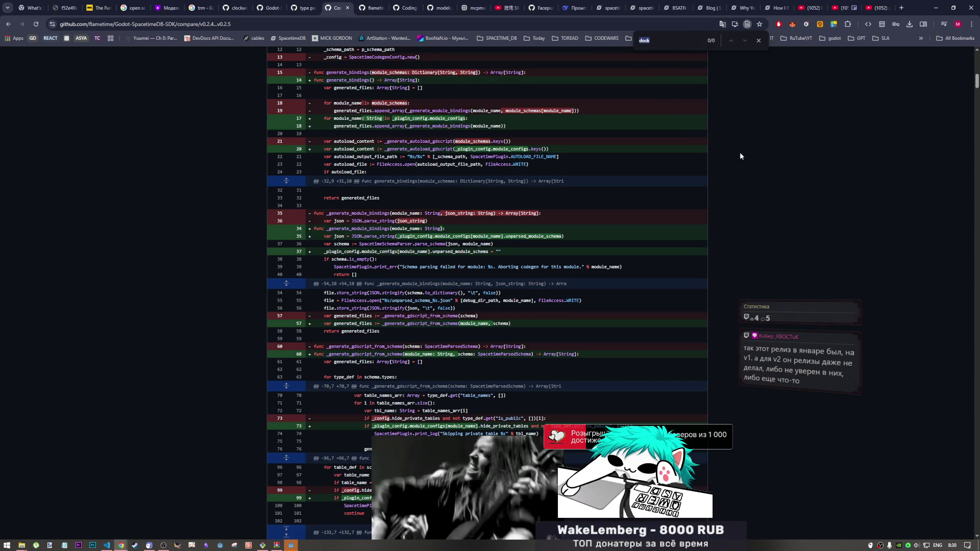
key(BackSpace)
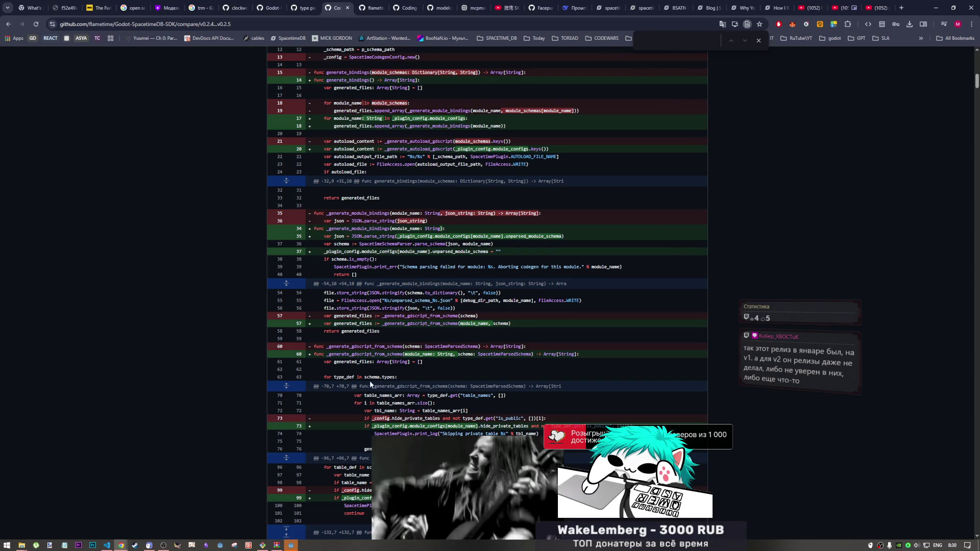
click(291, 545)
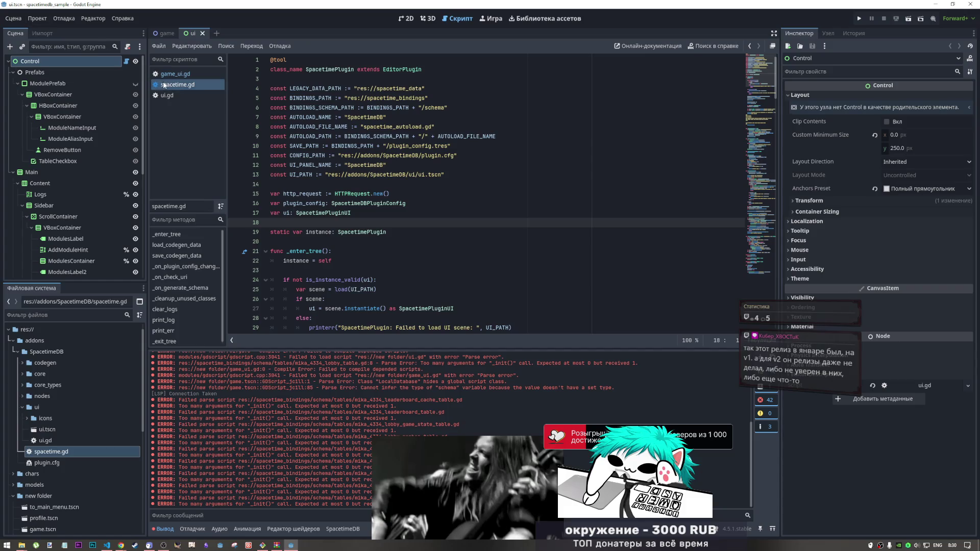
Step: Open the ui.gd script and glance at the Project menu without choosing anything
click(167, 95)
click(37, 18)
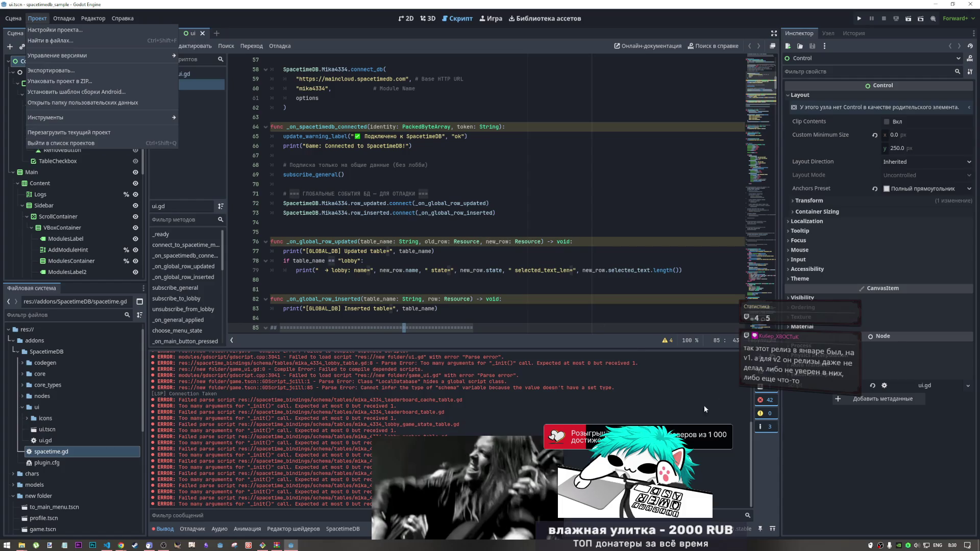
click(345, 395)
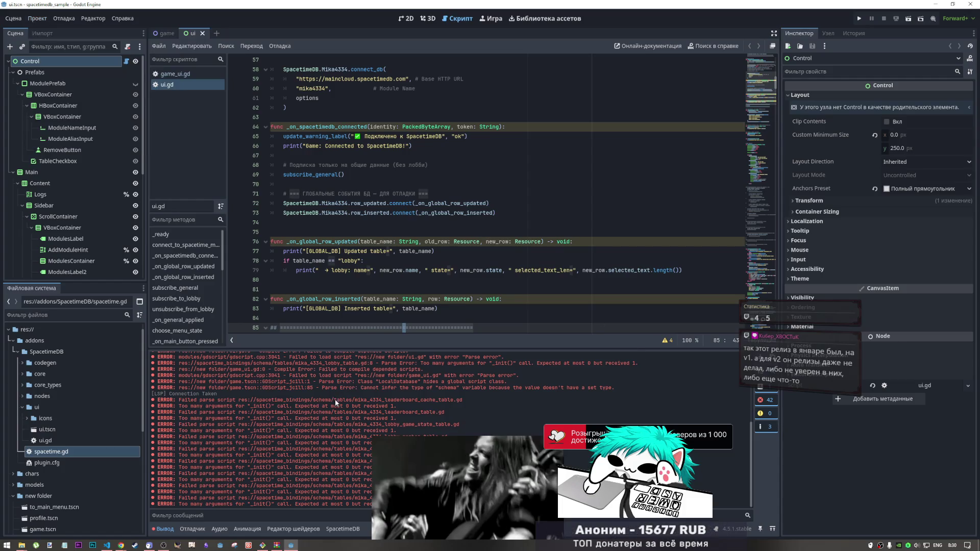
Step: Add module 'mika43' with alias 'mika4334' in the SpacetimeDB panel, then check the Project menu
click(356, 529)
click(721, 459)
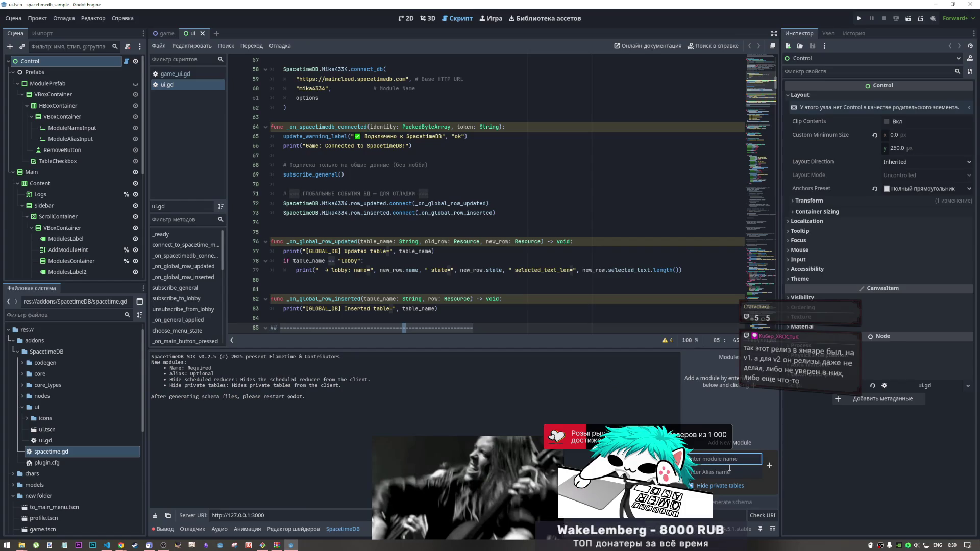
text(mika43)
click(726, 470)
text(mika4334)
click(769, 465)
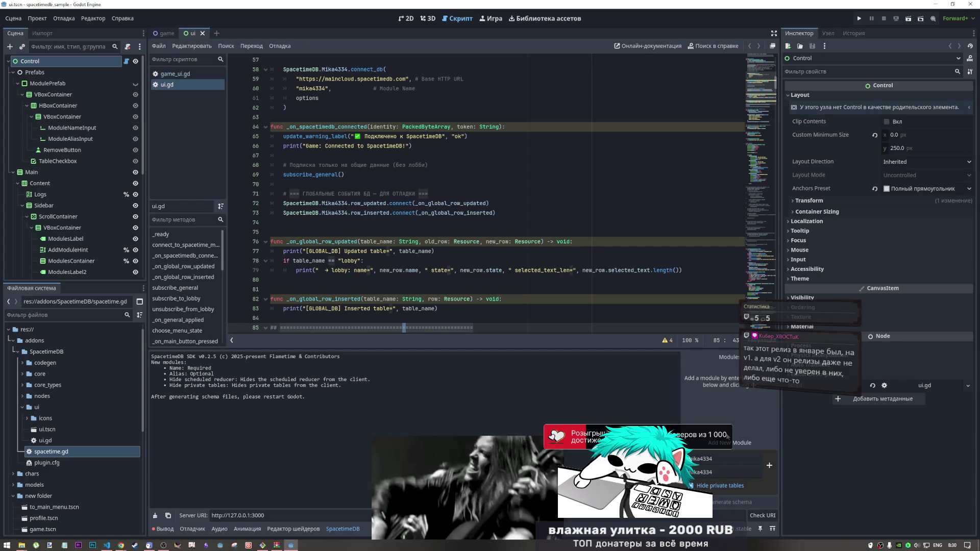
click(42, 18)
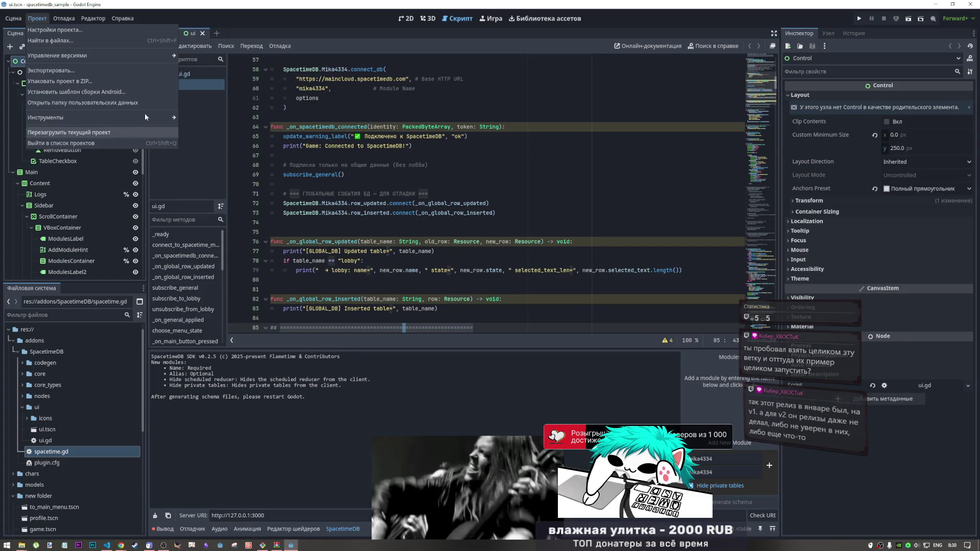
key(Escape)
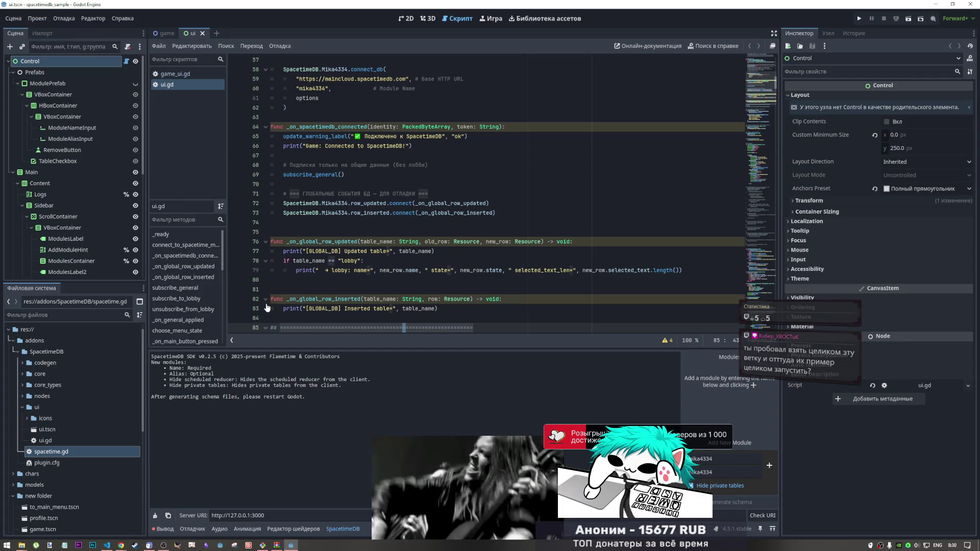
Step: Close the two duplicate SpacetimeDB Explorer windows and the Recycle Bin window
click(107, 546)
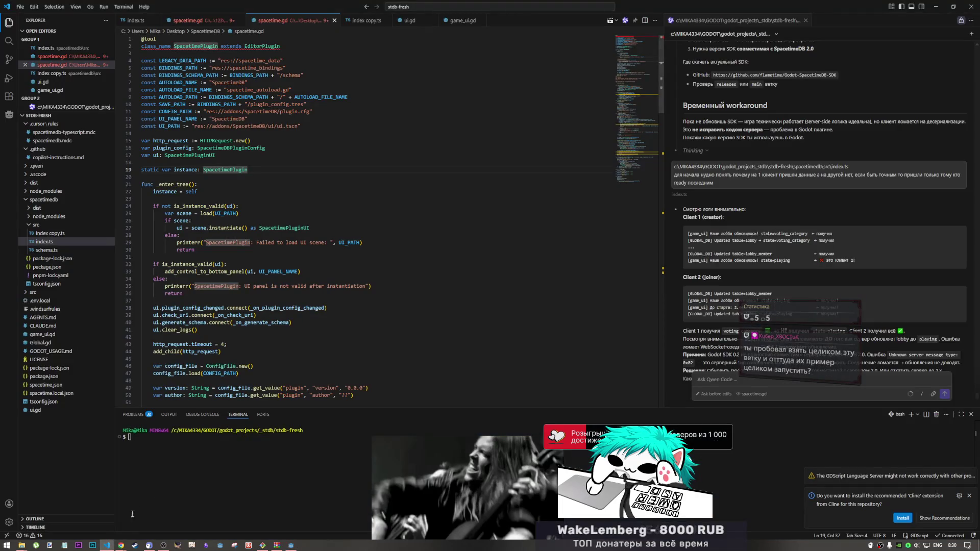
click(24, 547)
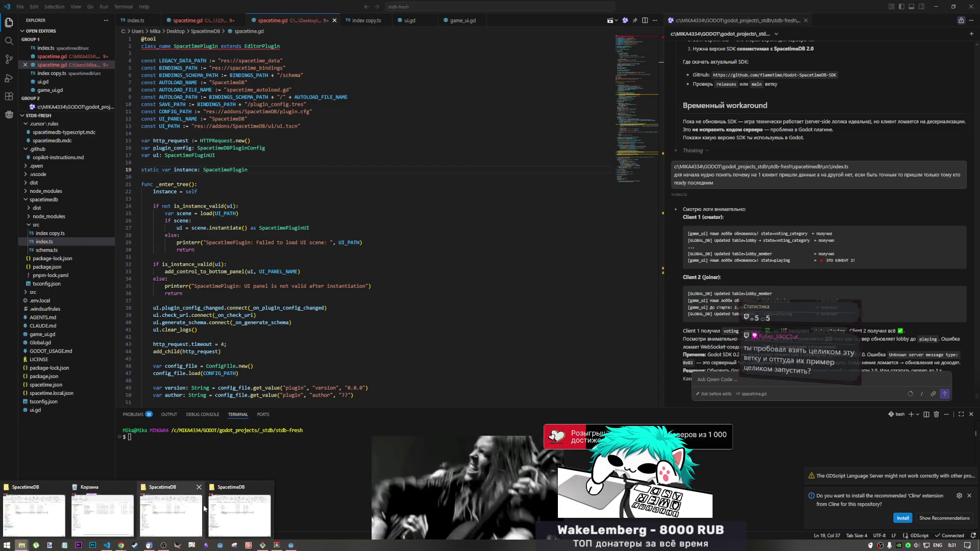
click(199, 488)
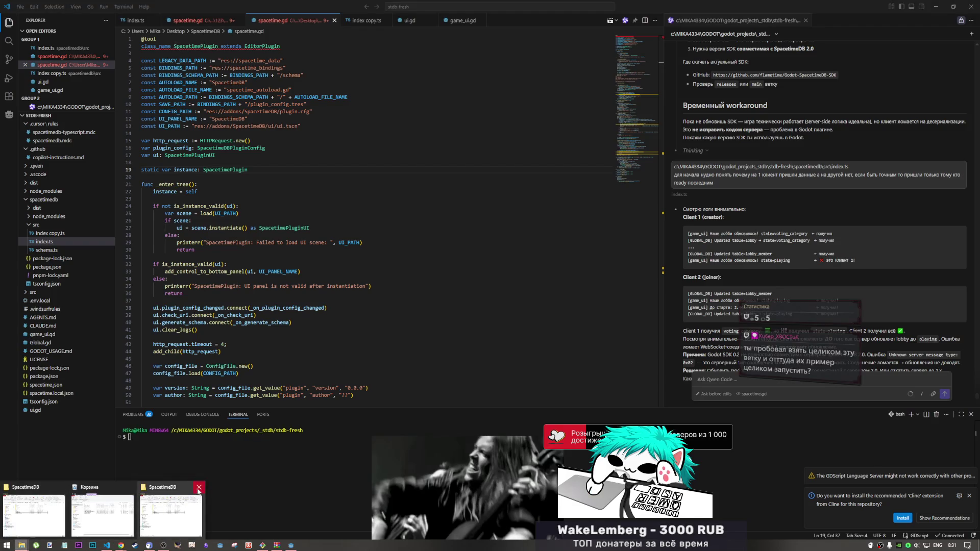
click(199, 487)
click(131, 487)
Step: Browse from folder 123 into temp_folder > godot-client > addons, then return to Godot
click(34, 513)
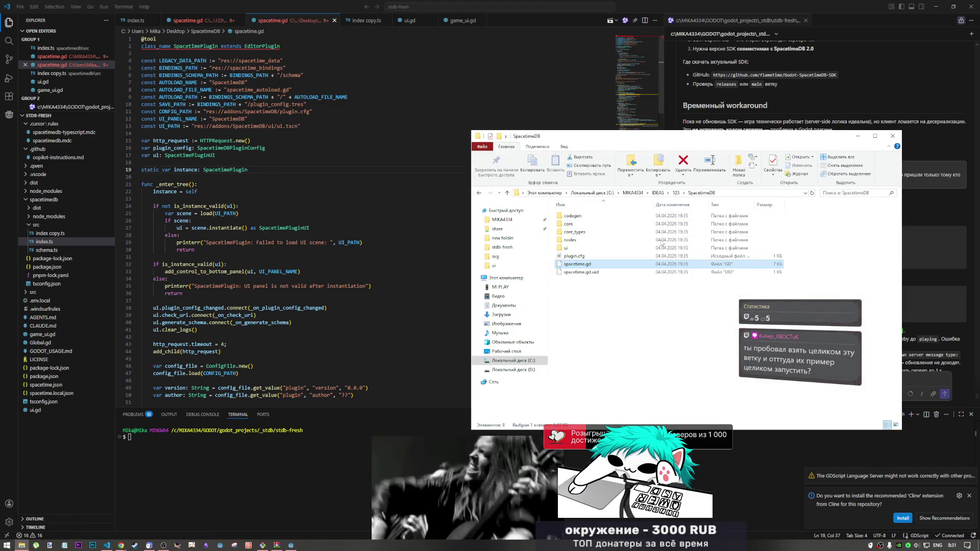
click(676, 193)
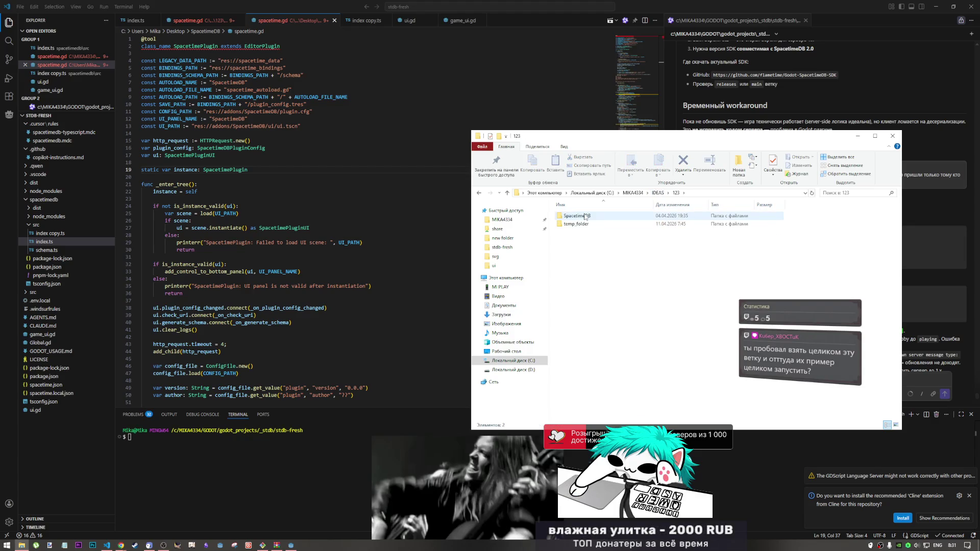
double_click(577, 224)
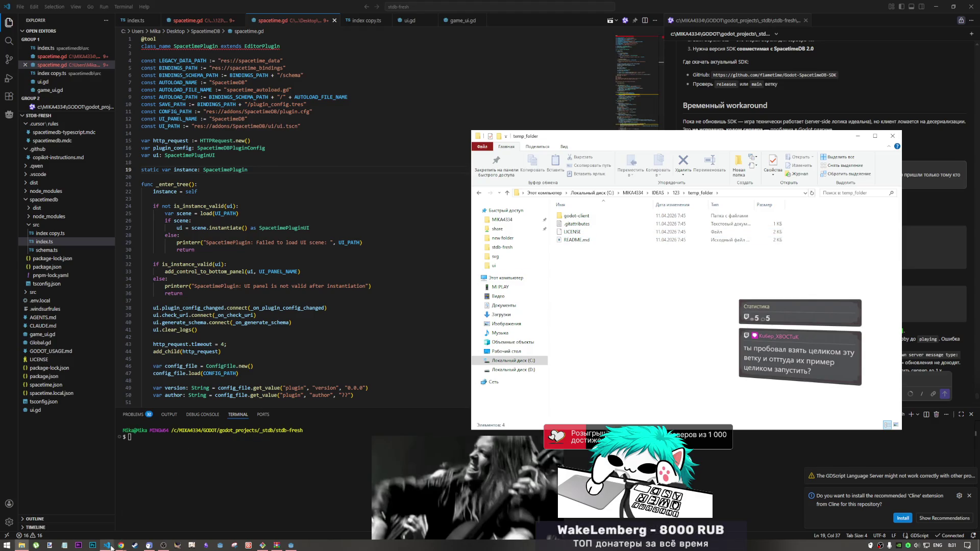
double_click(586, 219)
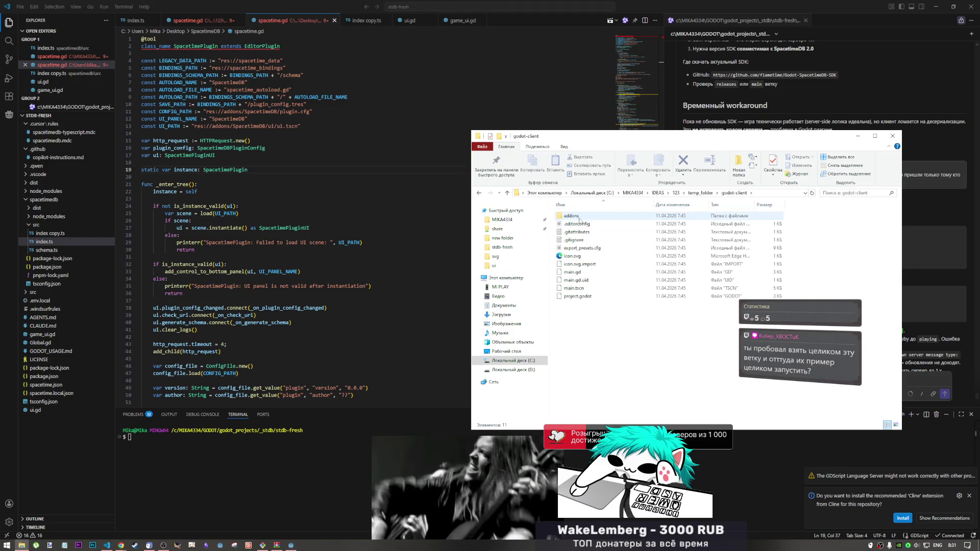
double_click(579, 217)
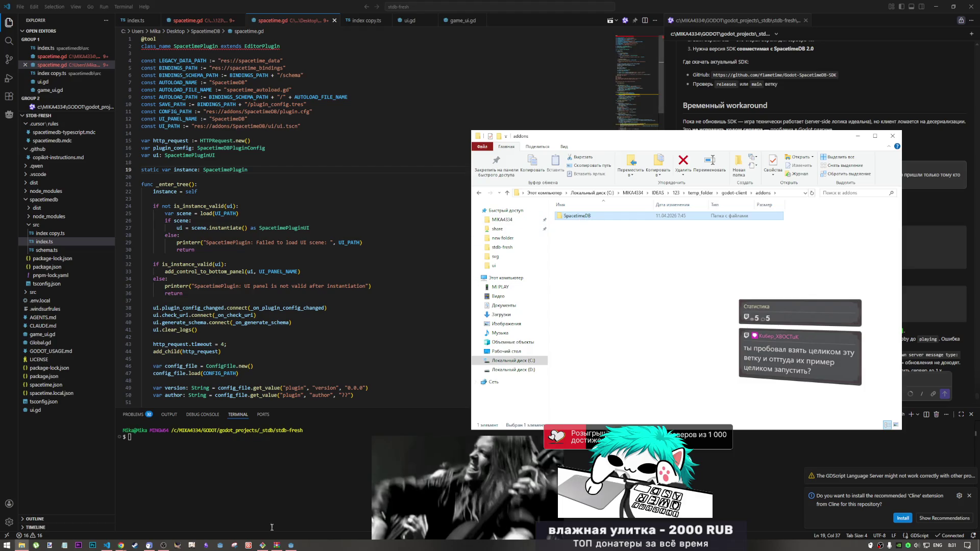
click(295, 545)
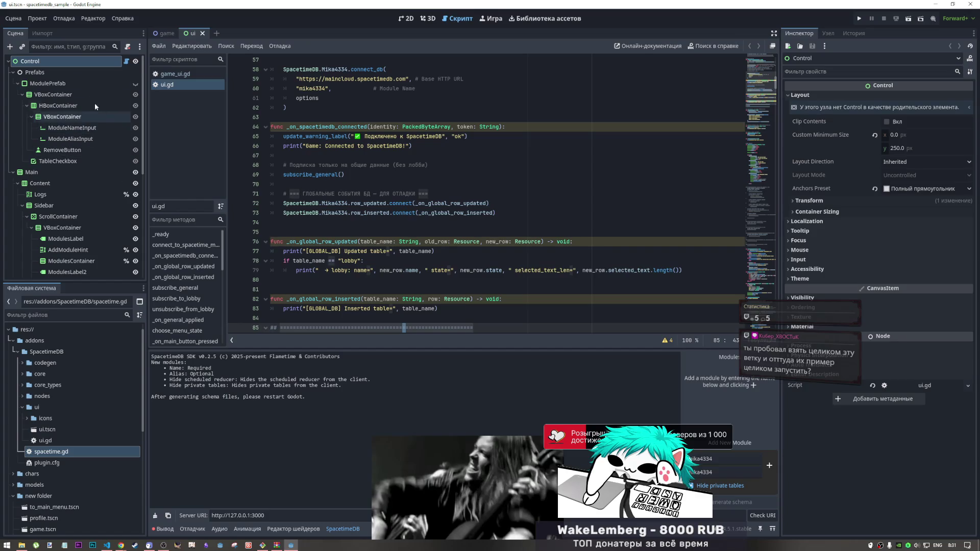
Step: Delete the res://addons/SpacetimeDB folder from the FileSystem dock, then open Project Settings
click(343, 189)
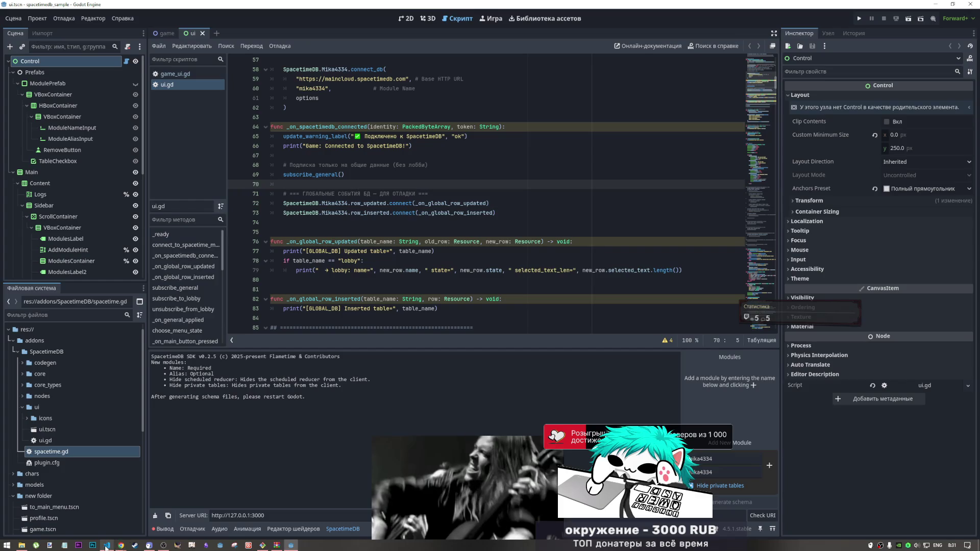
click(47, 352)
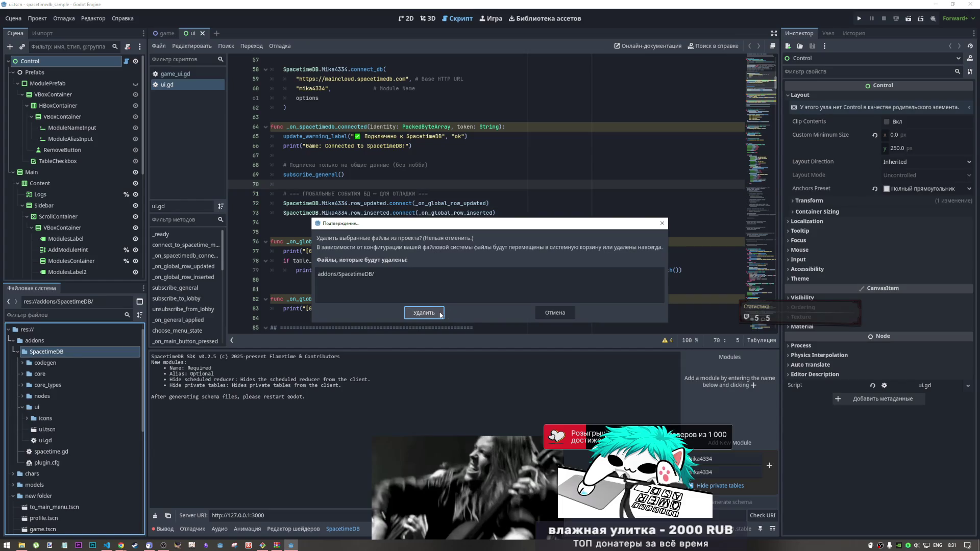
click(432, 313)
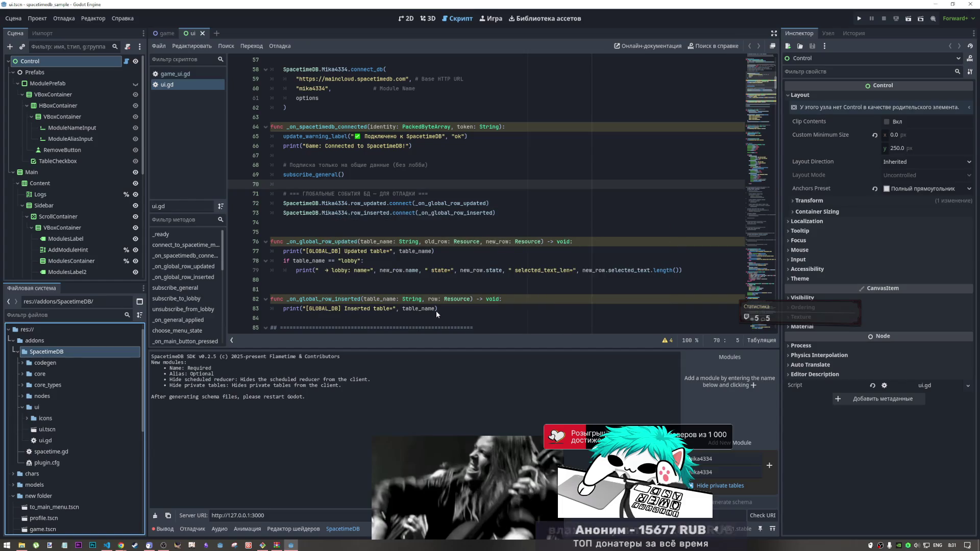
click(30, 20)
click(54, 29)
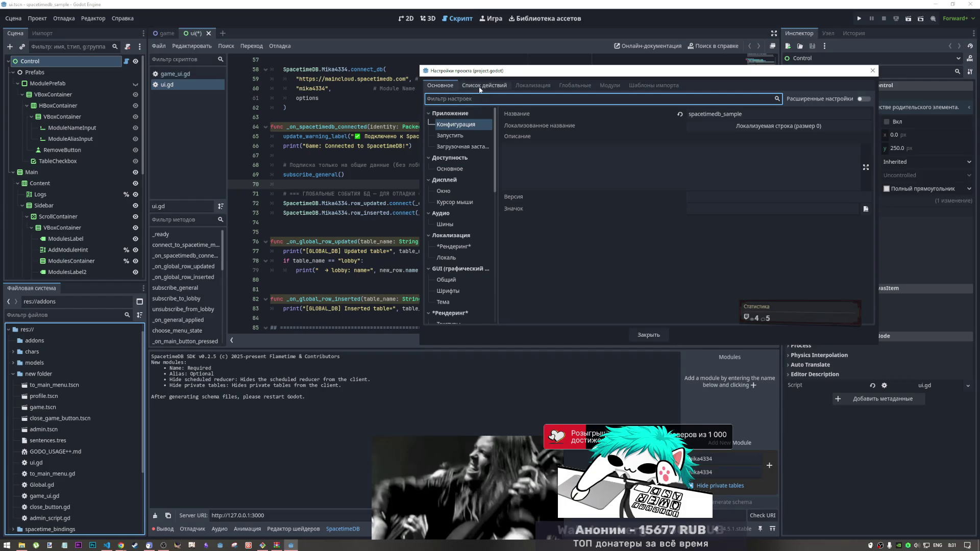
Step: In Project Settings' Globals tab, uncheck Enable for the SpacetimeDB autoload, then switch to VS Code
click(484, 85)
click(871, 71)
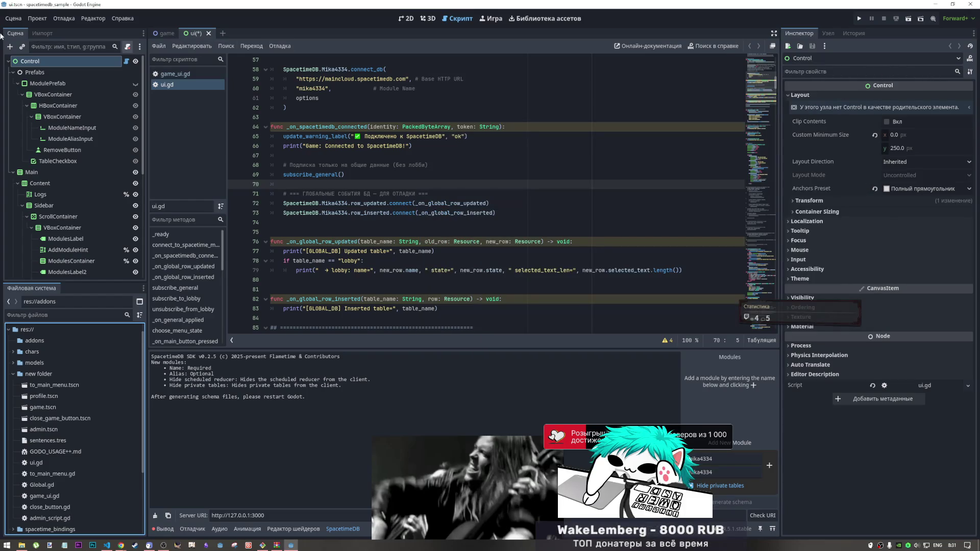
click(37, 19)
click(54, 30)
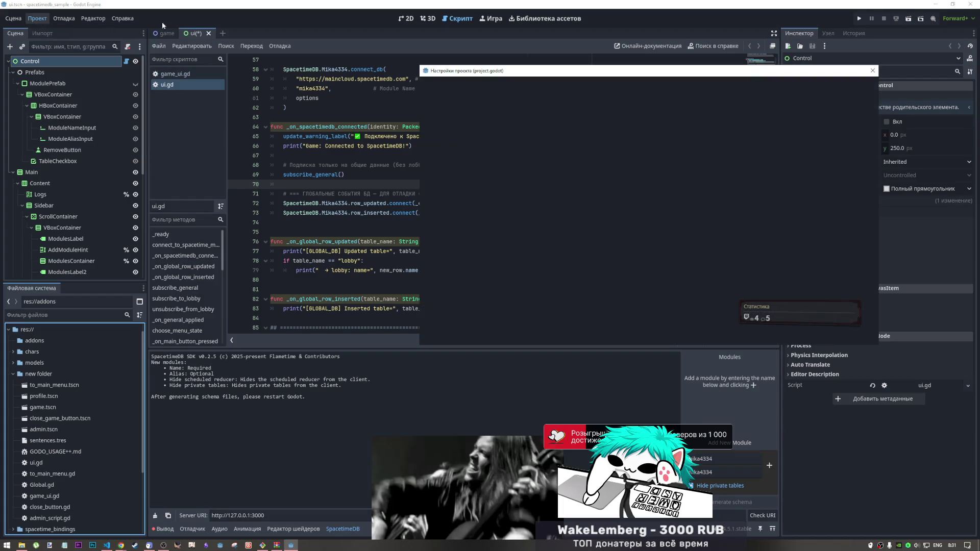
click(587, 86)
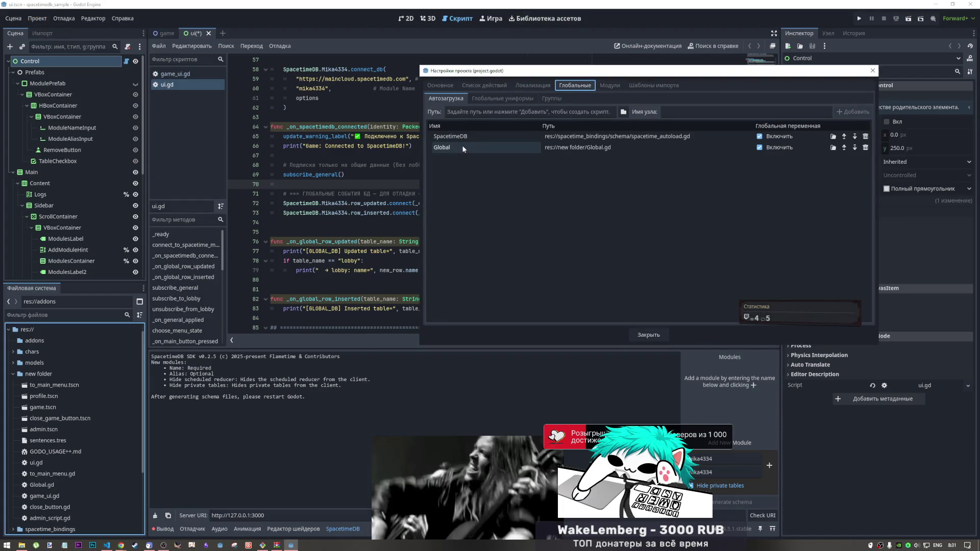
click(485, 136)
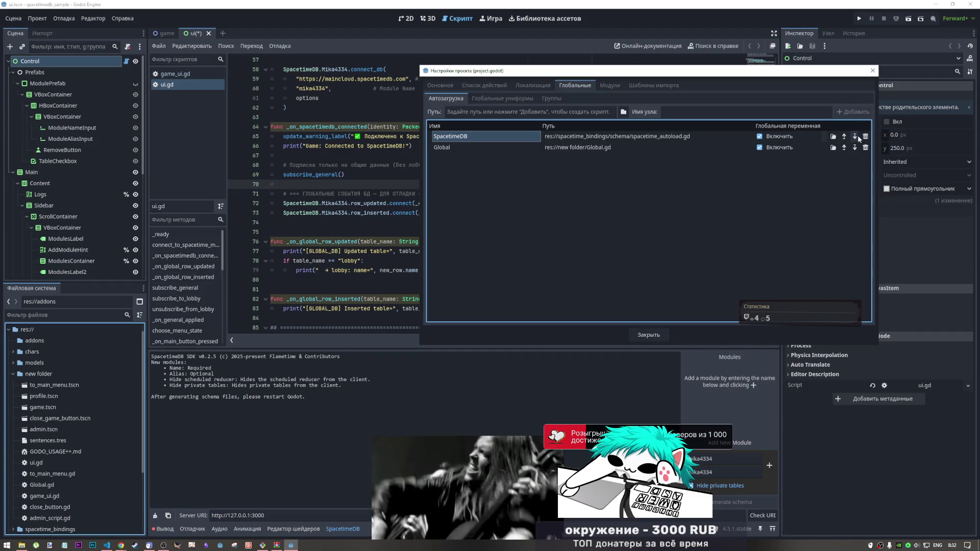
click(778, 138)
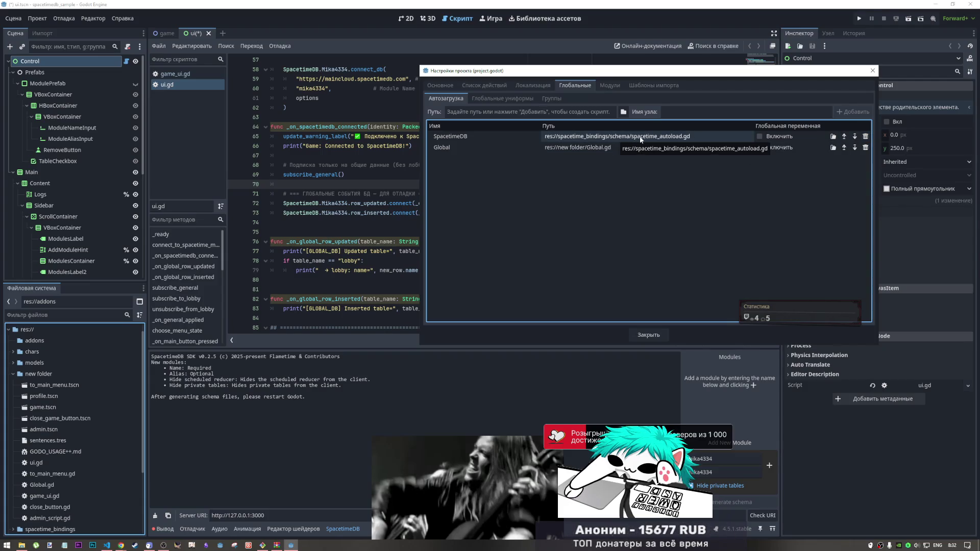
click(108, 546)
mouse_move(121, 545)
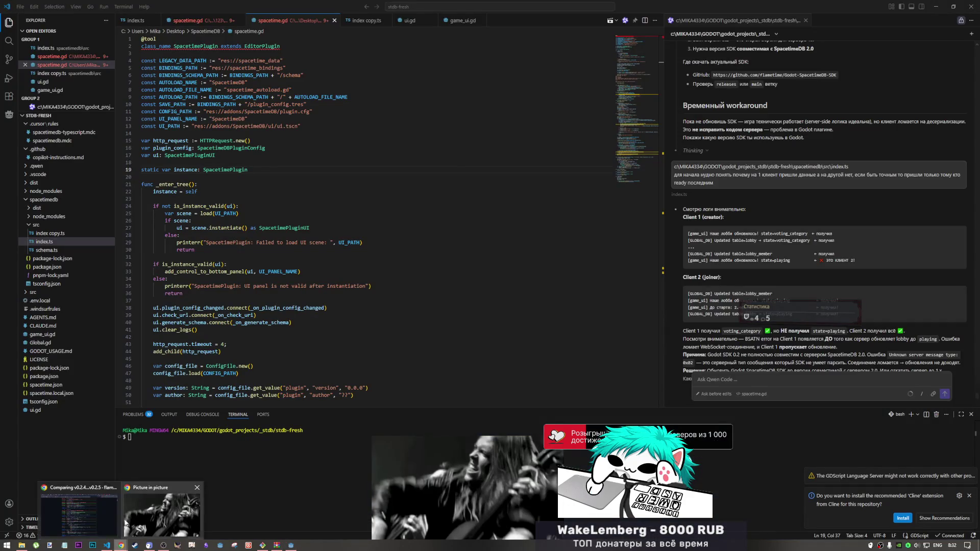
Step: In Explorer, open addons/SpacetimeDB and look inside its codegen and core folders
click(20, 545)
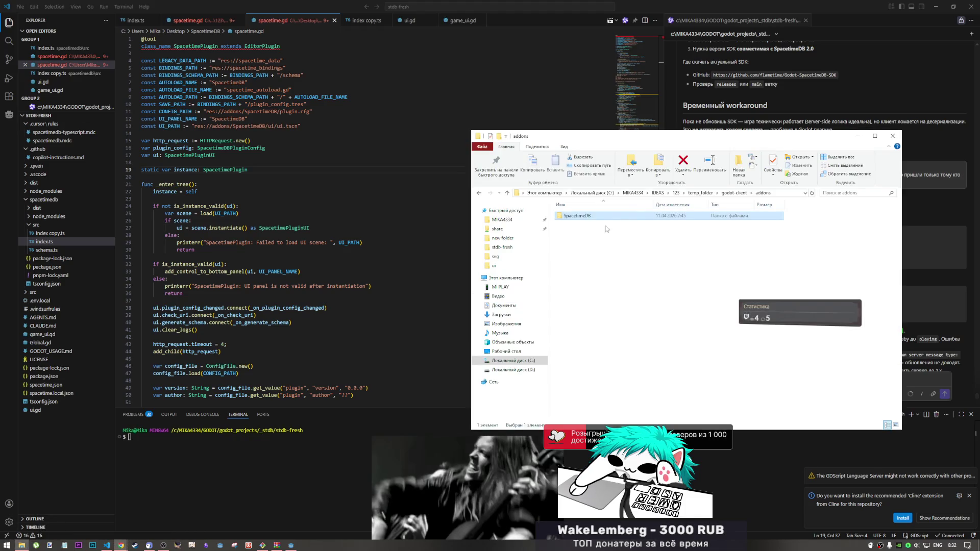
double_click(618, 217)
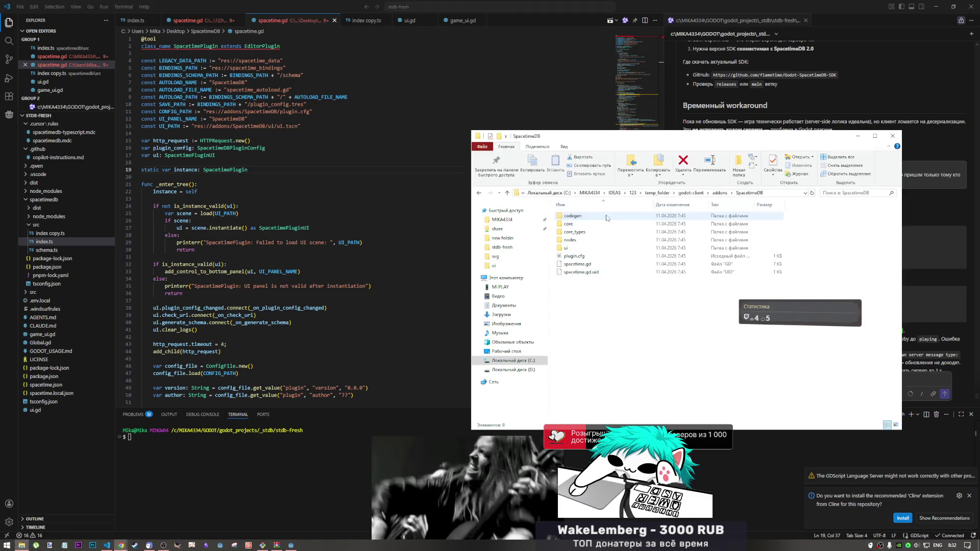
double_click(576, 216)
key(BackSpace)
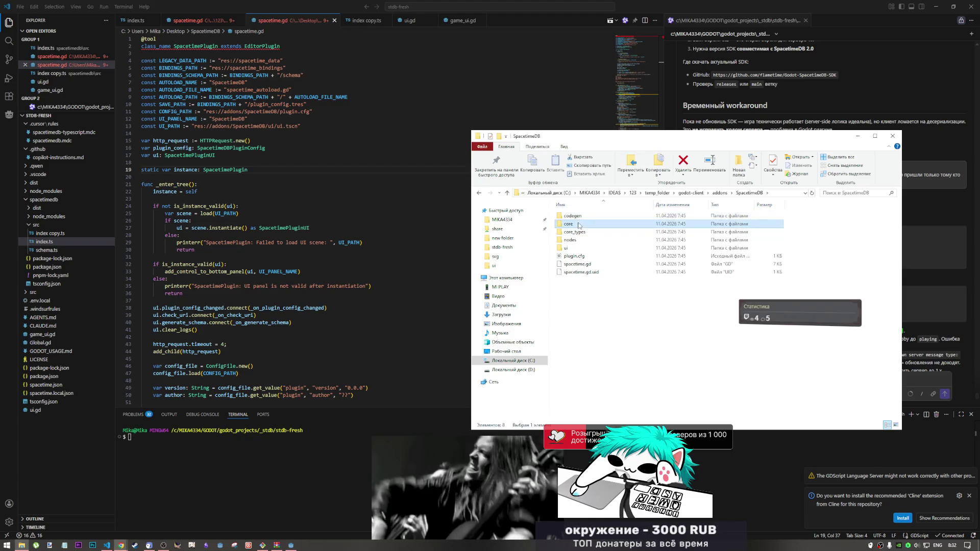
double_click(576, 232)
scroll(575, 240, down, 2)
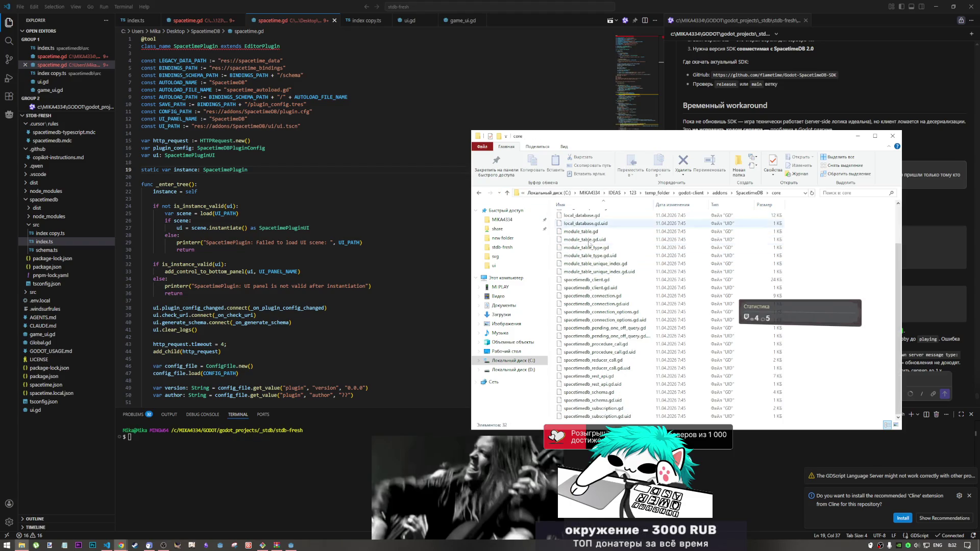
click(510, 193)
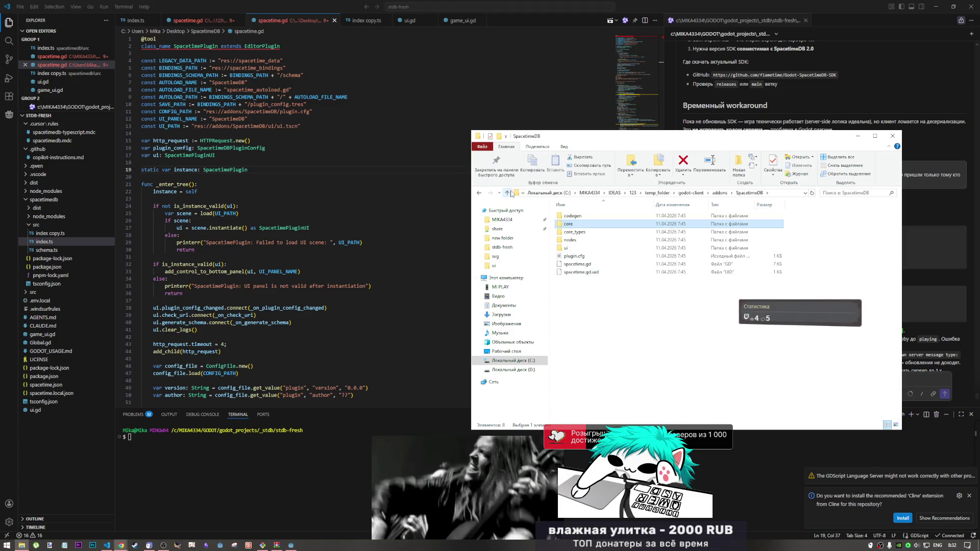
Step: Inspect the core_types, nodes and ui subfolders of SpacetimeDB
key(Down)
key(Return)
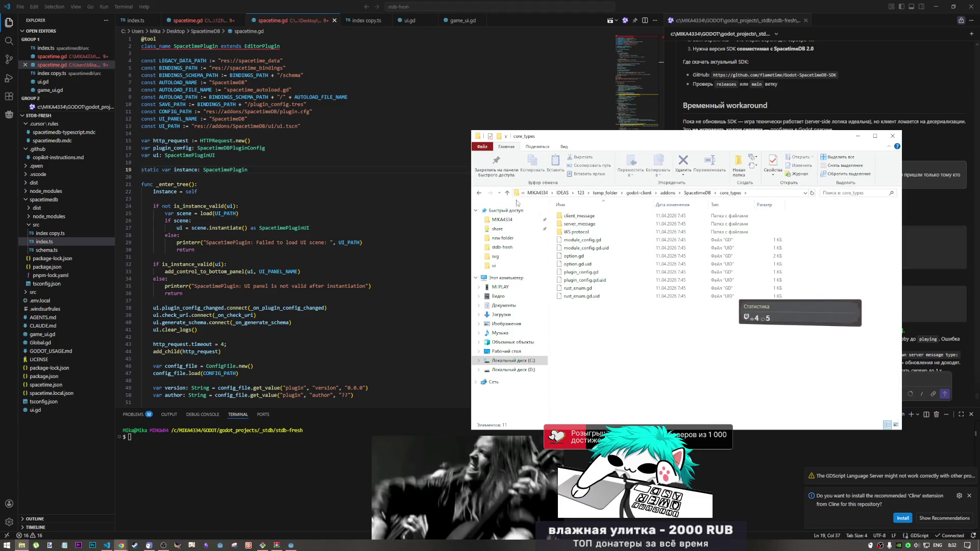
click(507, 193)
key(Down)
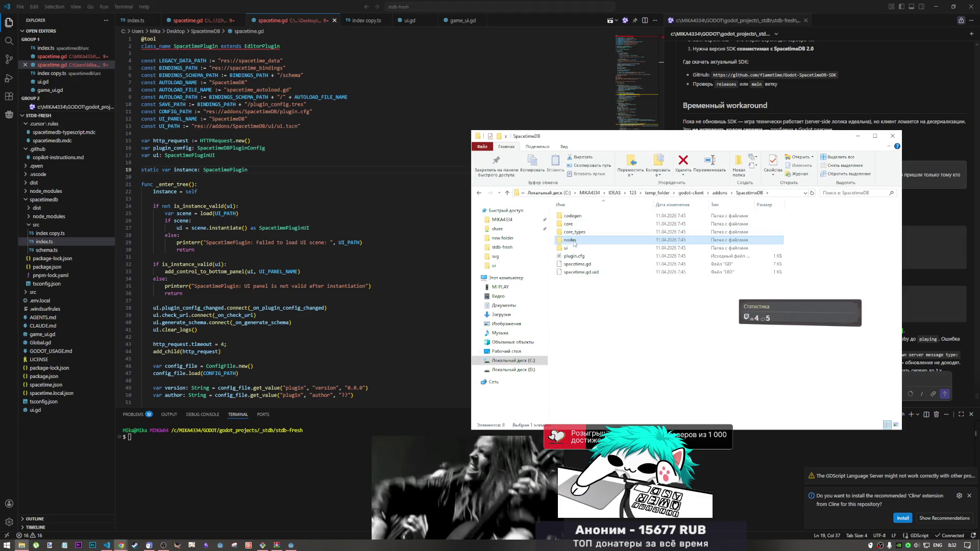
key(Return)
click(508, 193)
key(Down)
key(Down)
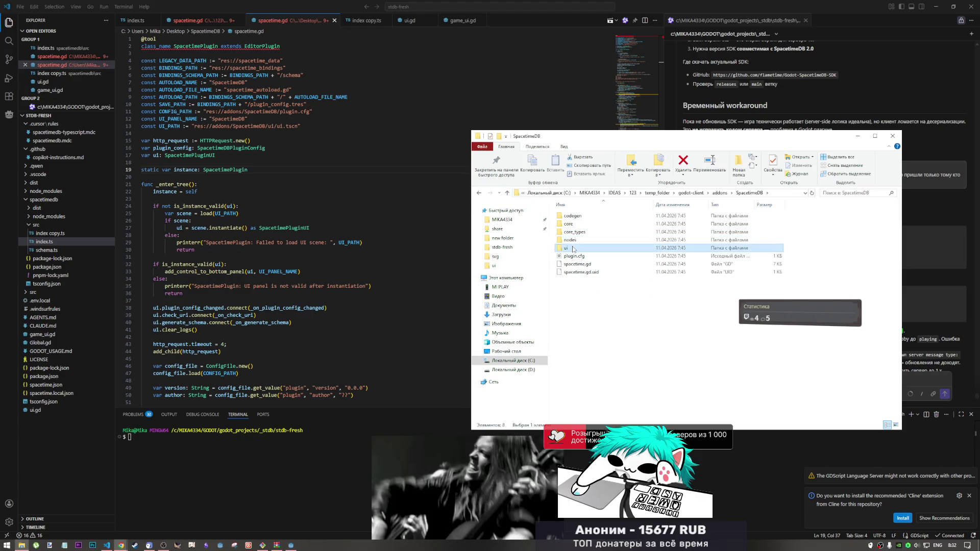
key(Return)
click(507, 193)
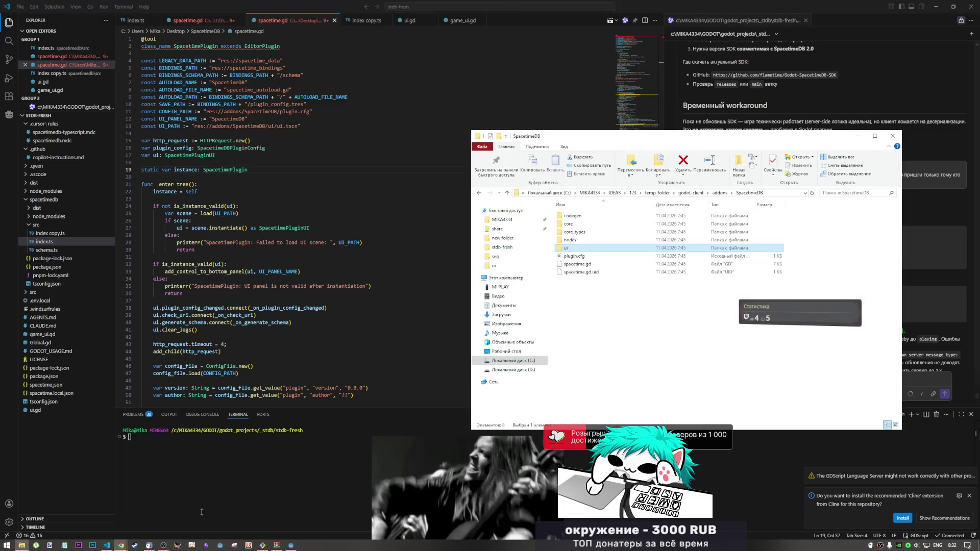
Step: Go back to the addons folder, apply a context-menu action to SpacetimeDB, and return to Godot
click(717, 195)
right_click(583, 217)
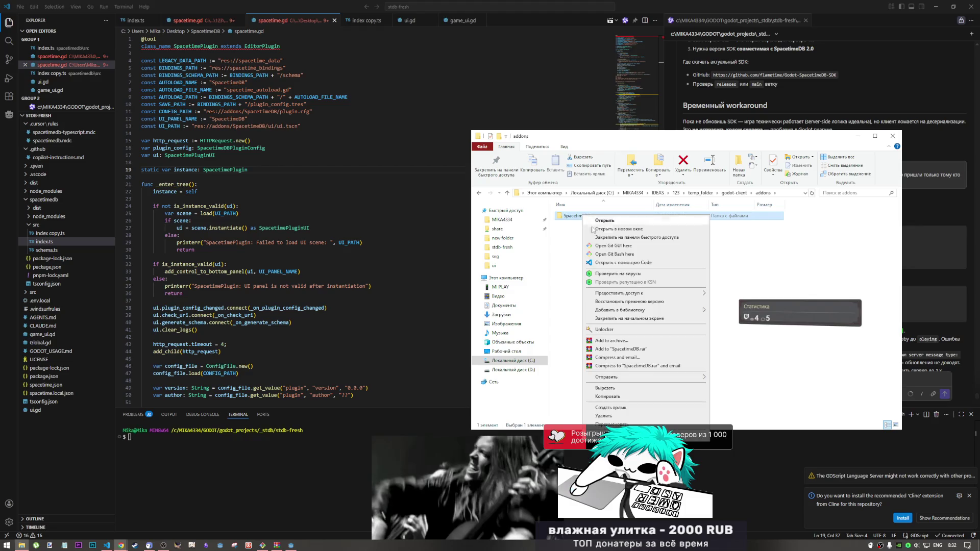
click(616, 399)
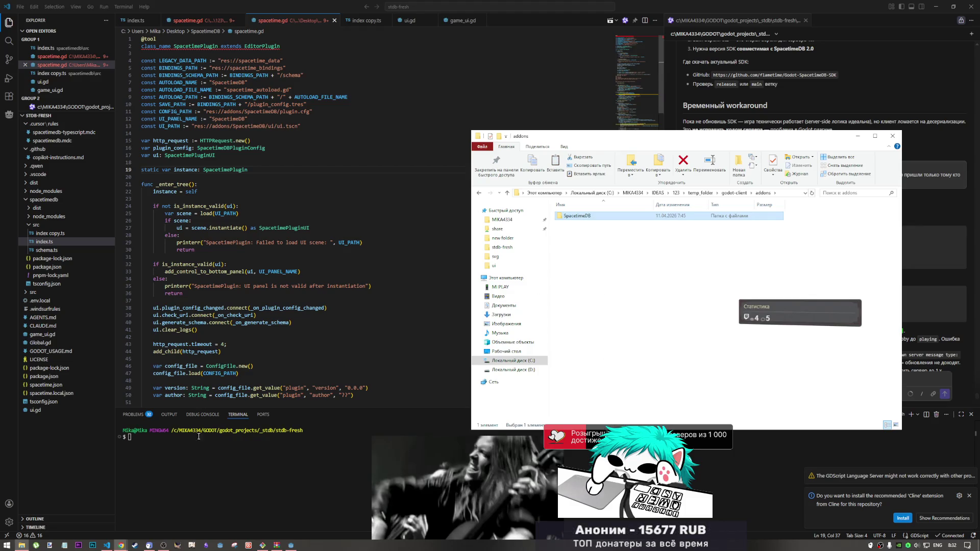
mouse_move(291, 544)
click(294, 522)
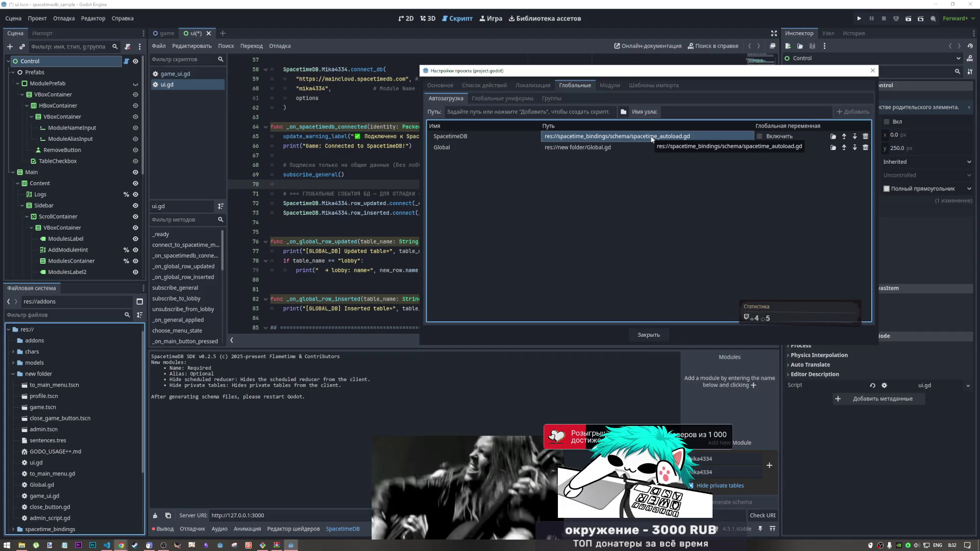
Step: Remove the SpacetimeDB autoload row and reload the project, dismissing the alert and Save Scene As
click(865, 136)
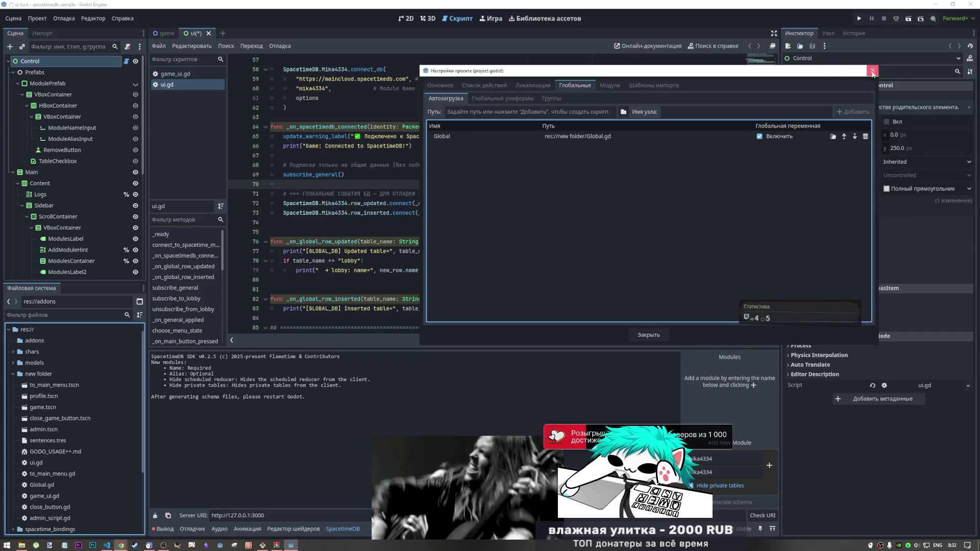
click(872, 71)
click(37, 18)
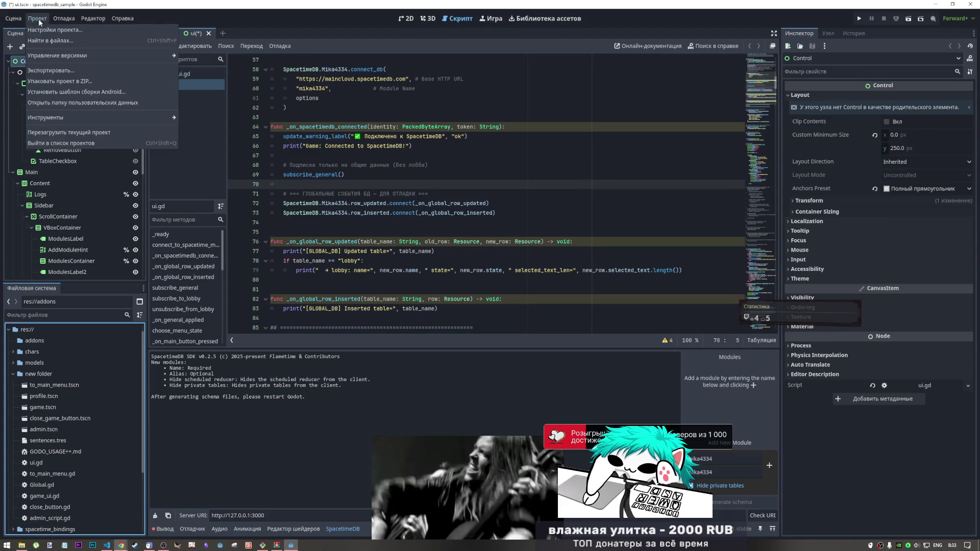
click(56, 131)
click(431, 297)
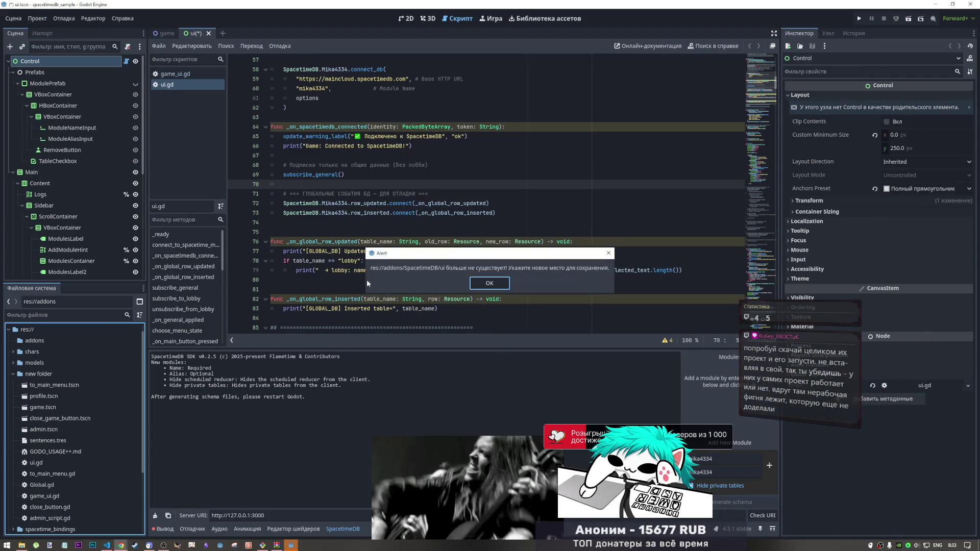
click(489, 284)
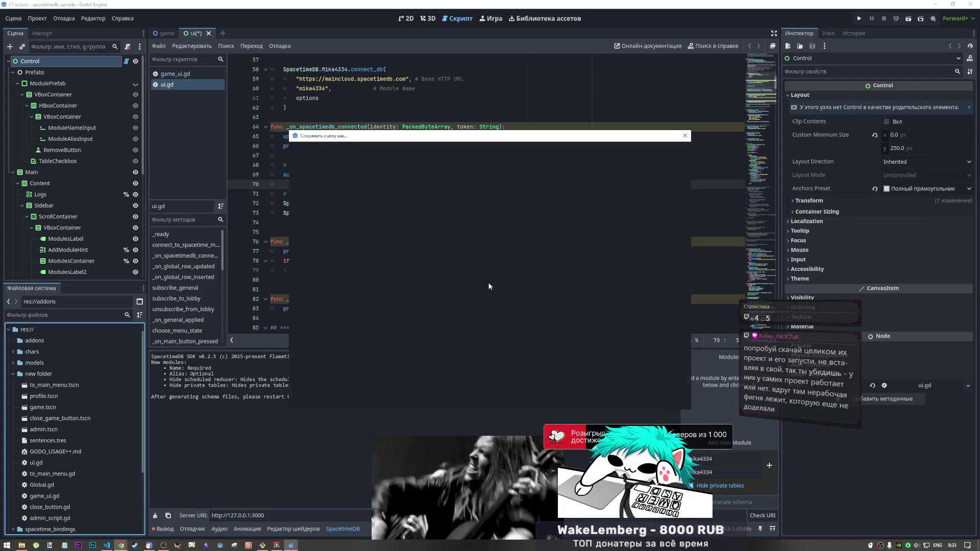
click(562, 400)
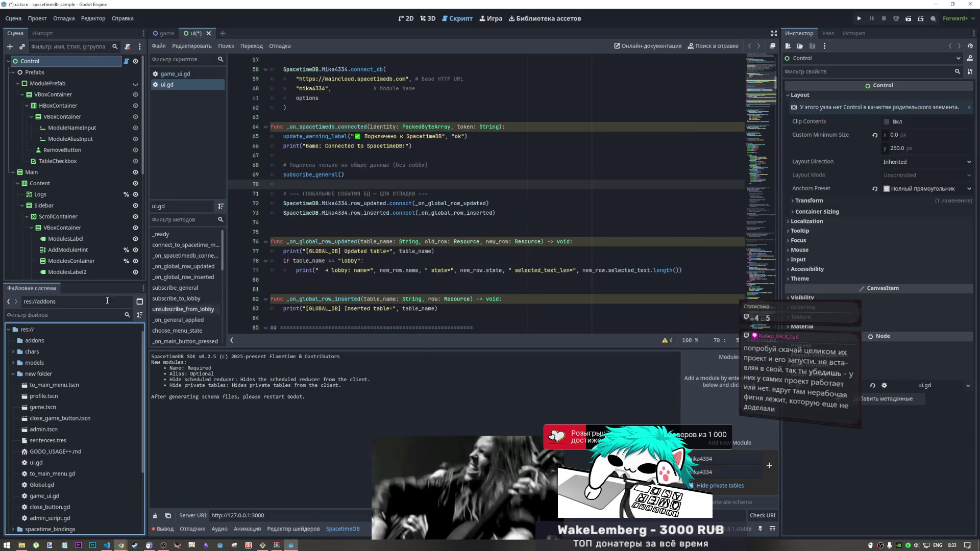
click(172, 528)
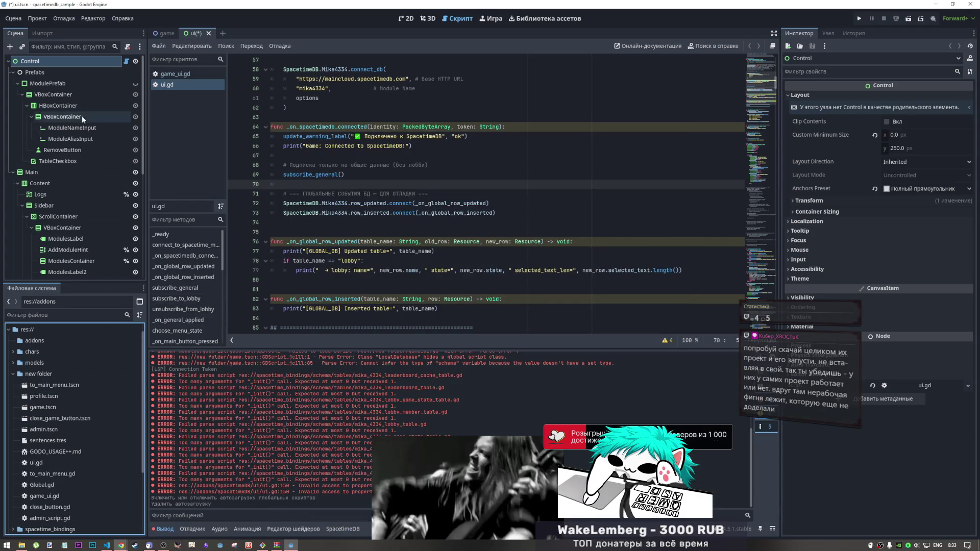
Step: Reload the project a second time and scroll through the Output log's parse errors
click(38, 17)
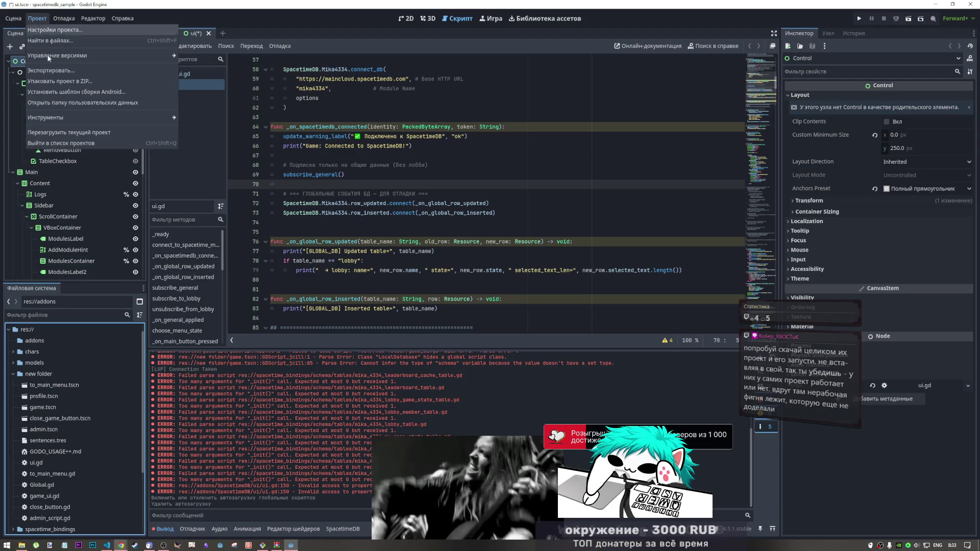
click(65, 132)
click(427, 298)
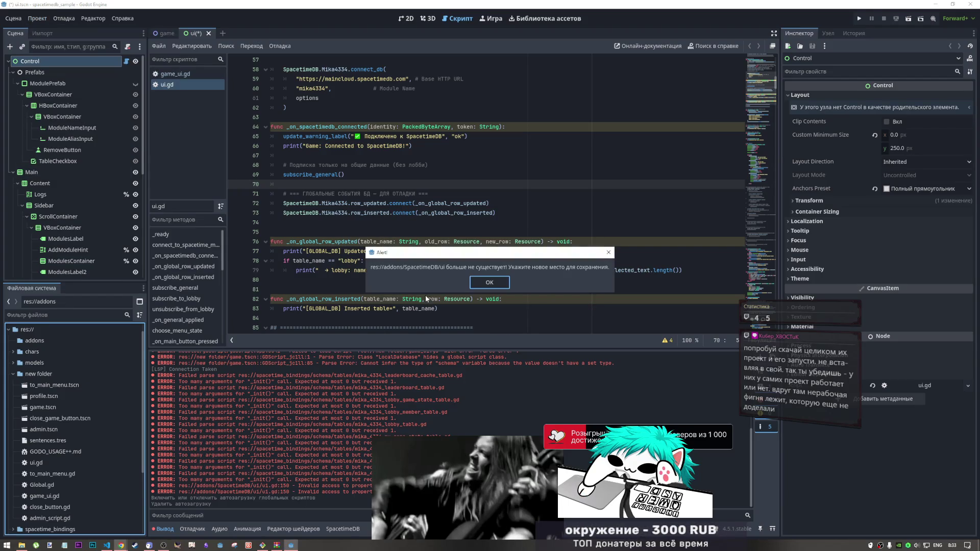
click(490, 282)
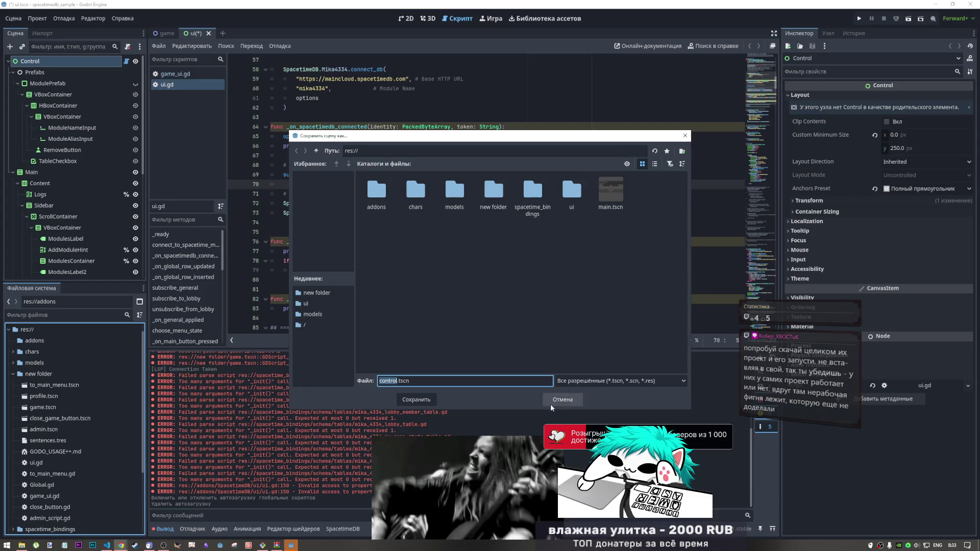
click(561, 400)
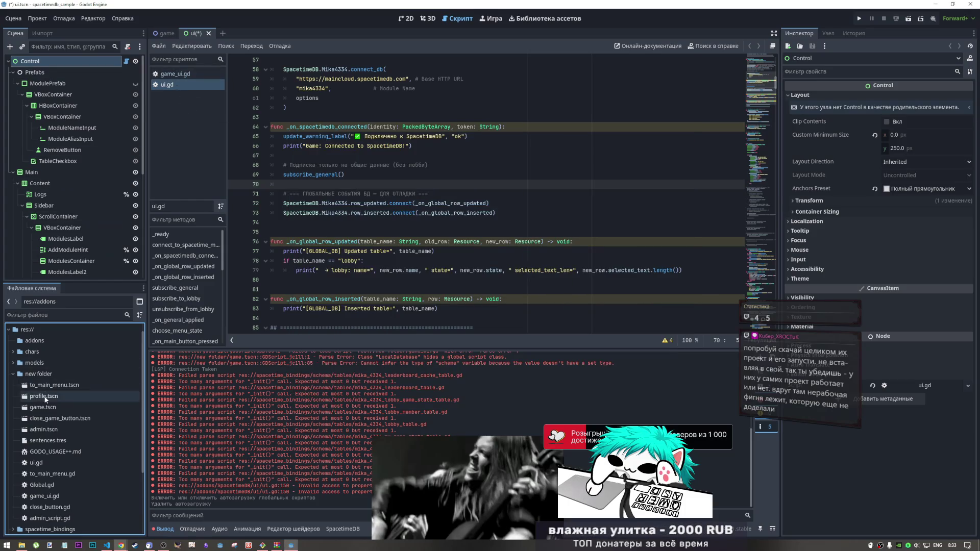
scroll(76, 398, down, 5)
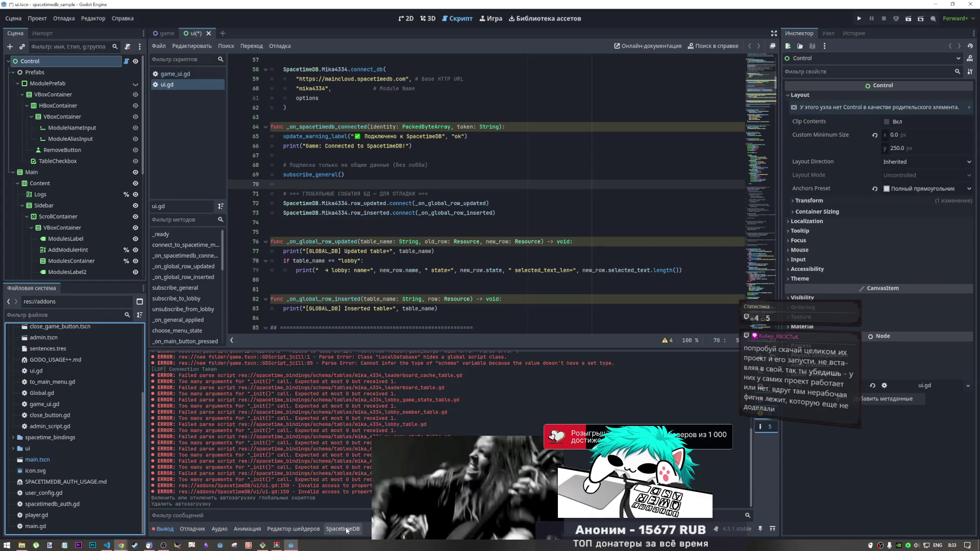
Step: Review the Project Settings tabs, ending on the Autoload list, and close the window
click(37, 18)
click(56, 30)
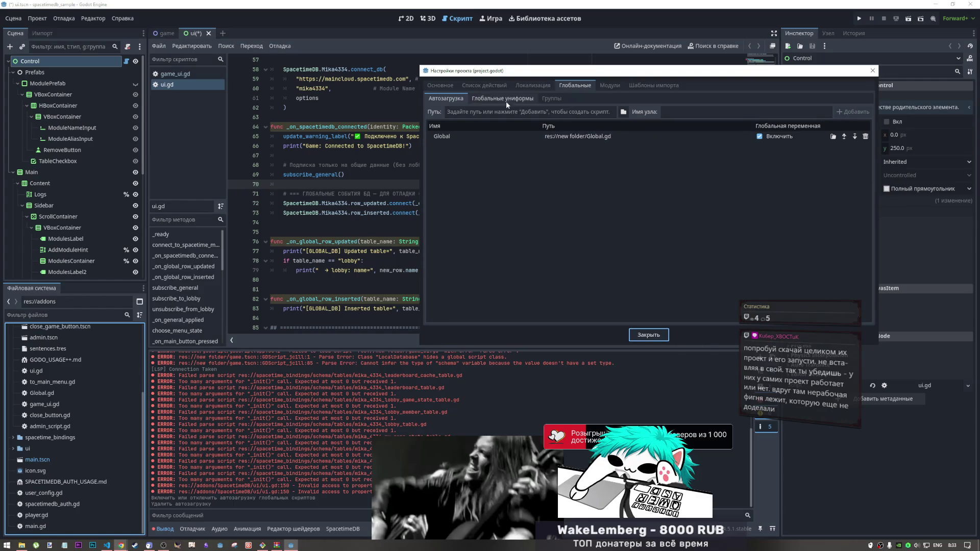
click(616, 87)
click(632, 87)
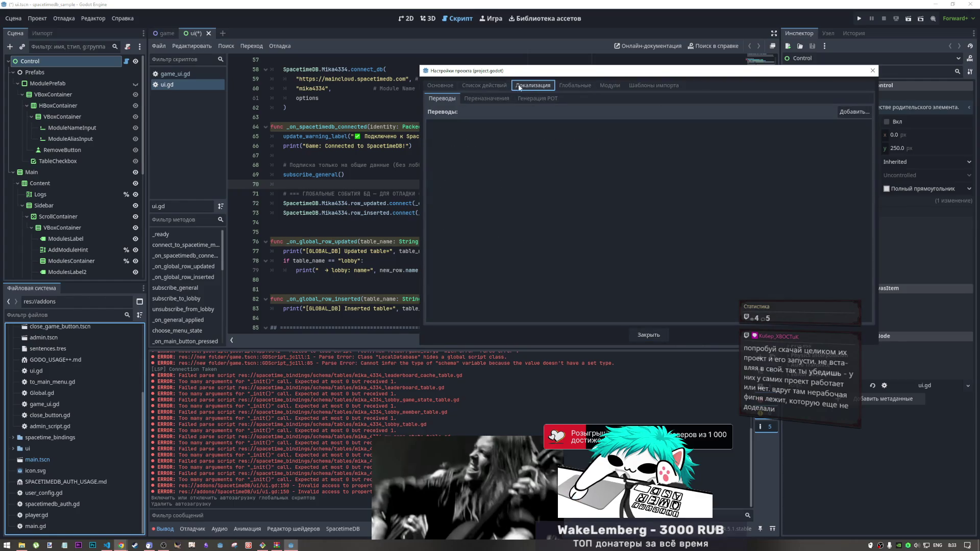
click(610, 85)
click(575, 85)
click(533, 85)
click(484, 85)
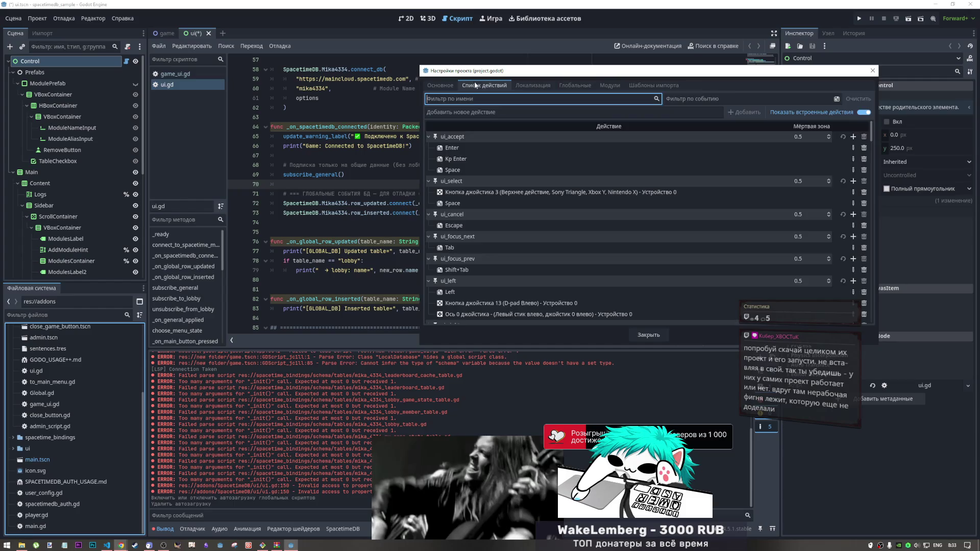
click(454, 85)
click(533, 85)
click(575, 85)
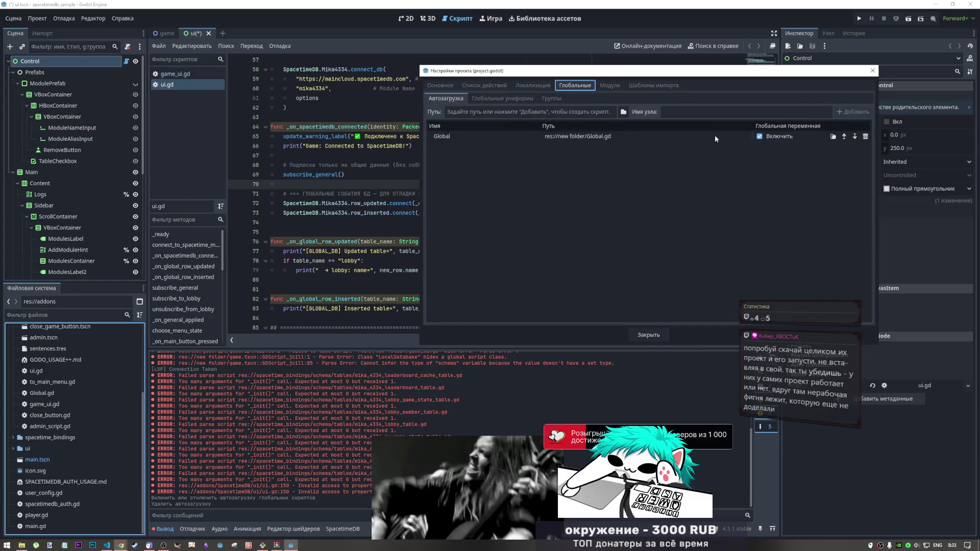
click(872, 70)
Step: Close both open scripts, close ui.tscn with Don't Save, dismiss the alert, and quit Godot
key(ctrl+w)
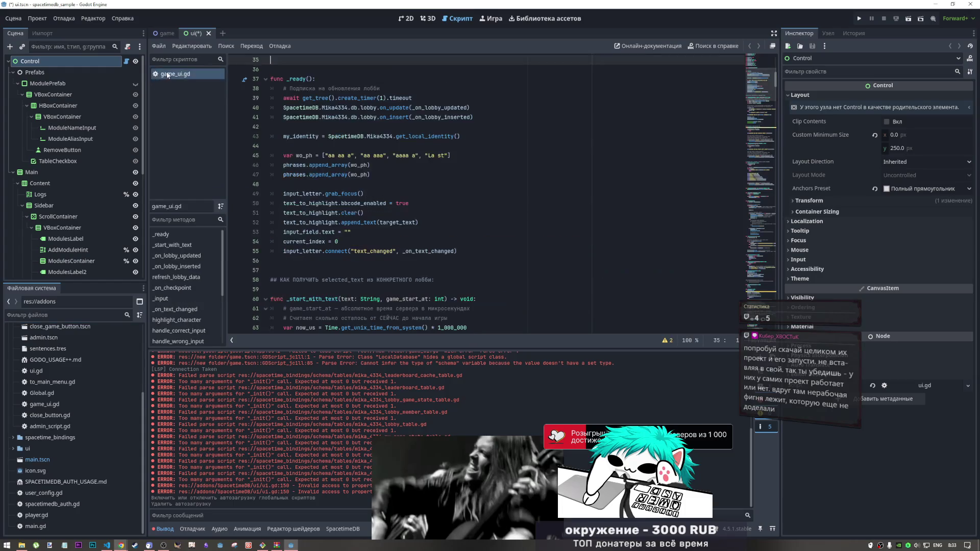
key(ctrl+w)
click(209, 33)
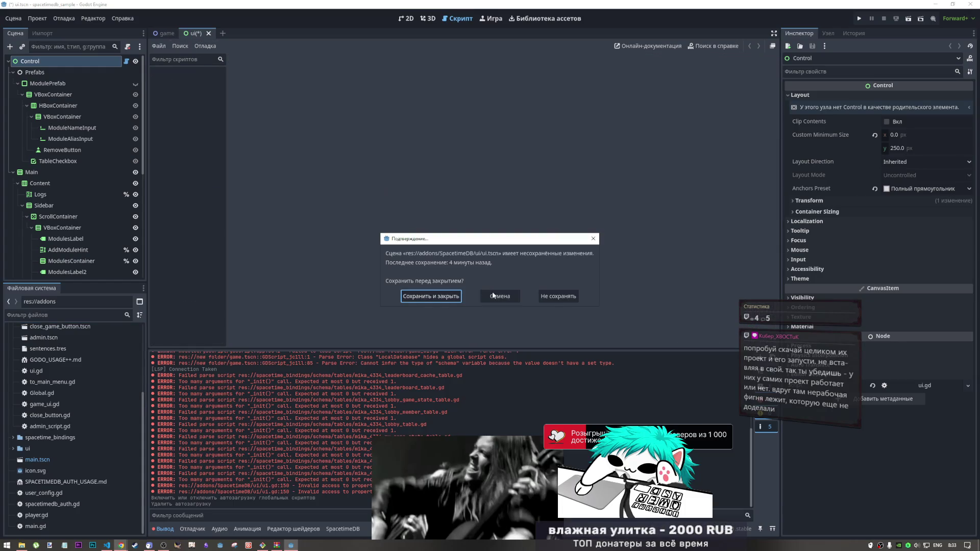
click(551, 297)
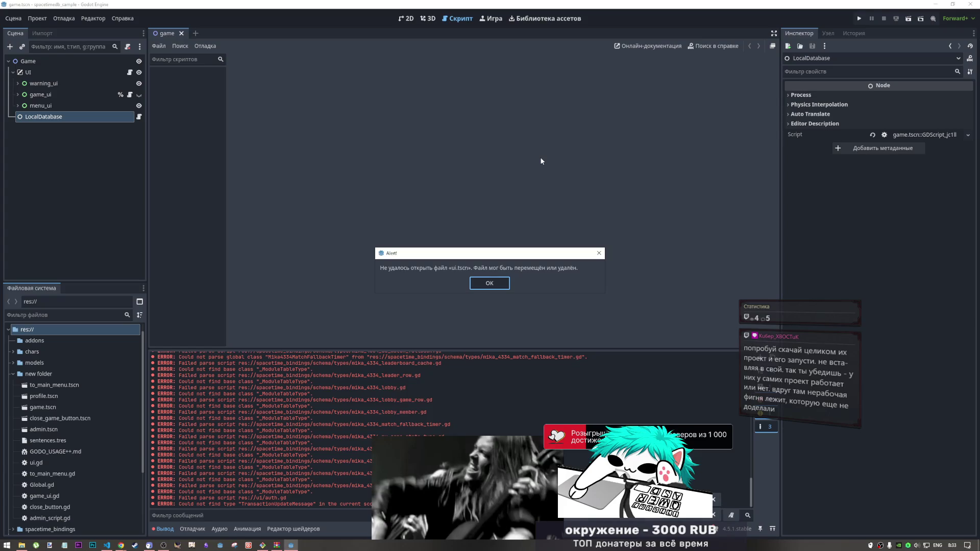
click(500, 283)
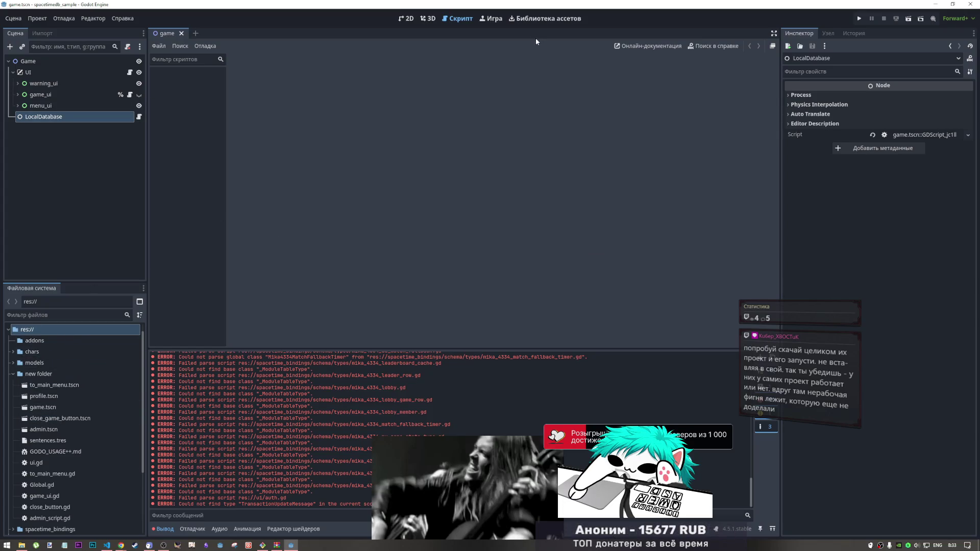
click(969, 6)
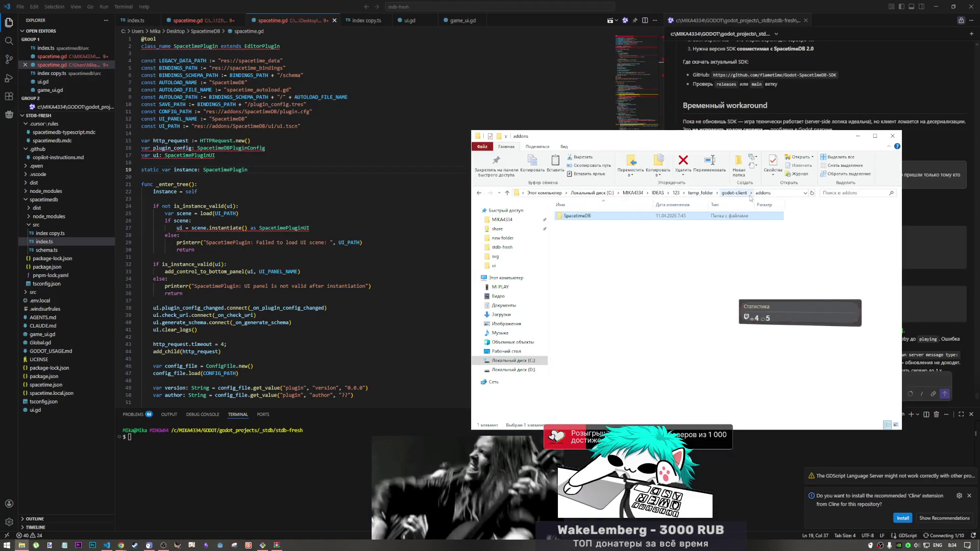
Step: Go up to temp_folder, select its four items, and bring up the GitHub compare window
click(735, 193)
click(700, 193)
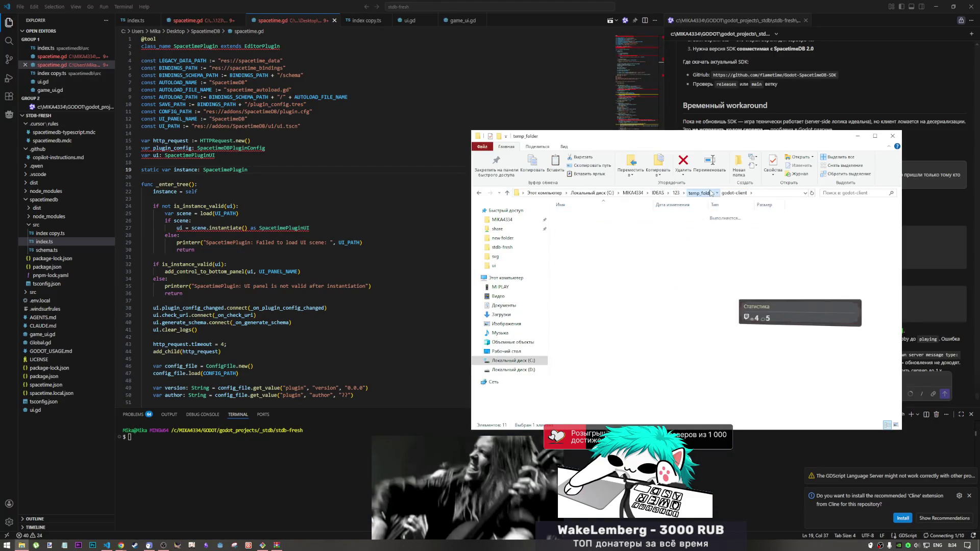
drag(598, 255, 569, 213)
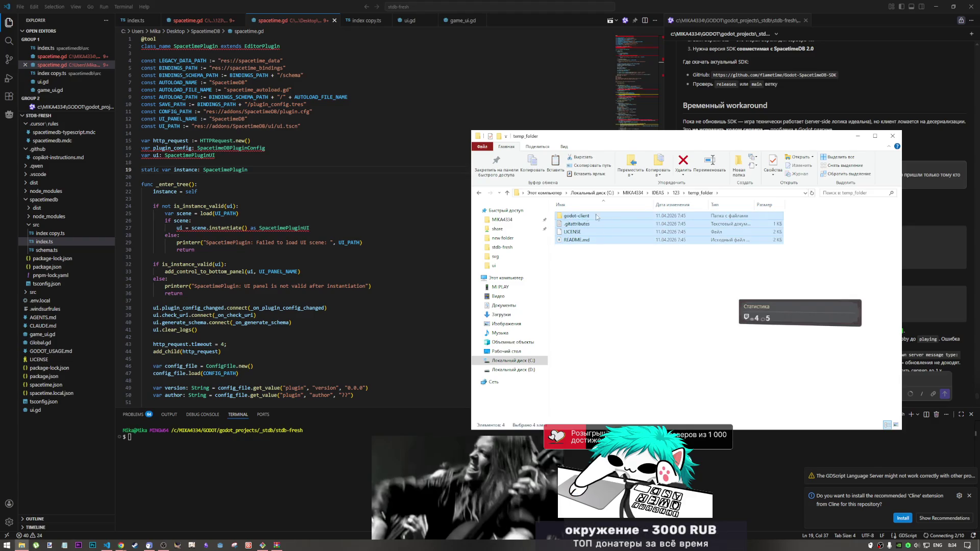
click(121, 545)
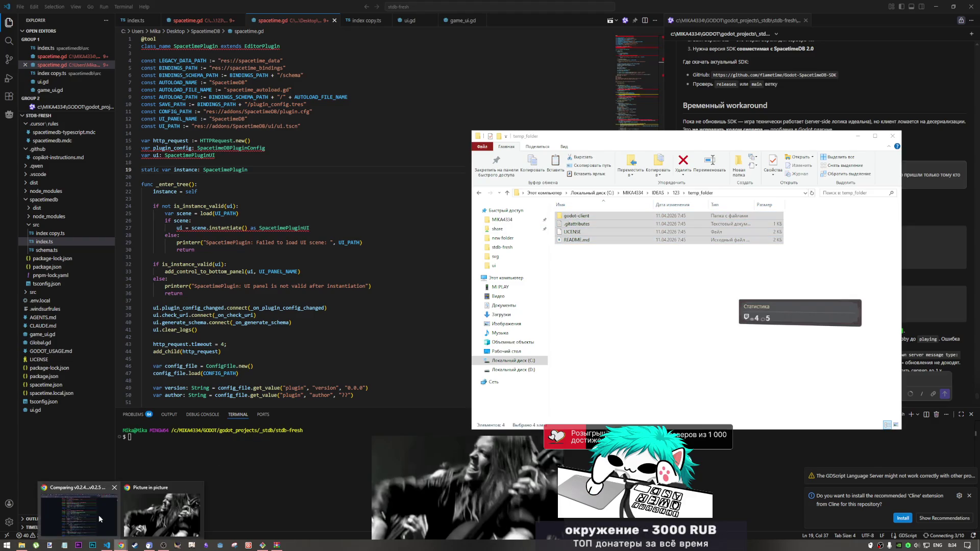
click(82, 508)
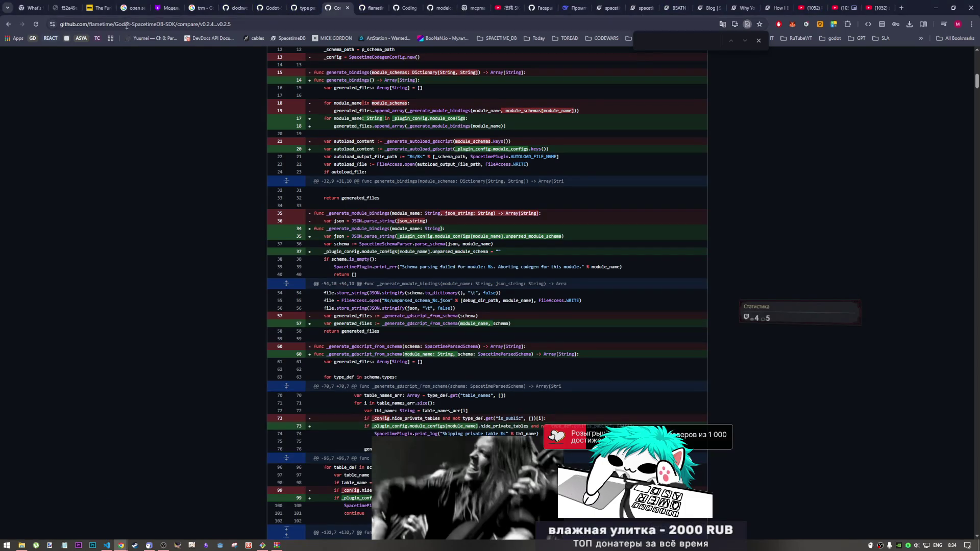
Step: Compare commit 5f7dd9f against the compare diff, then open the Godot-SpacetimeDB-SDK repository home
click(306, 7)
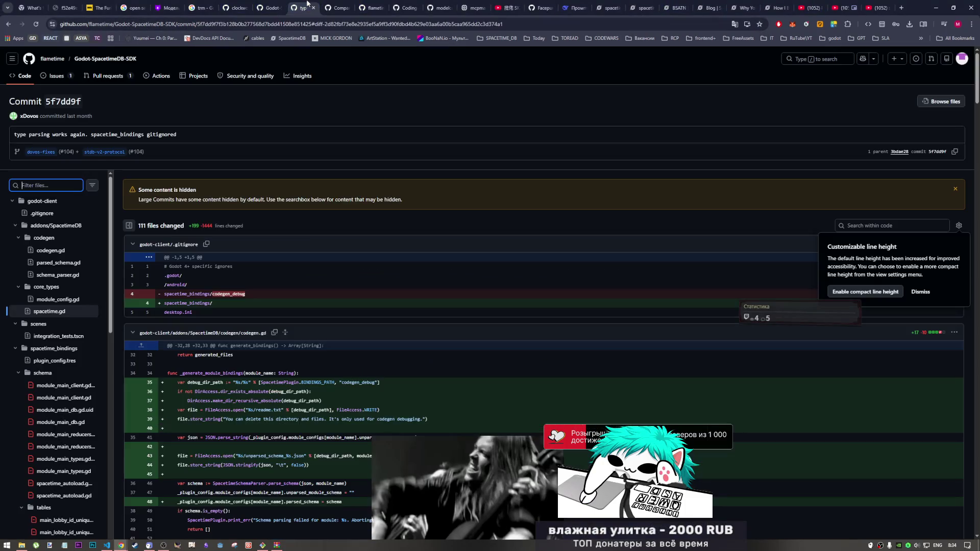
click(339, 6)
click(313, 3)
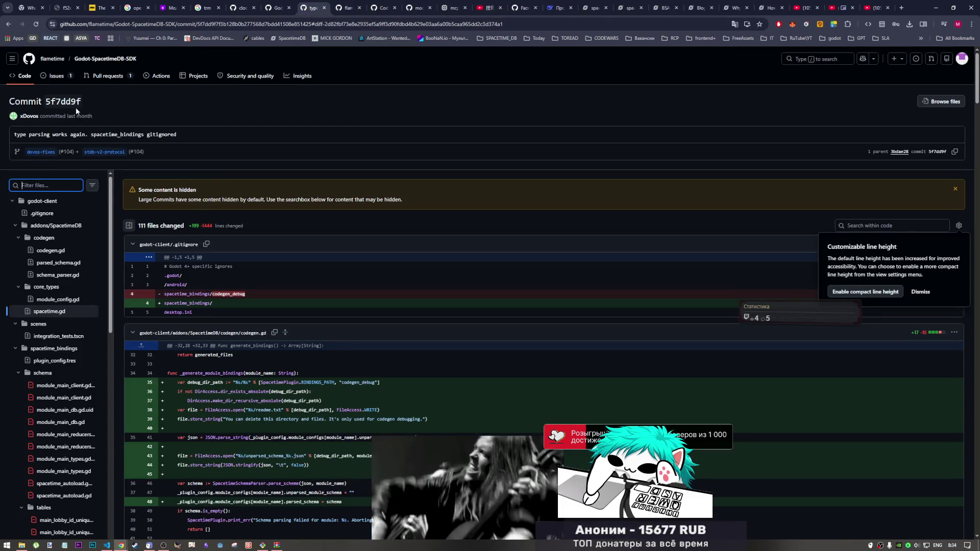
click(98, 61)
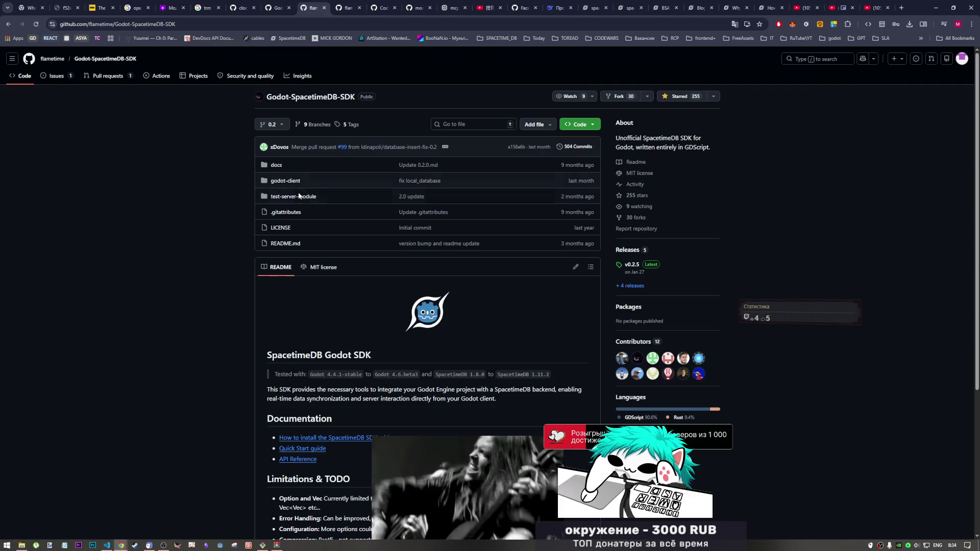
Step: Switch the repository to the stdb-v2-protocol branch and read docs/codegen.md
click(280, 125)
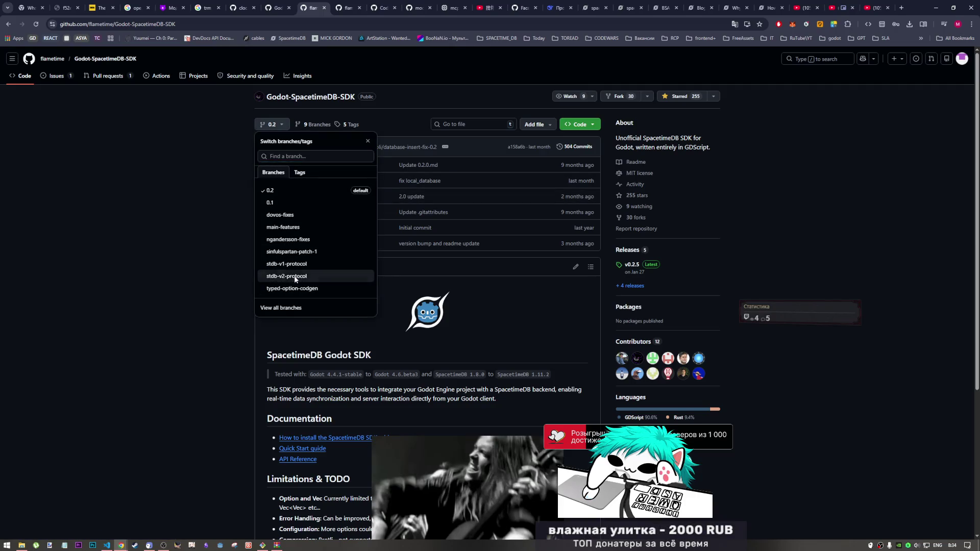
click(296, 272)
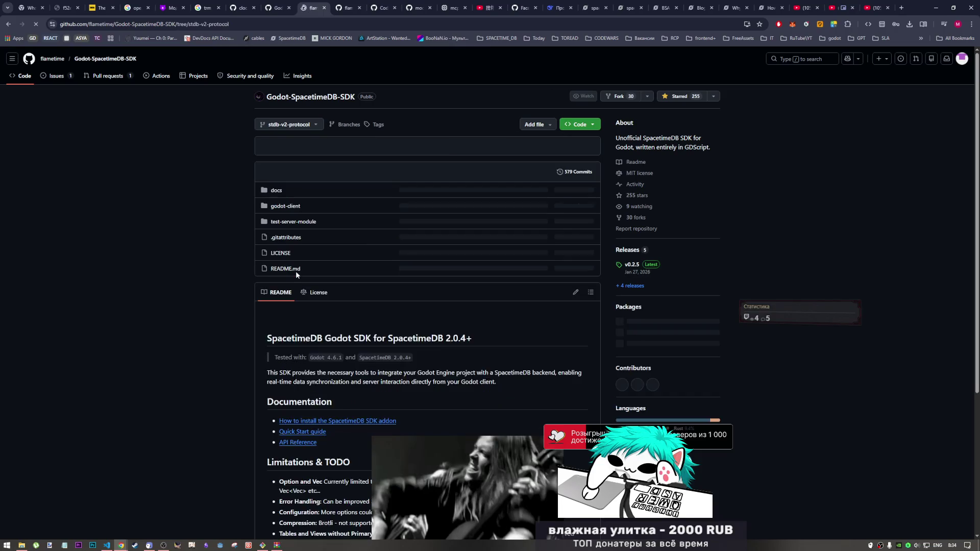
click(276, 191)
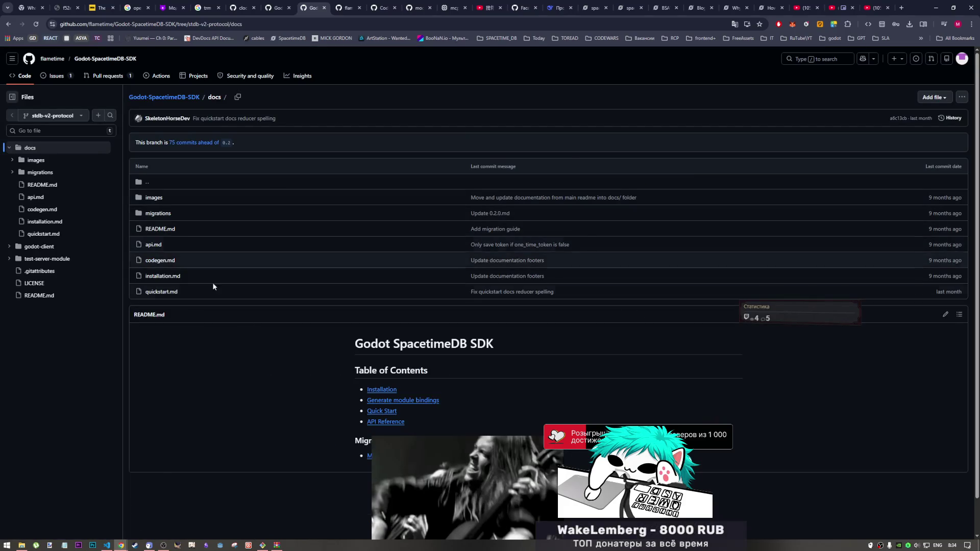
scroll(281, 326, down, 2)
click(378, 351)
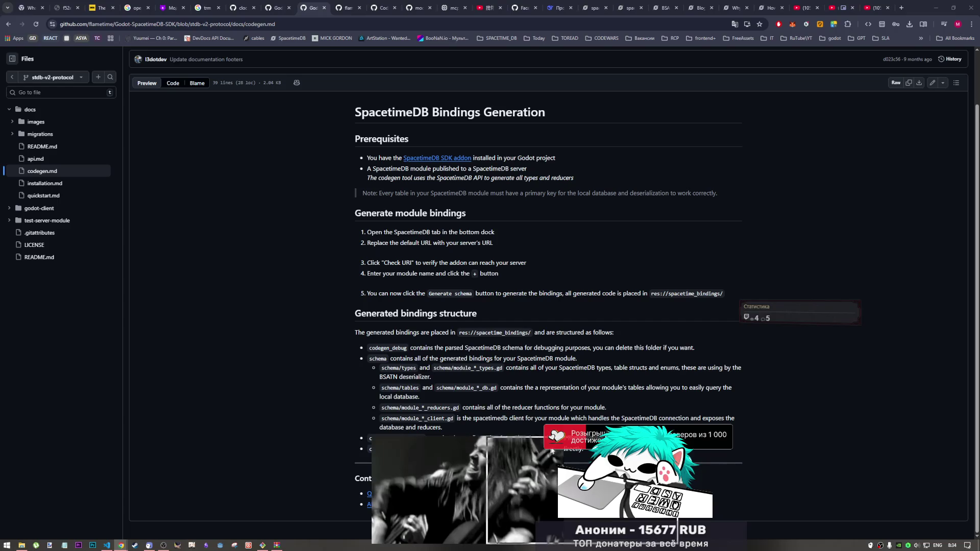
drag(551, 450, 841, 453)
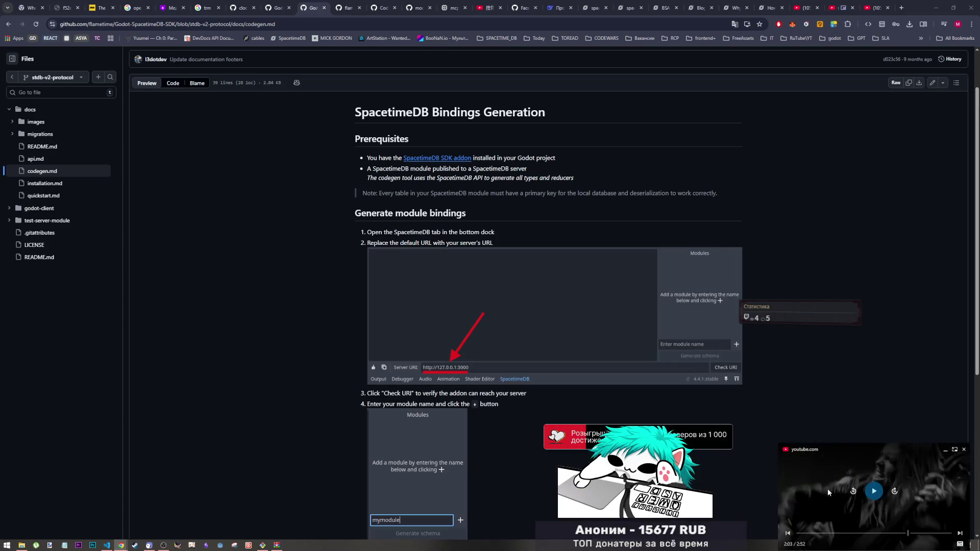
scroll(501, 405, down, 4)
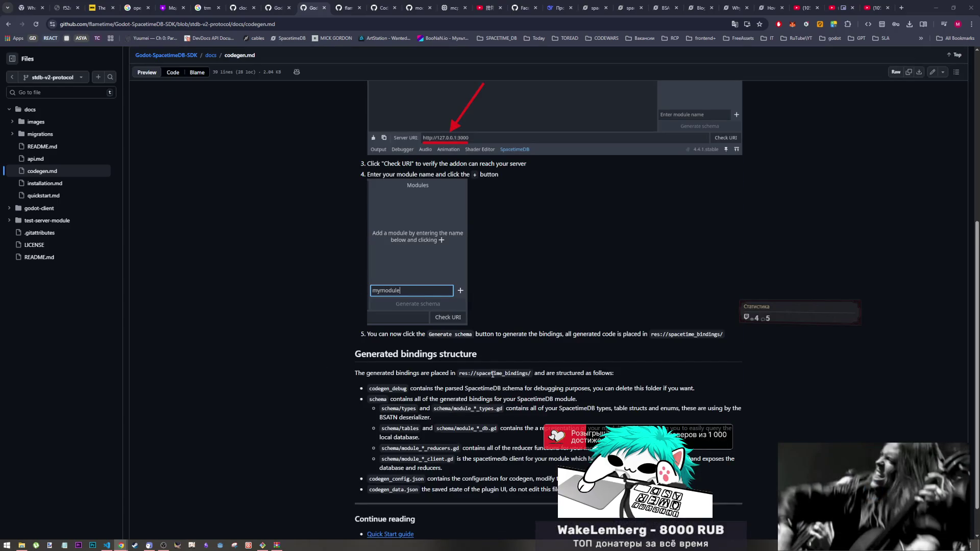
scroll(476, 384, up, 6)
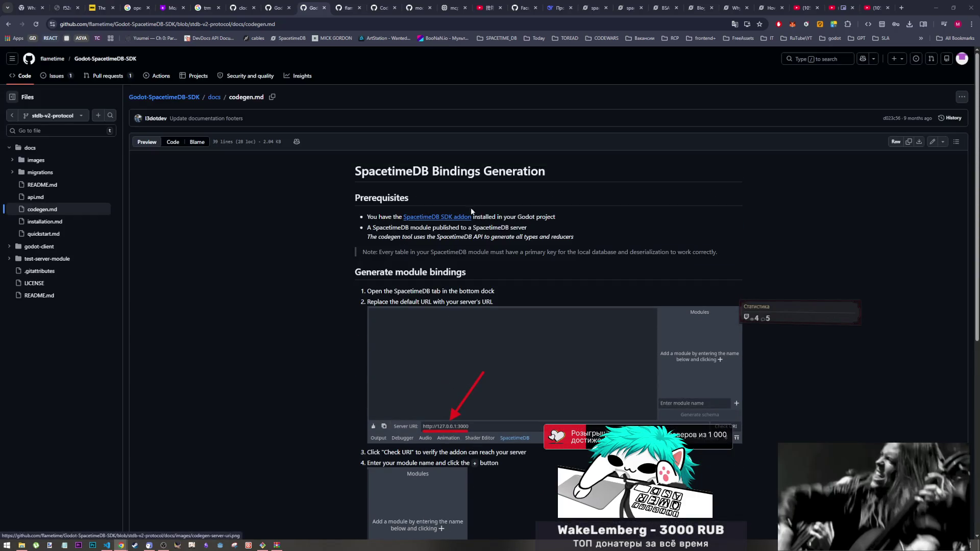
Step: Read installation.md, browse test-server-module/src, expand godot-client, then return to VS Code
click(452, 220)
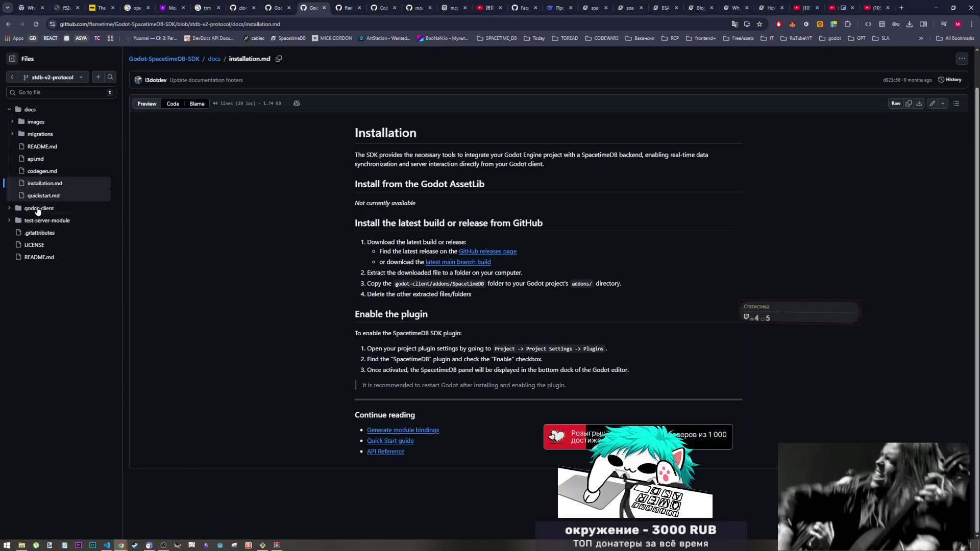
click(44, 225)
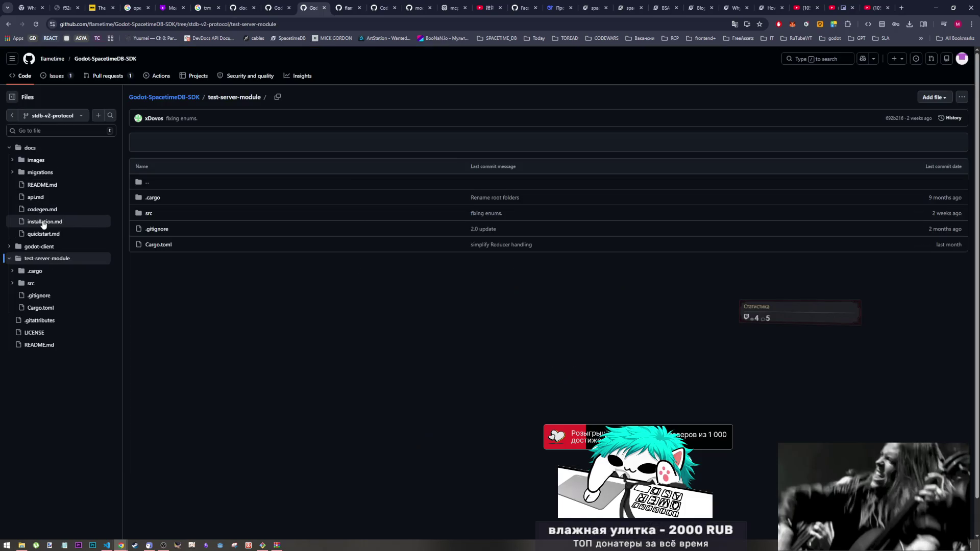
click(146, 213)
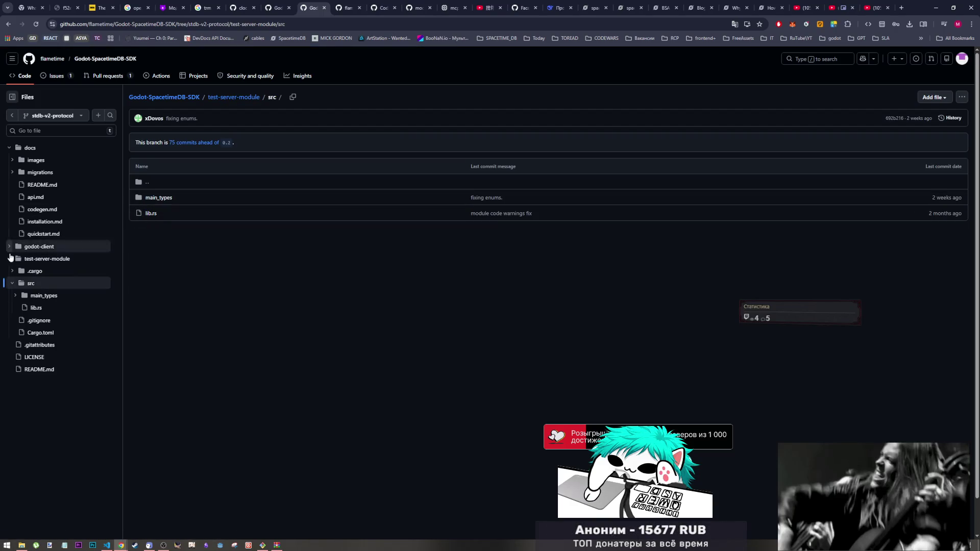
click(44, 249)
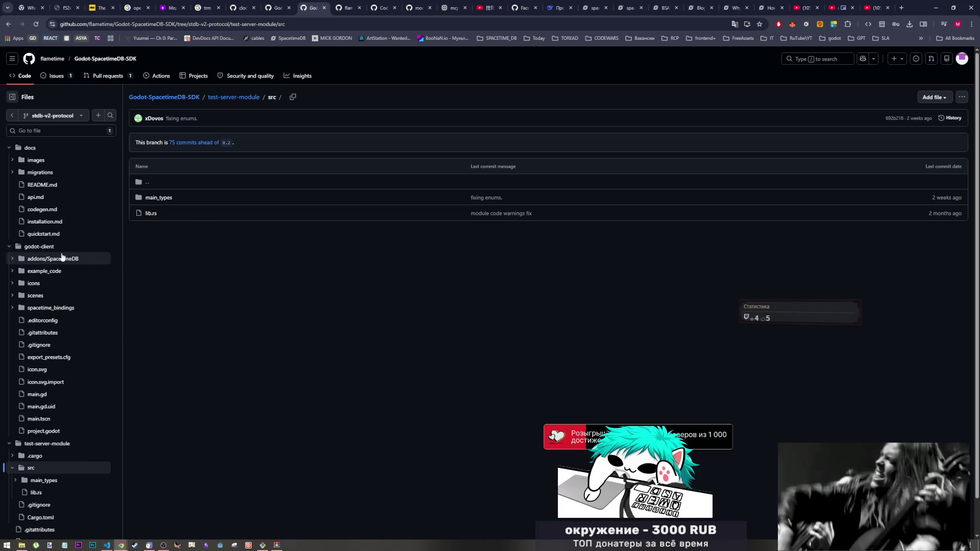
click(107, 545)
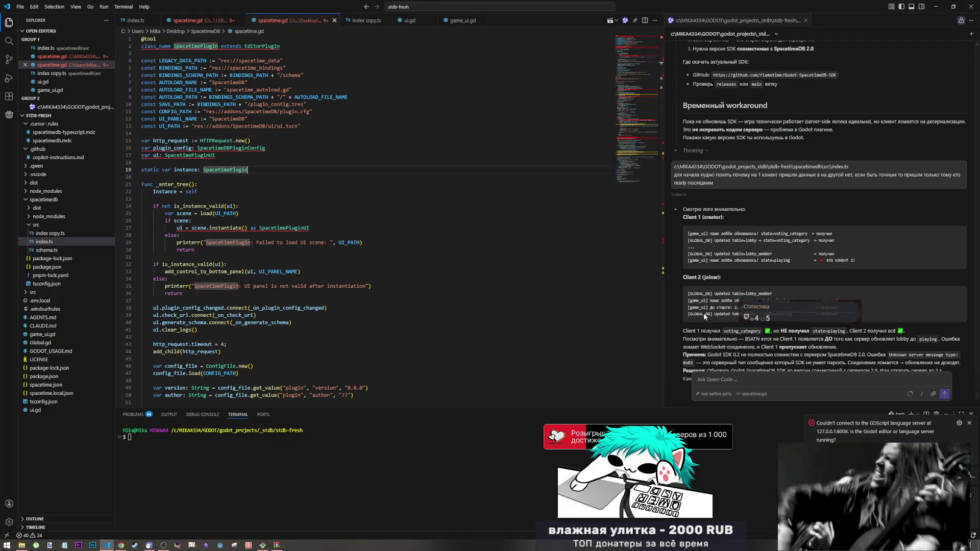
Step: Bring up temp_folder in Explorer, look inside godot-client, and return to temp_folder
click(120, 545)
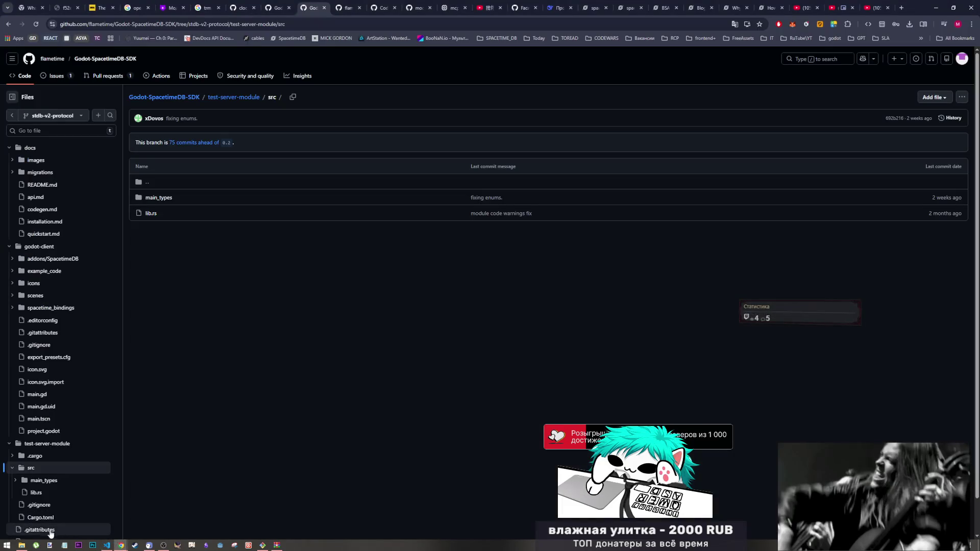
click(23, 545)
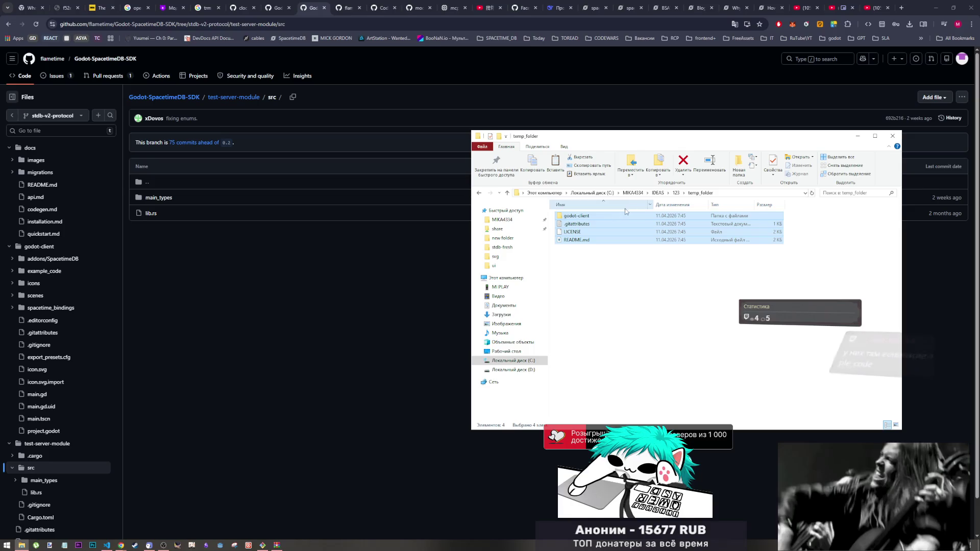
click(570, 217)
double_click(570, 217)
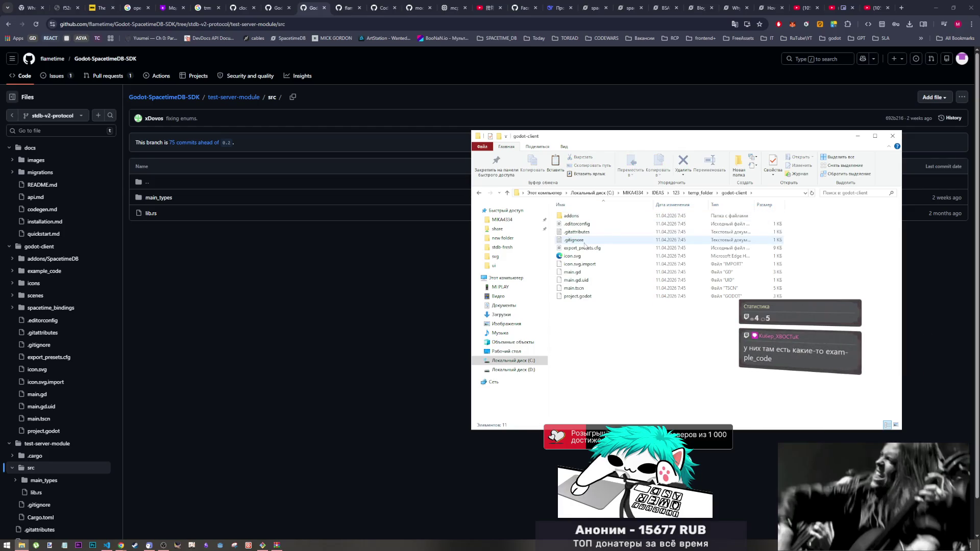
key(BackSpace)
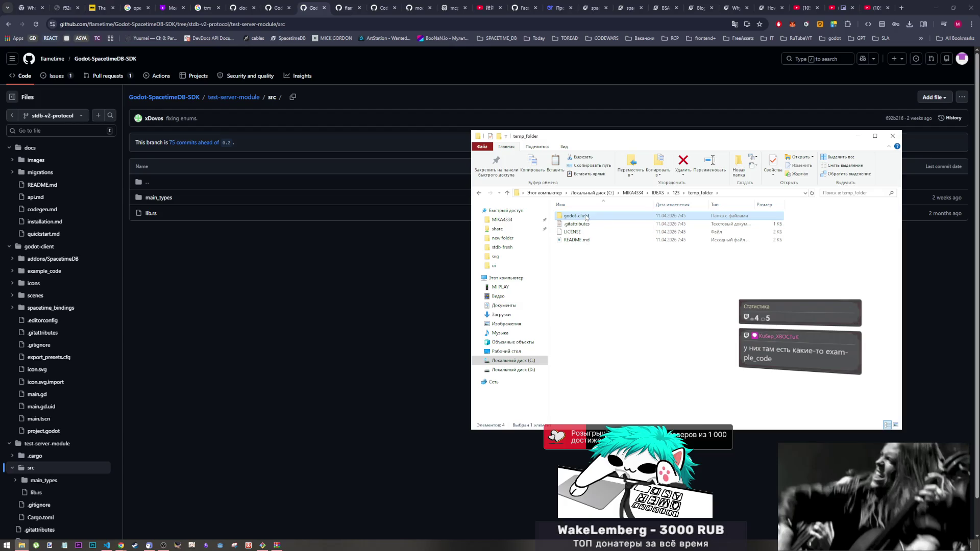
mouse_move(586, 217)
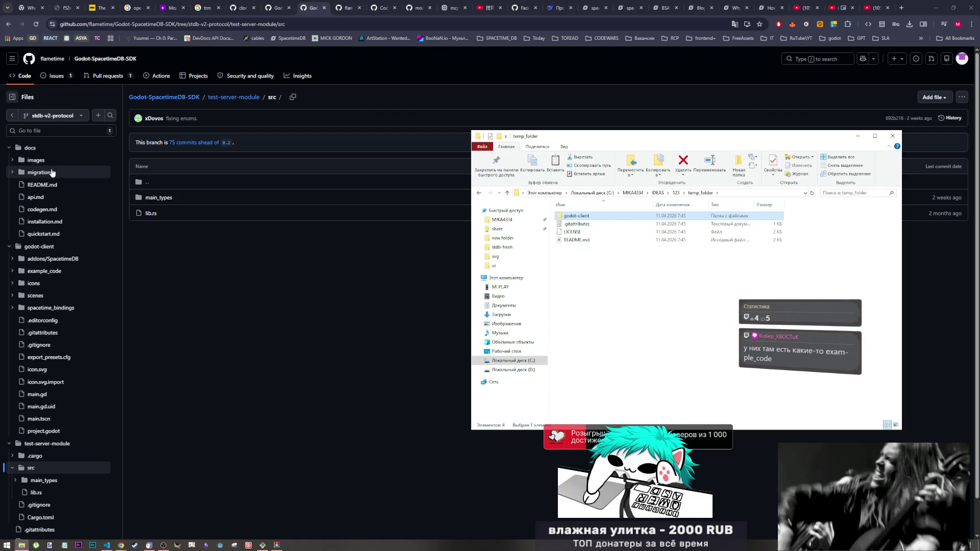
scroll(54, 223, down, 1)
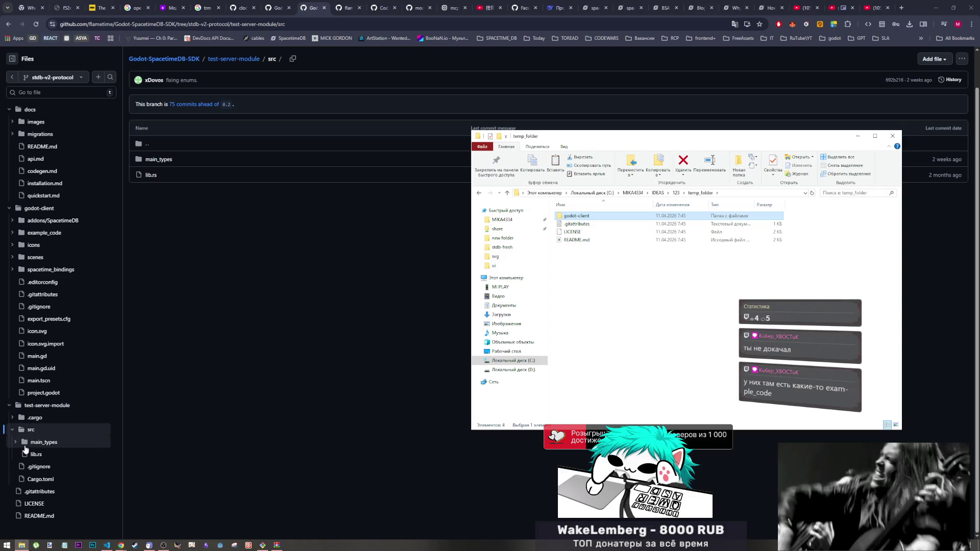
Step: Expand test-server-module's main_types folder and look over its files
click(12, 442)
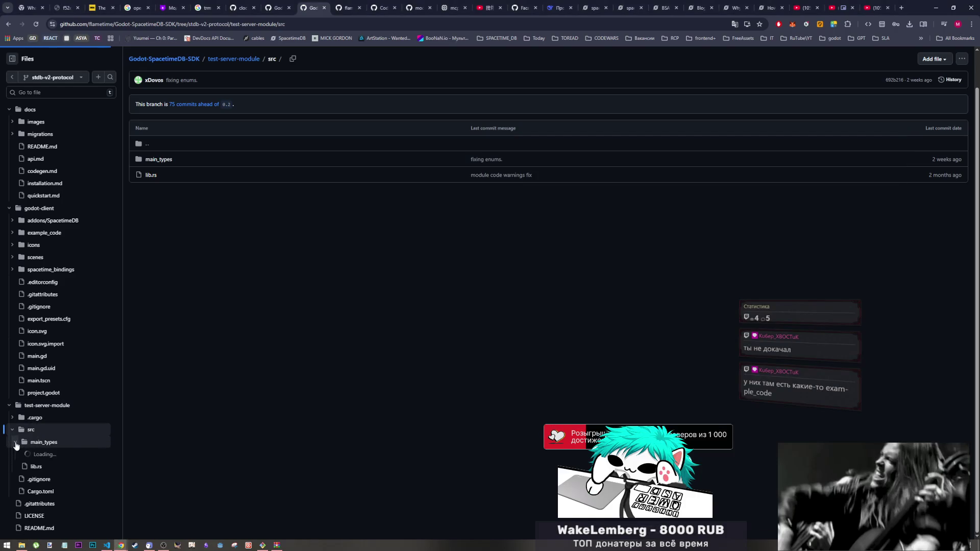
click(44, 443)
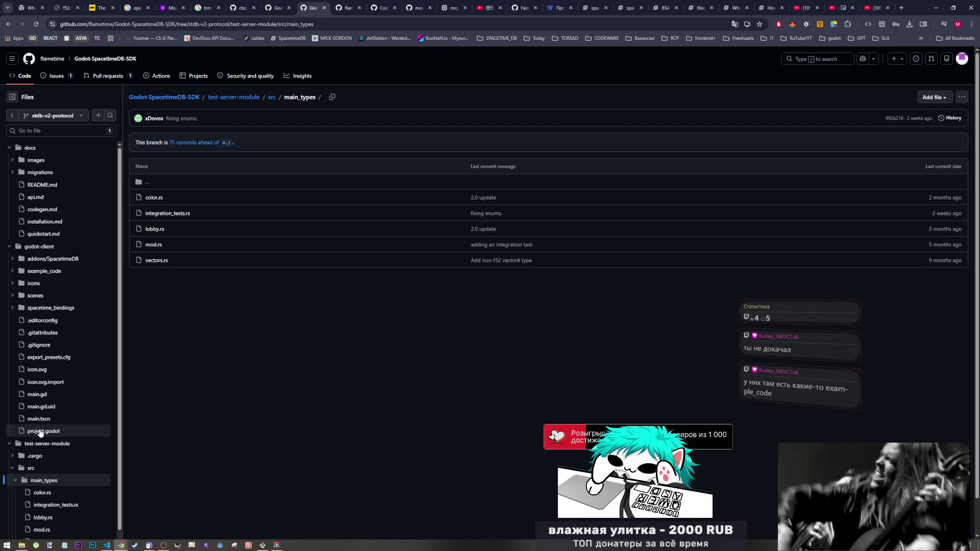
scroll(31, 418, down, 1)
scroll(26, 416, up, 1)
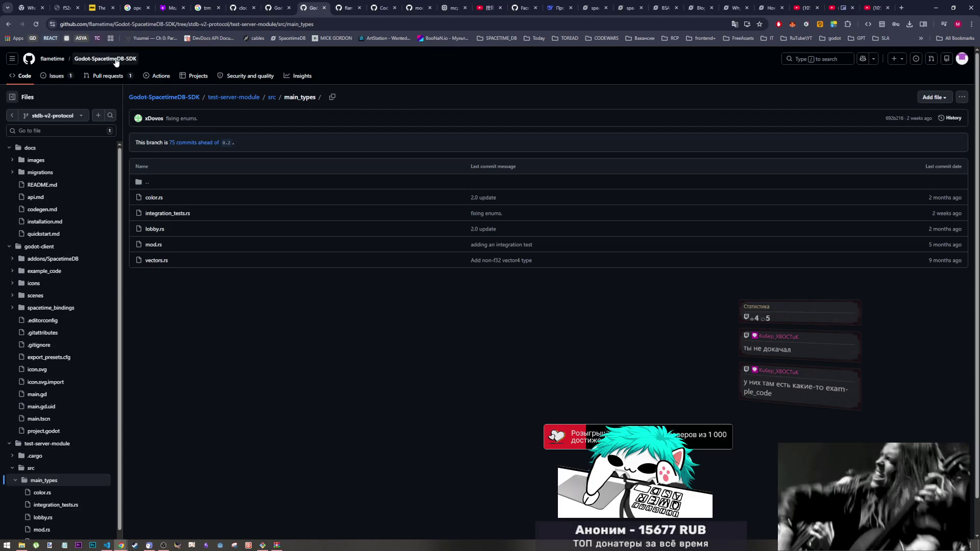
Step: Step back through browser history to the stdb-v2-protocol repository root page
click(9, 25)
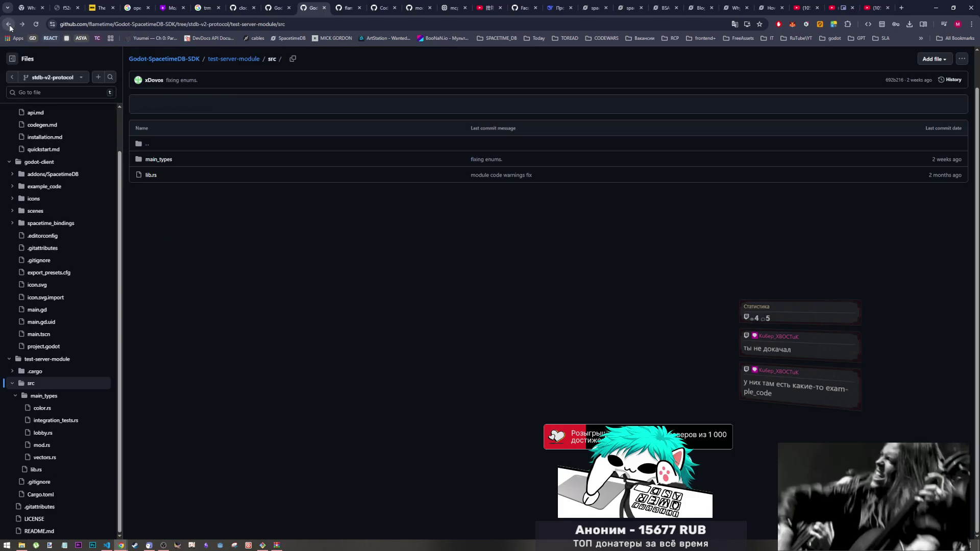
click(9, 25)
click(9, 26)
click(9, 25)
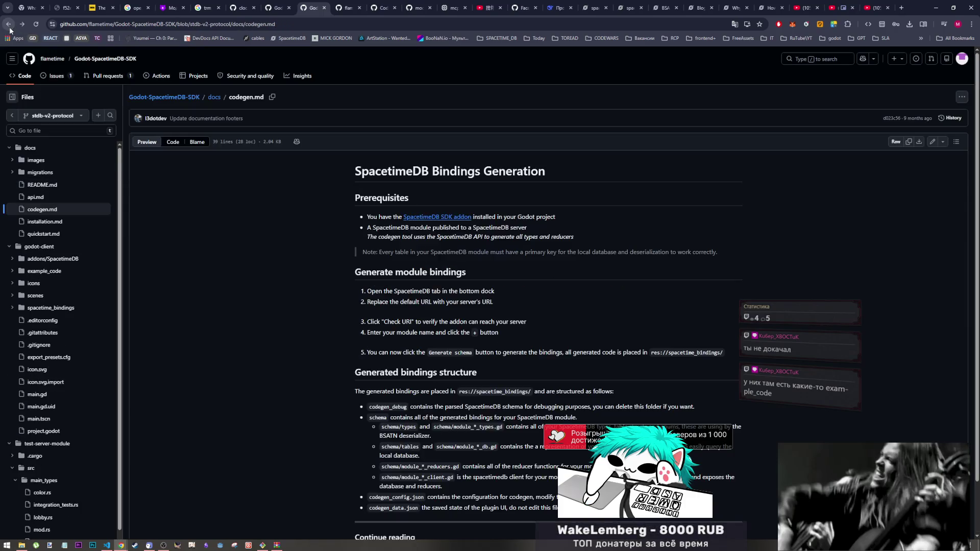
click(9, 25)
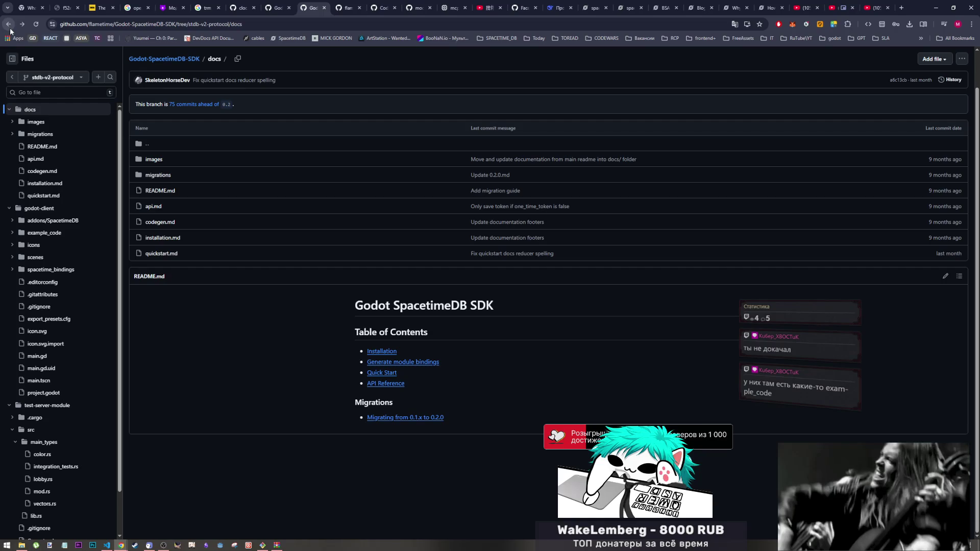
click(8, 24)
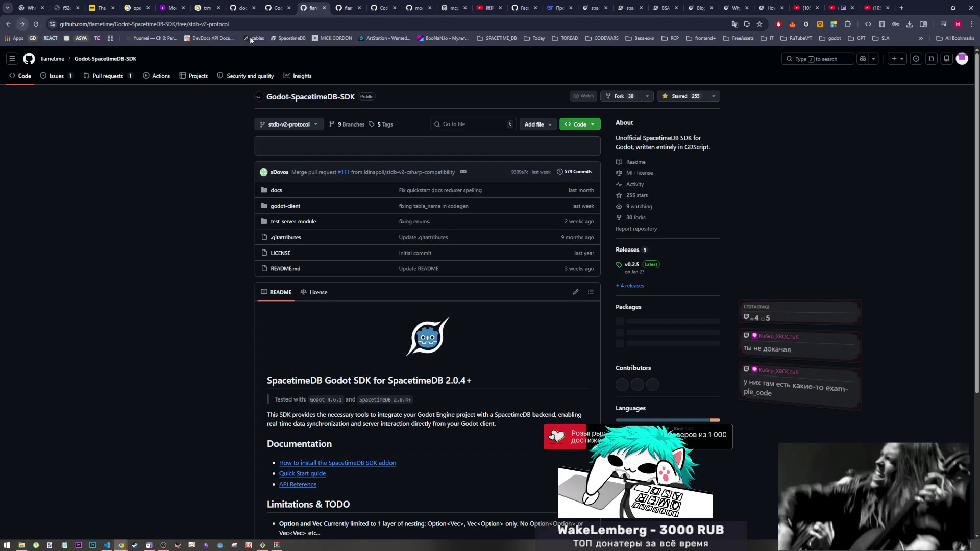
Step: Check the HTTPS and GitHub CLI clone options under the green Code button
click(592, 125)
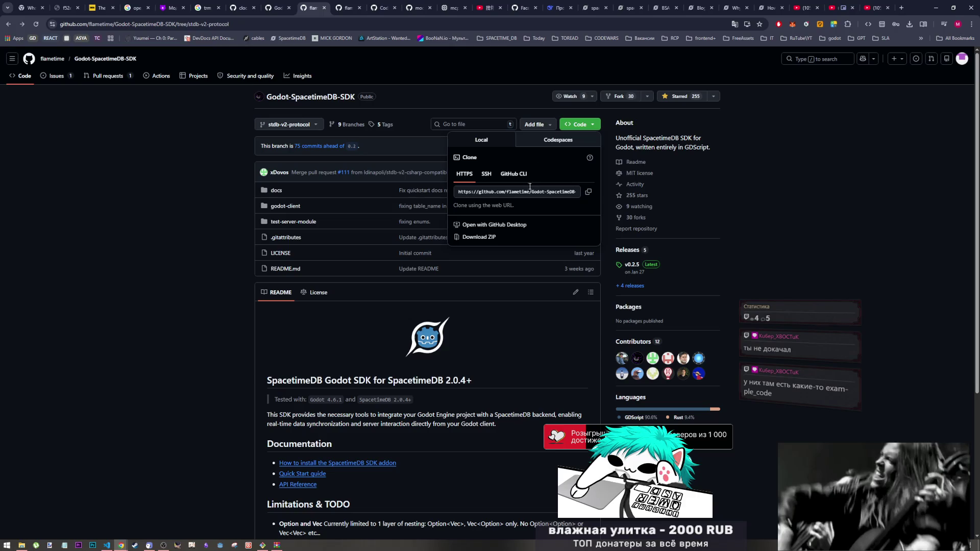
click(512, 173)
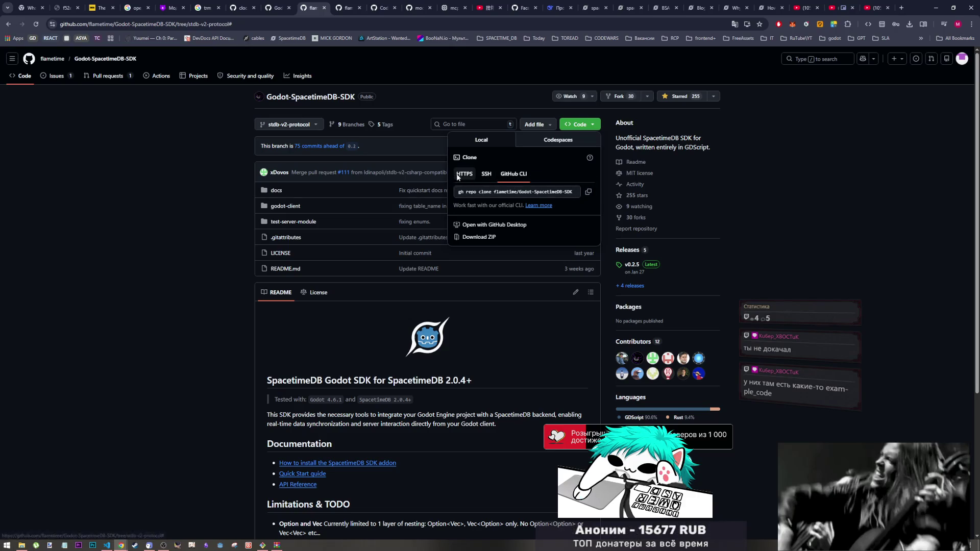
click(464, 174)
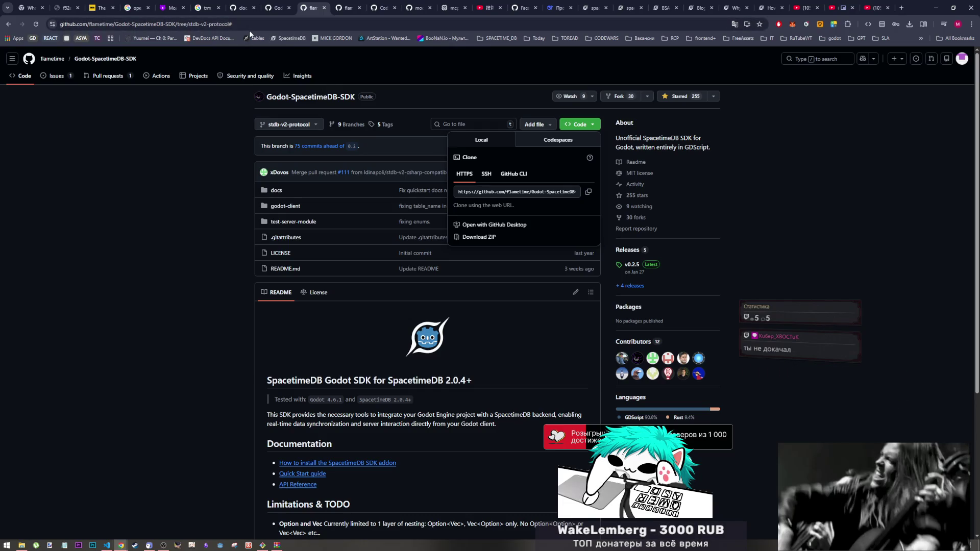
click(230, 24)
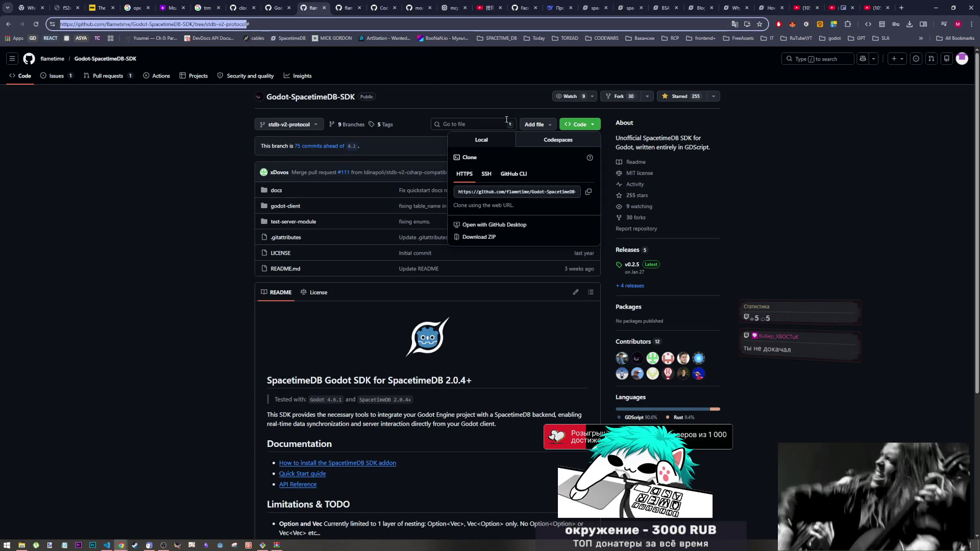
Step: Download the stdb-v2-protocol branch as a ZIP and open the finished archive in WinRAR
click(592, 125)
click(593, 126)
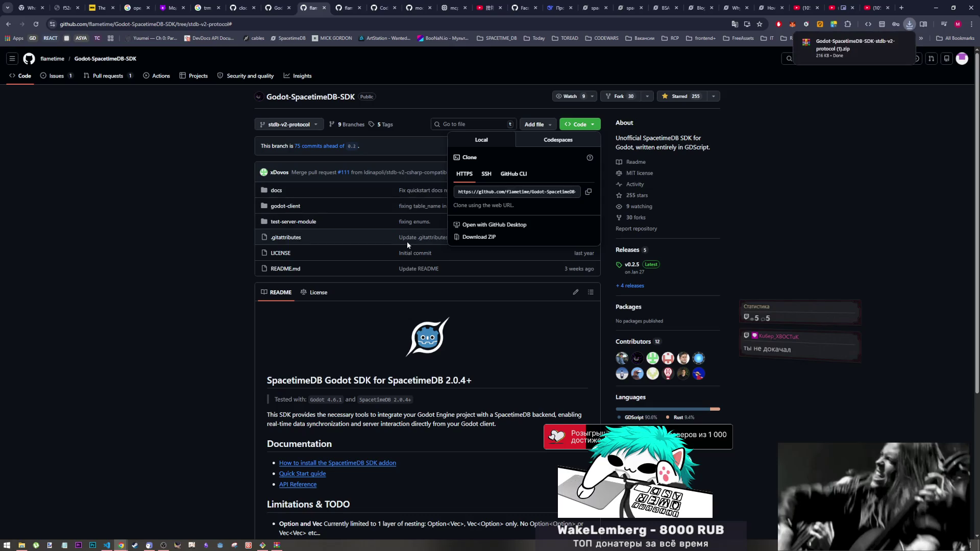
click(868, 47)
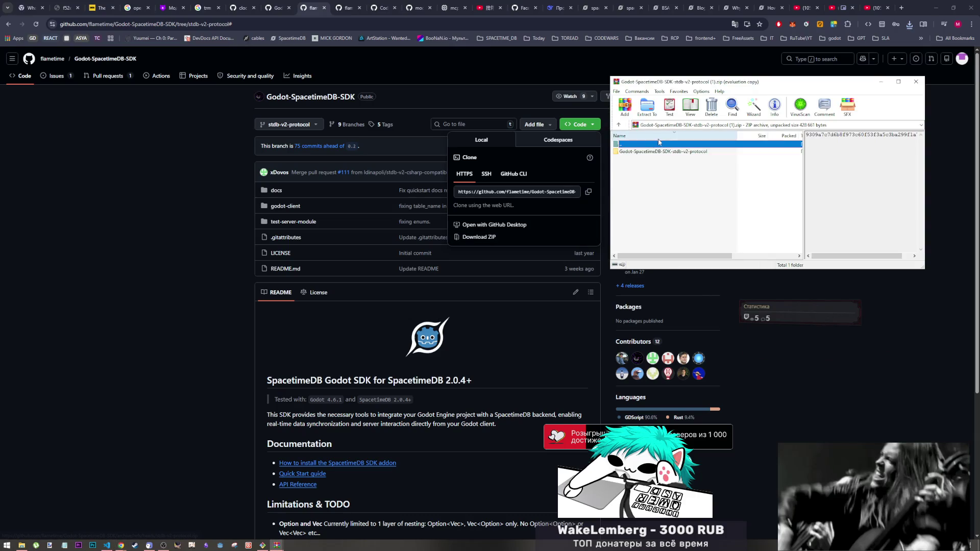
Step: Dismiss WinRAR's licence reminder and bring the temp_folder Explorer window forward
key(Escape)
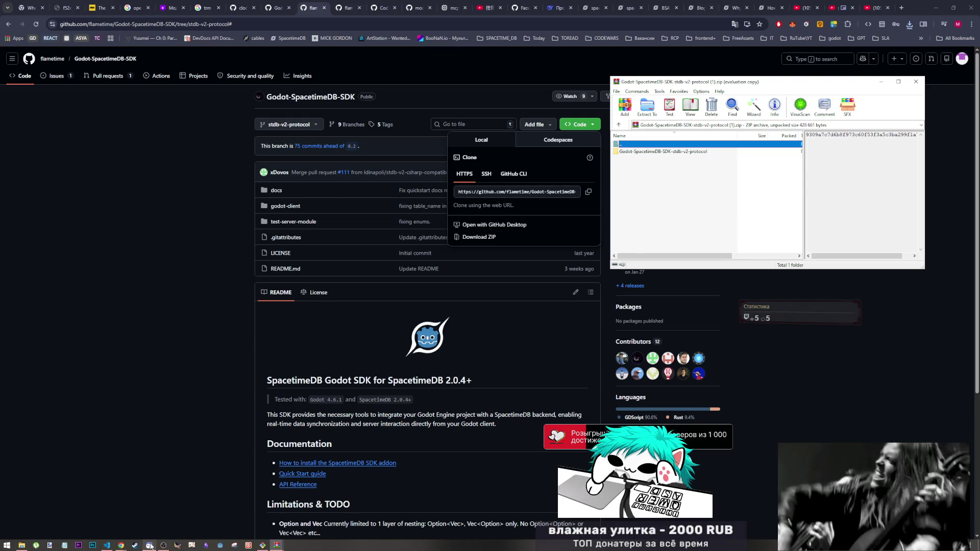
click(27, 547)
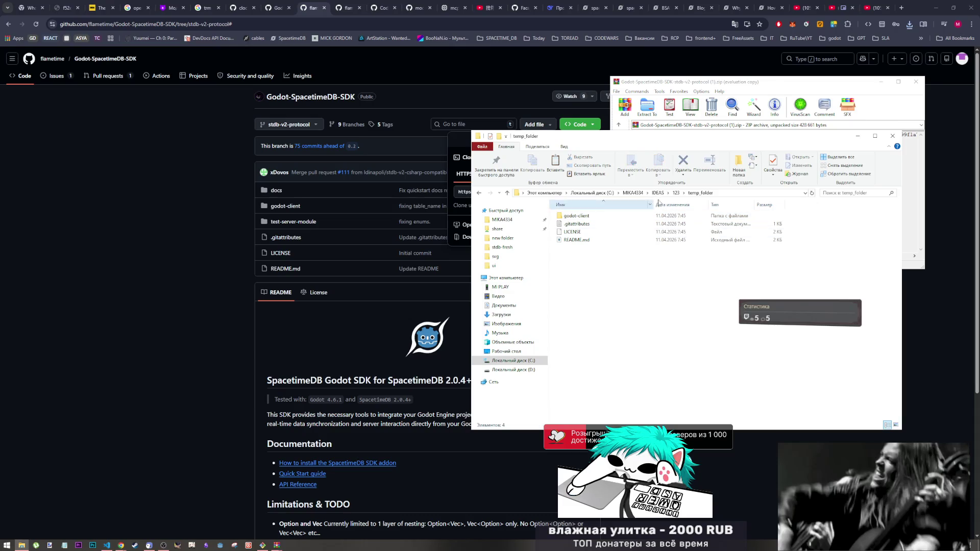
Step: Create a new folder named v2_proto inside GODOT\godot_projects
click(675, 193)
click(657, 193)
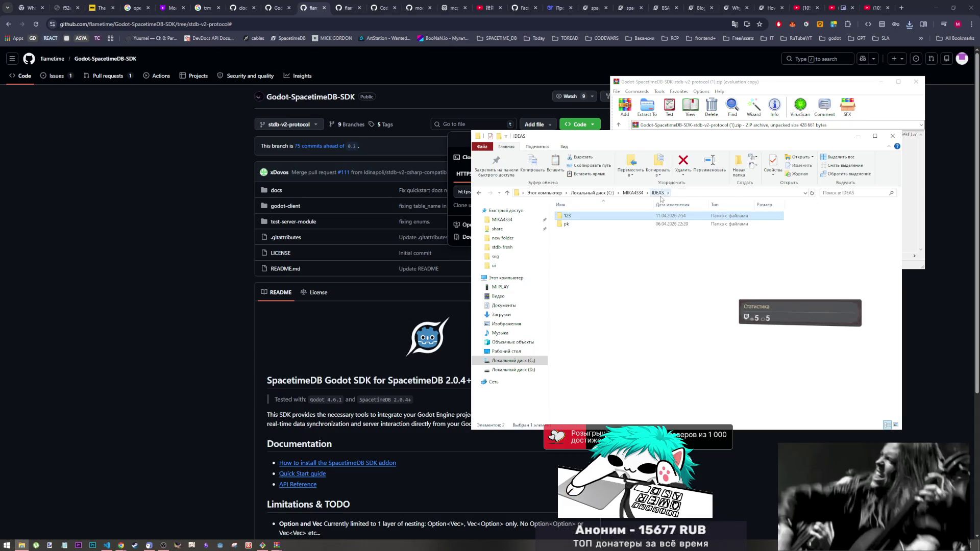
click(633, 192)
double_click(596, 215)
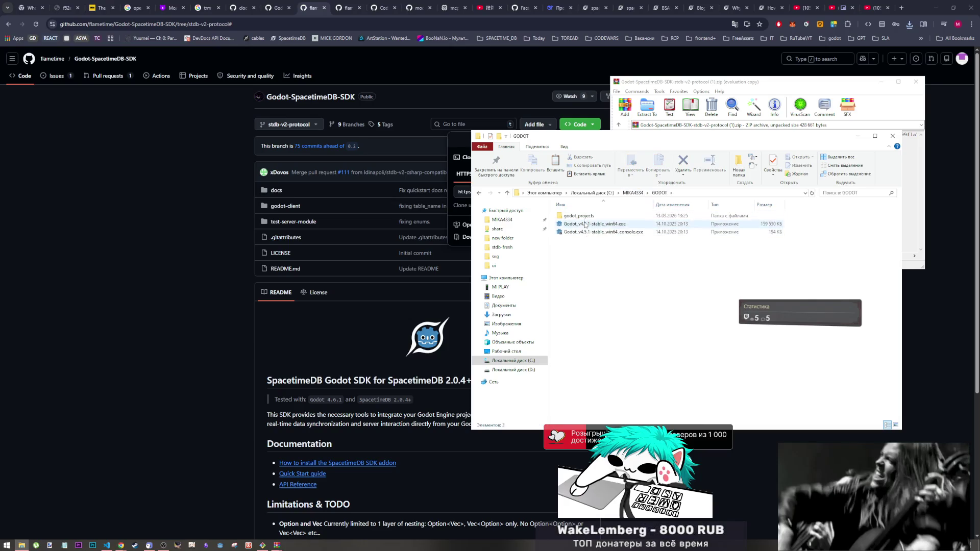
double_click(582, 216)
right_click(582, 260)
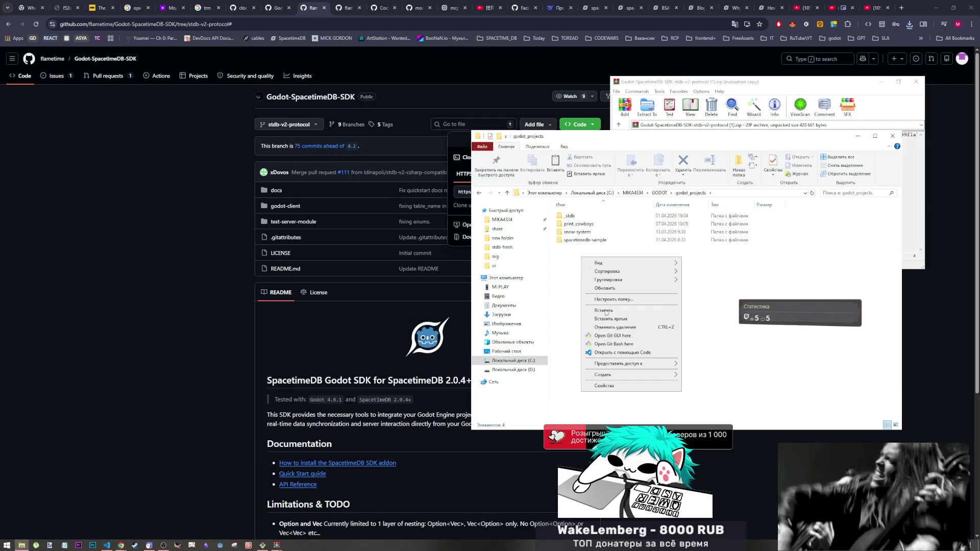
mouse_move(623, 377)
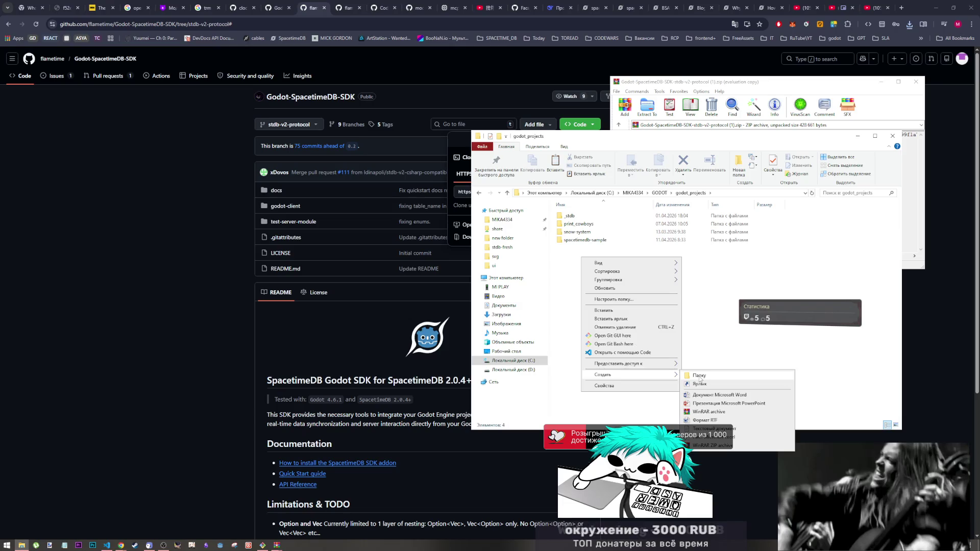
click(699, 379)
text(v2p)
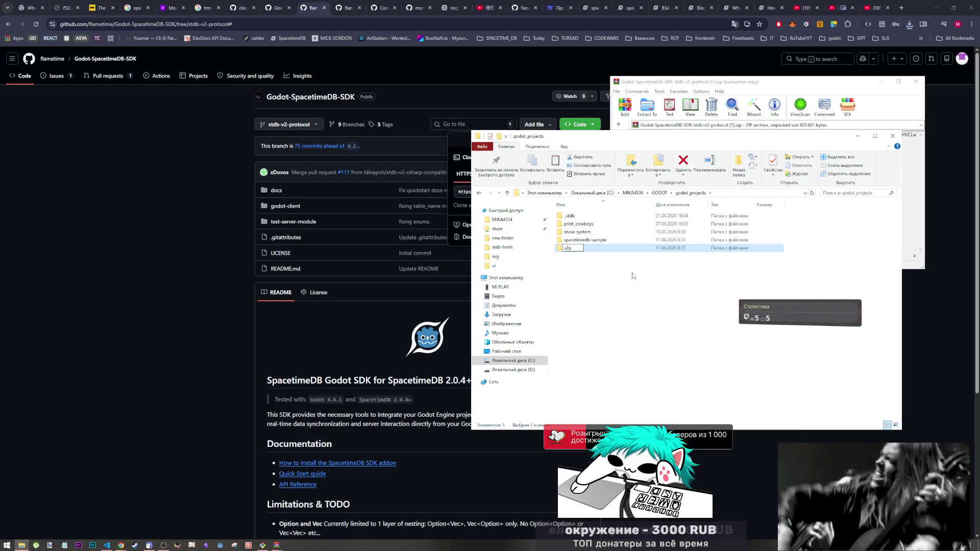
key(BackSpace)
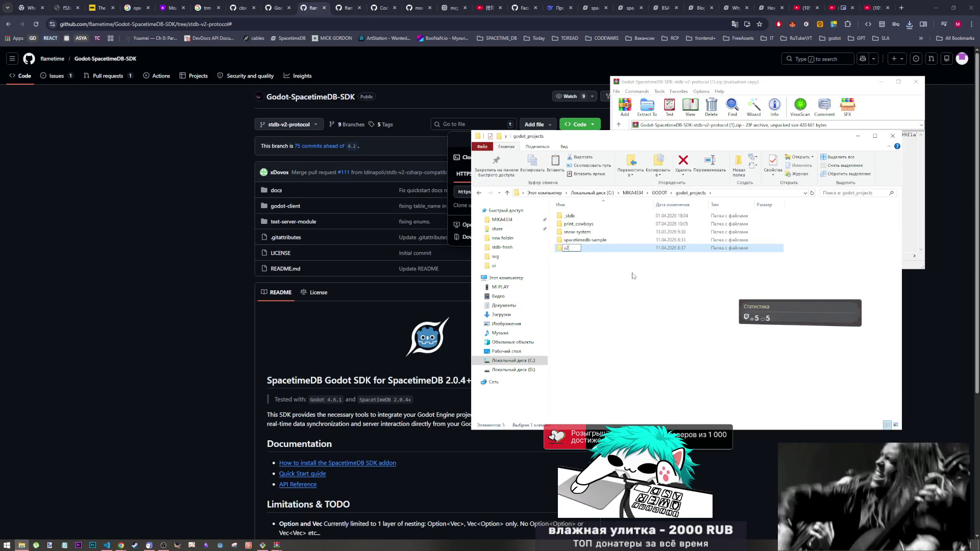
text(_proto)
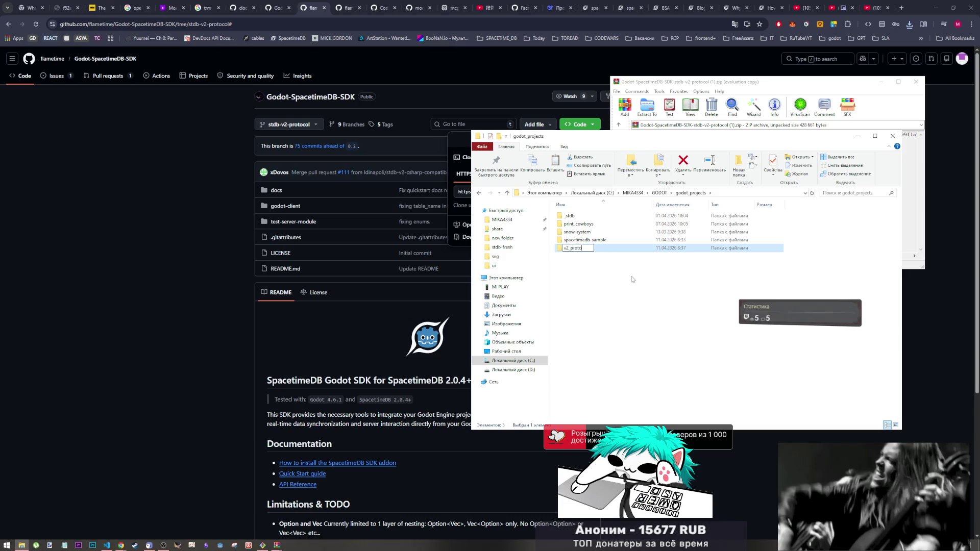
key(Return)
Step: Drag all the SDK folder's files from WinRAR into the empty v2_proto folder
double_click(583, 247)
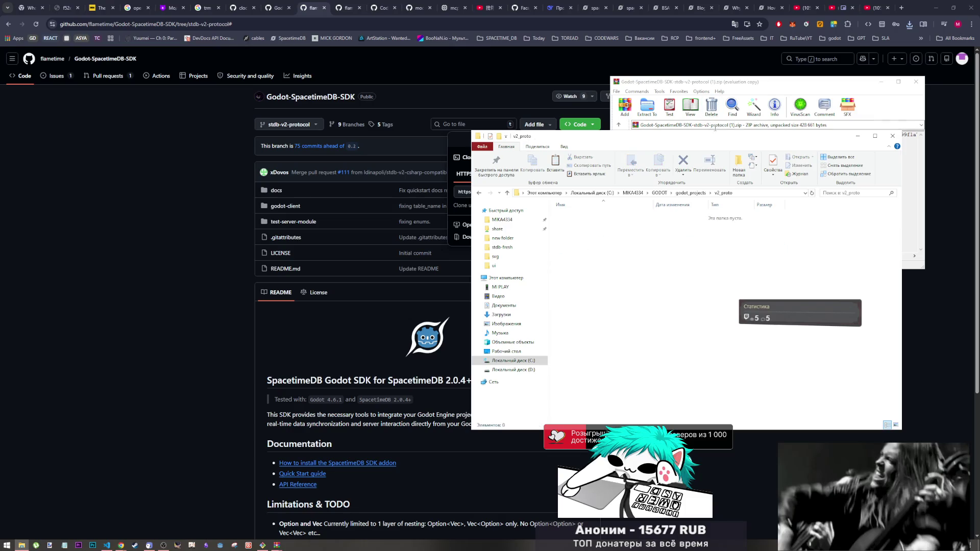
click(715, 127)
double_click(638, 151)
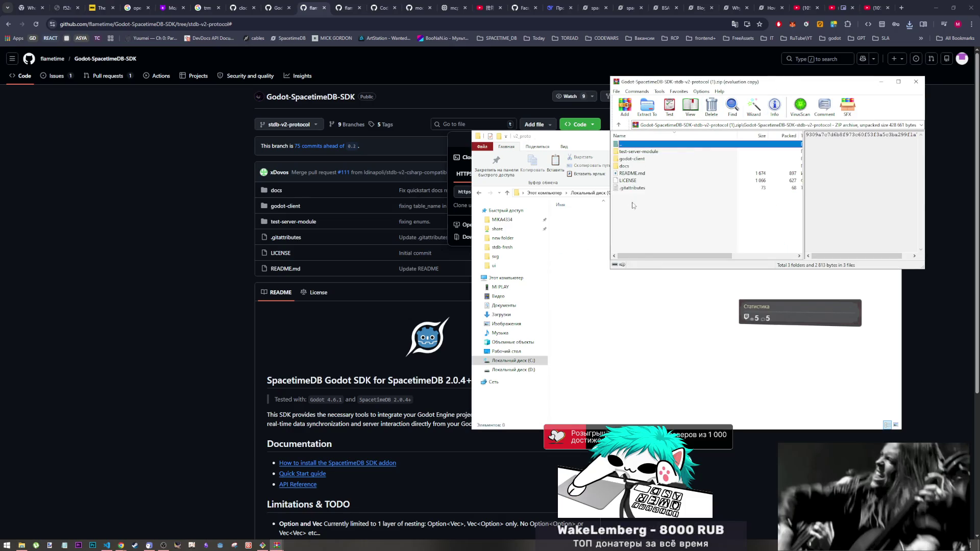
drag(633, 205, 620, 148)
click(610, 239)
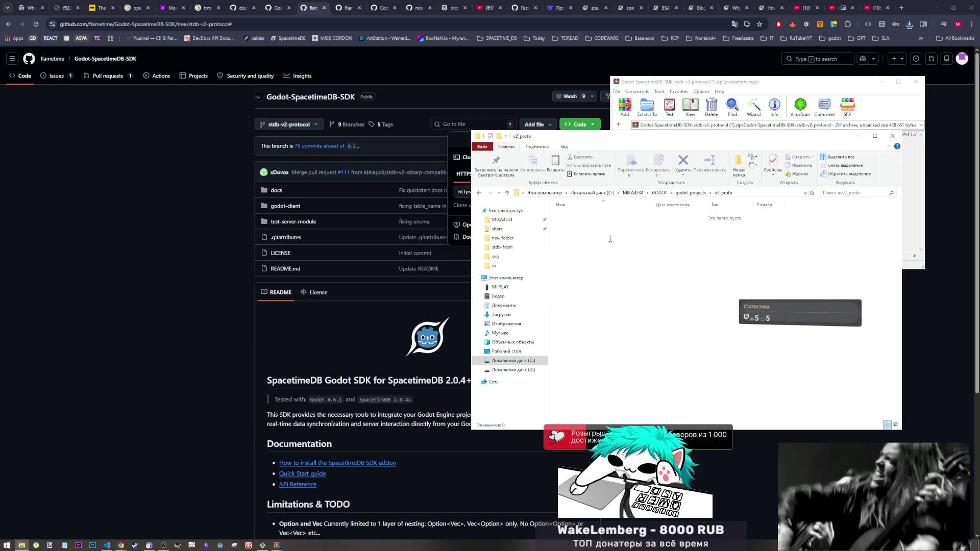
click(917, 82)
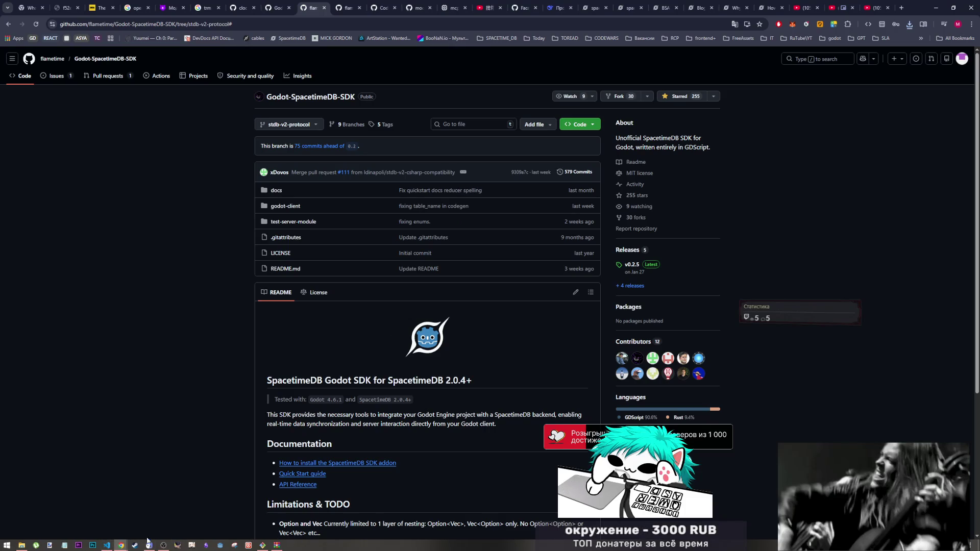
Step: Launch Godot and try importing the v2_proto folder, cancelling when it proves invalid
click(223, 547)
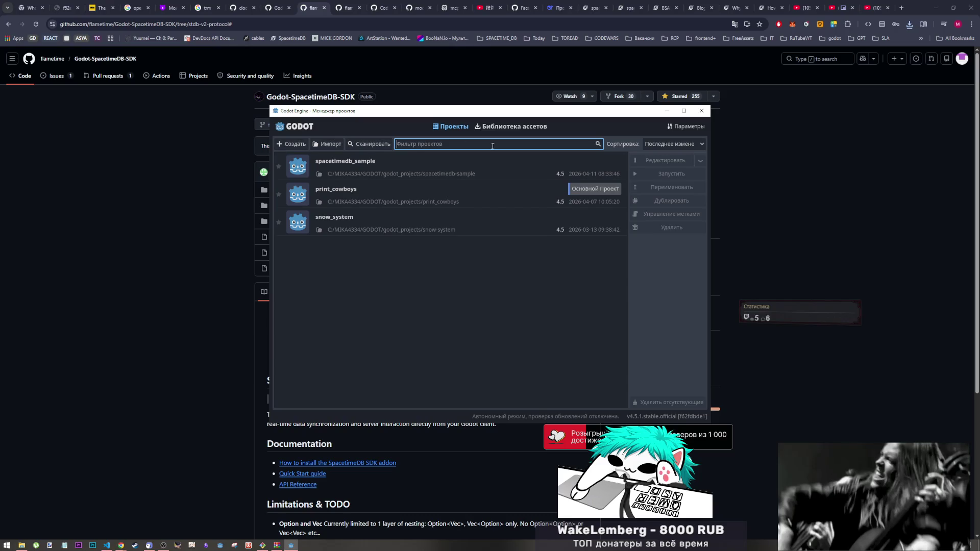
click(332, 144)
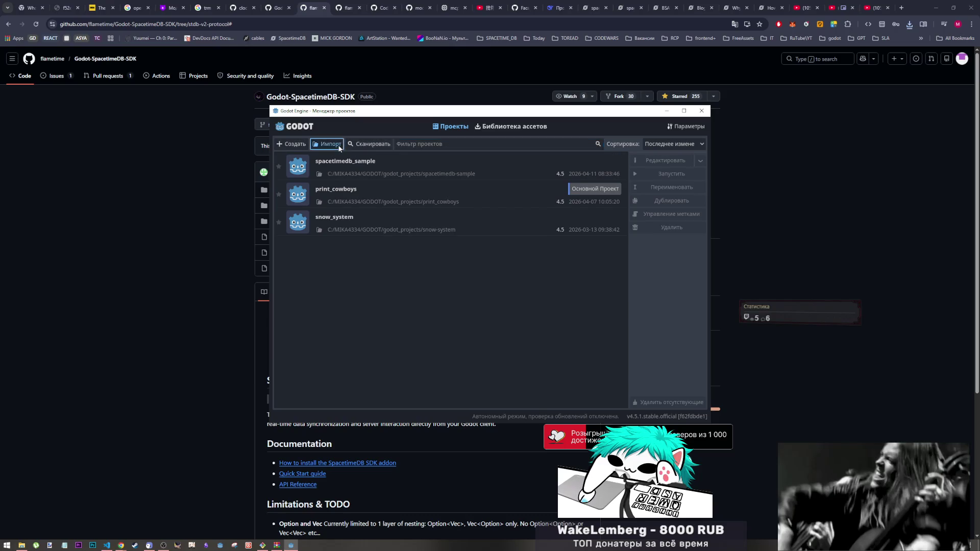
click(327, 293)
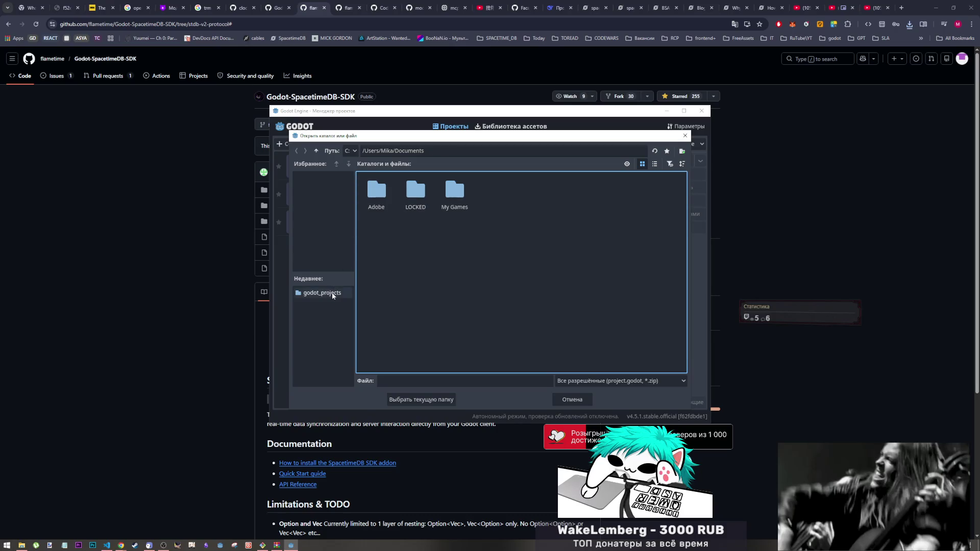
click(528, 193)
double_click(529, 193)
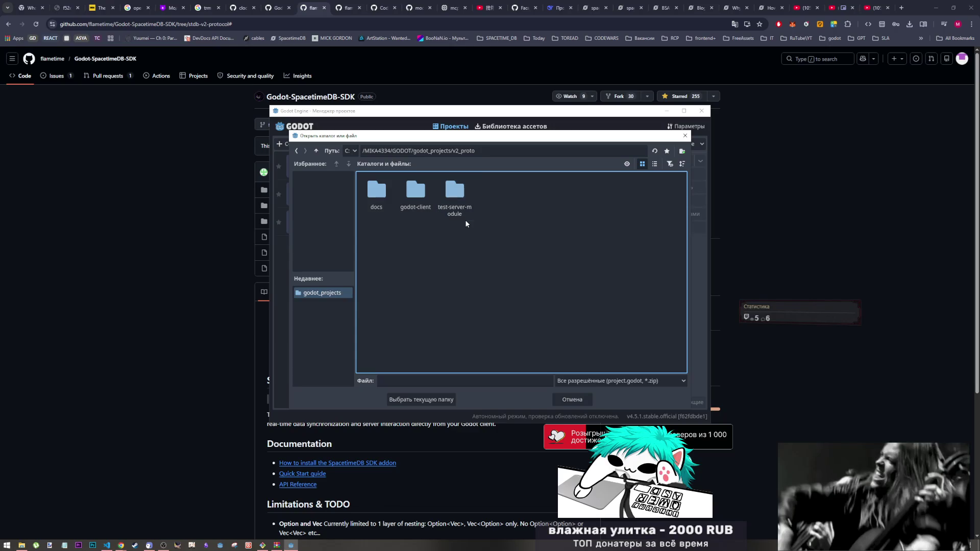
click(437, 399)
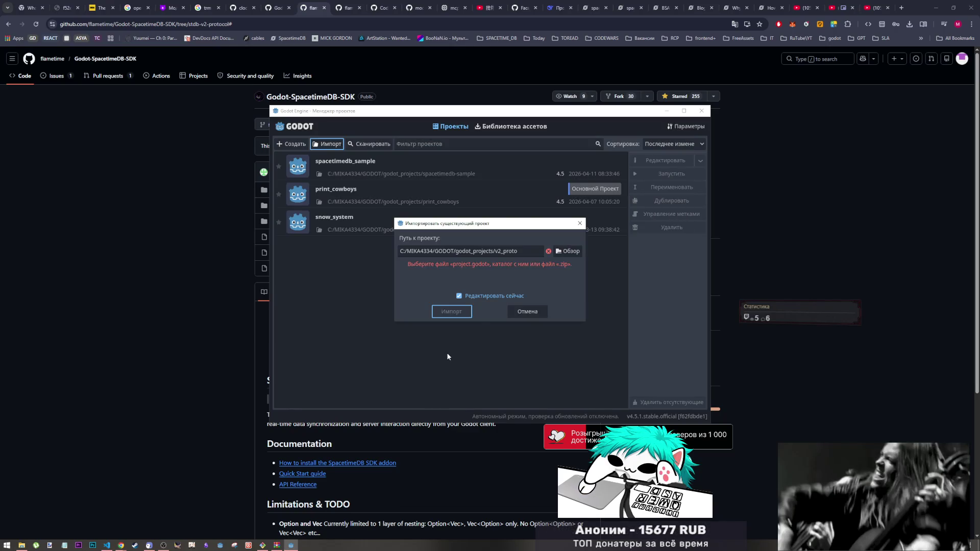
click(510, 310)
click(533, 228)
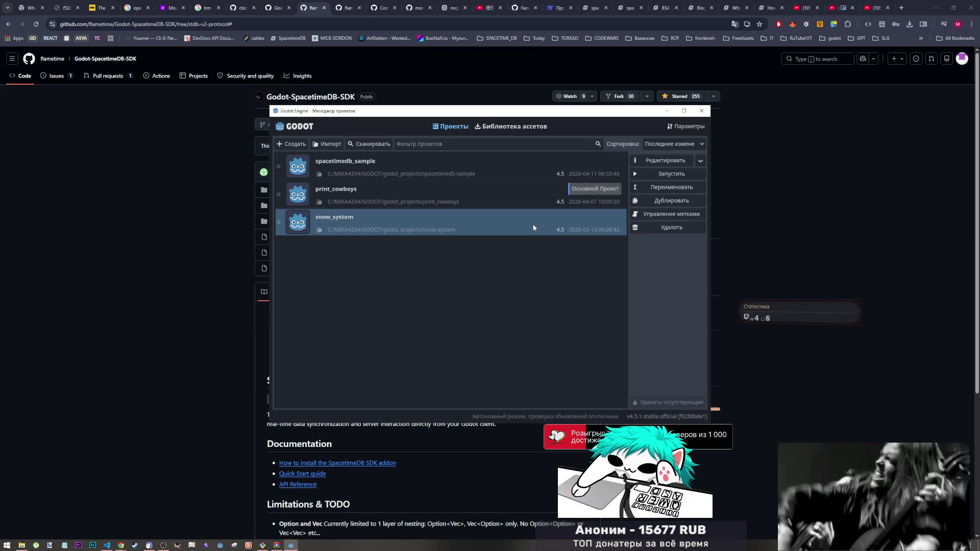
Step: Import v2_proto/godot-client as a project, accepting the Godot 4.7 version warning
click(326, 143)
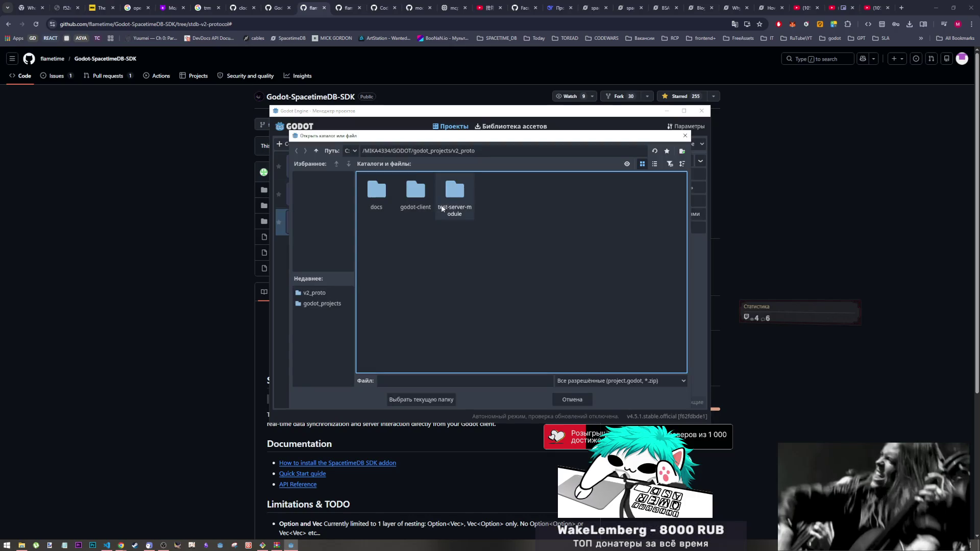
click(335, 295)
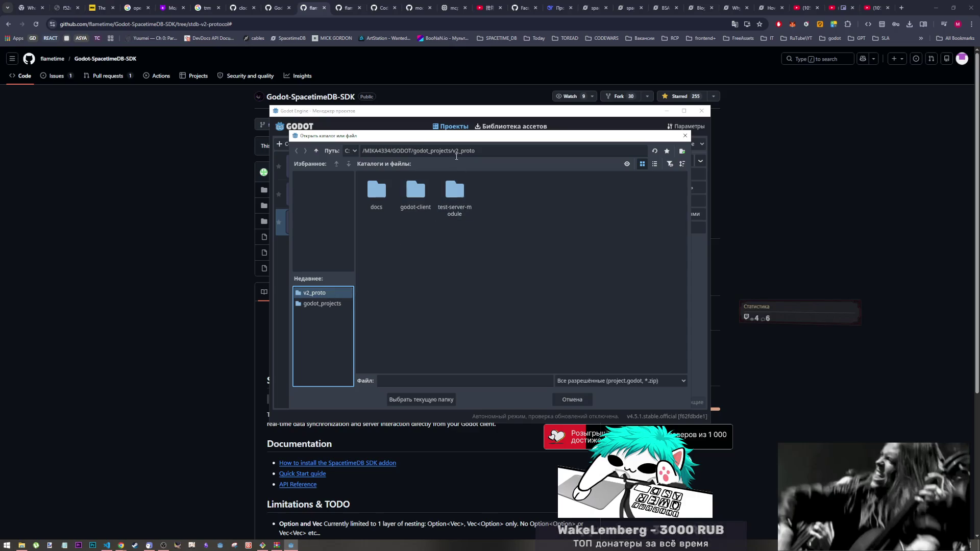
double_click(414, 196)
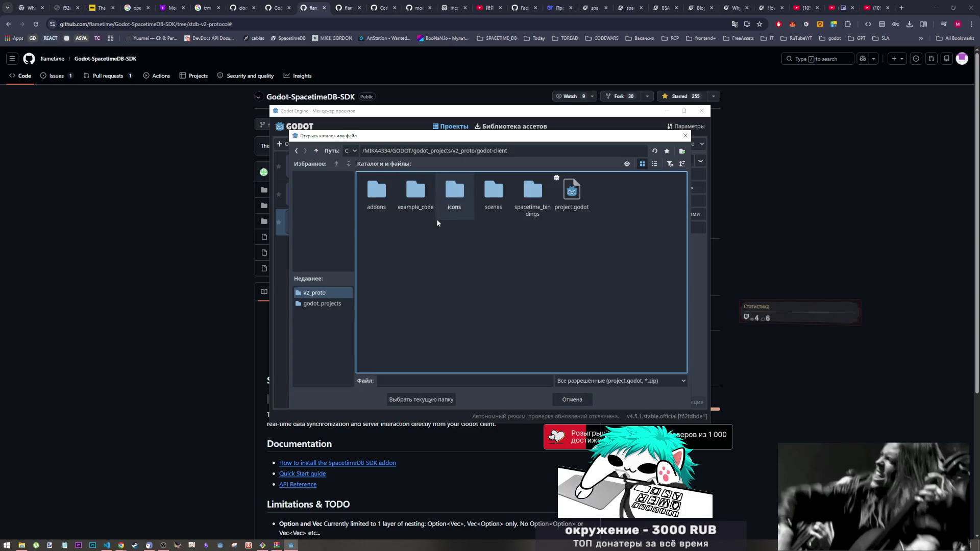
click(437, 400)
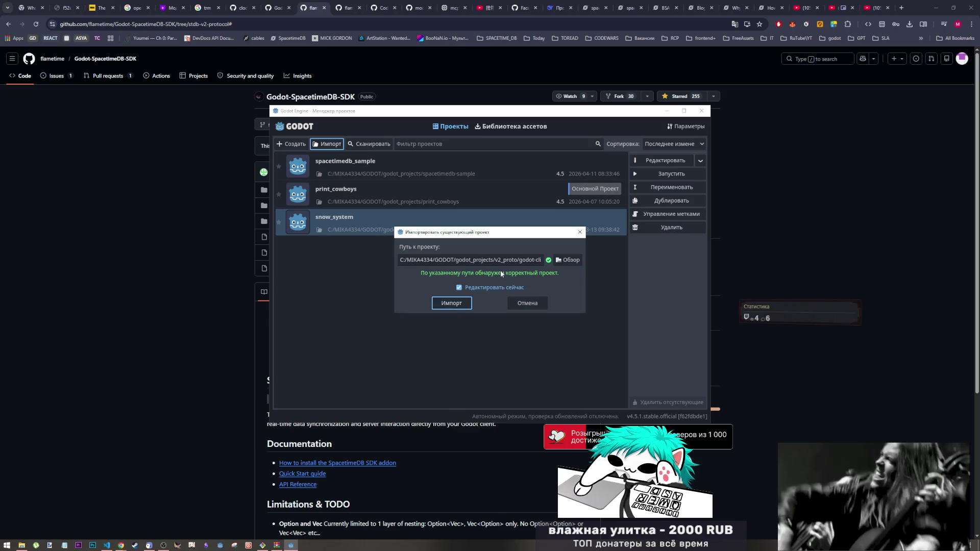
click(458, 304)
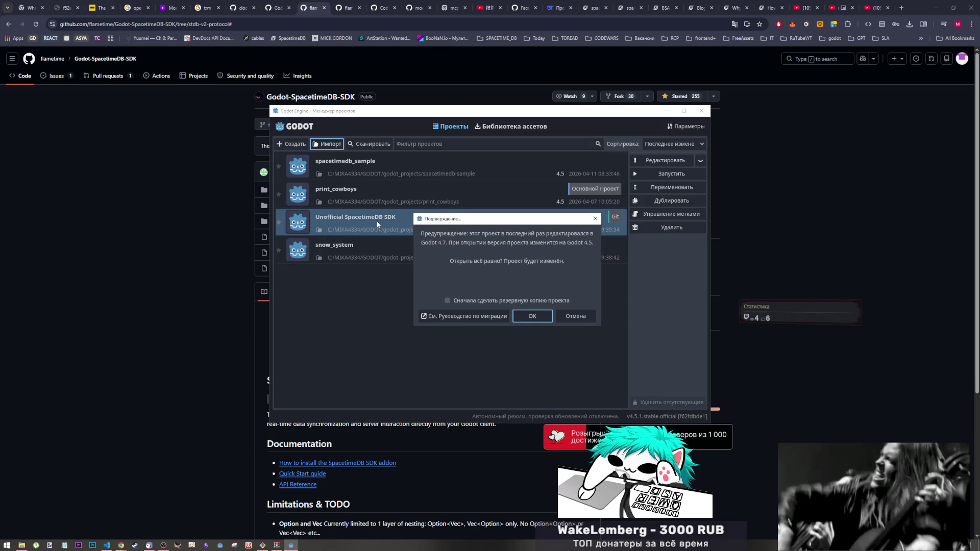
click(533, 317)
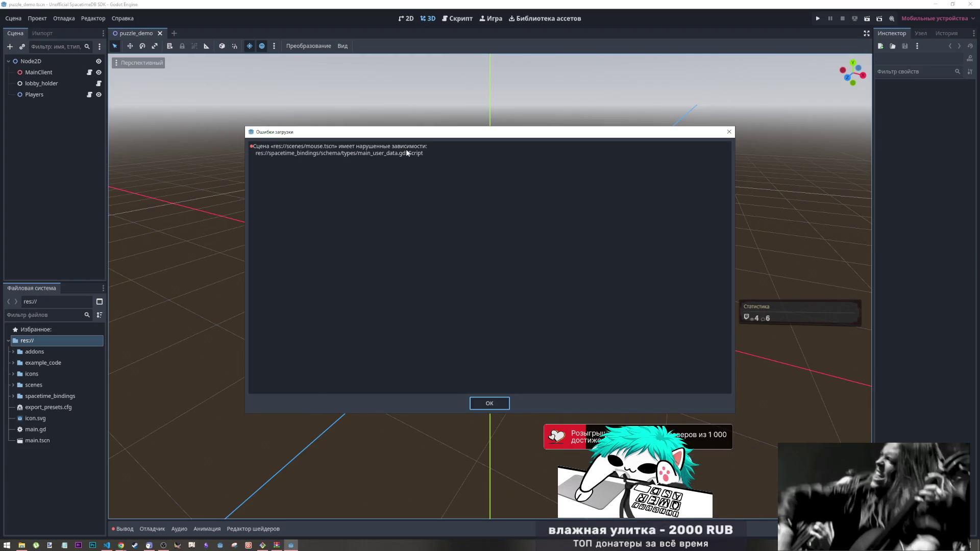
Step: Dismiss the broken-dependency error list and the SpacetimeDB plugin load warning
click(490, 403)
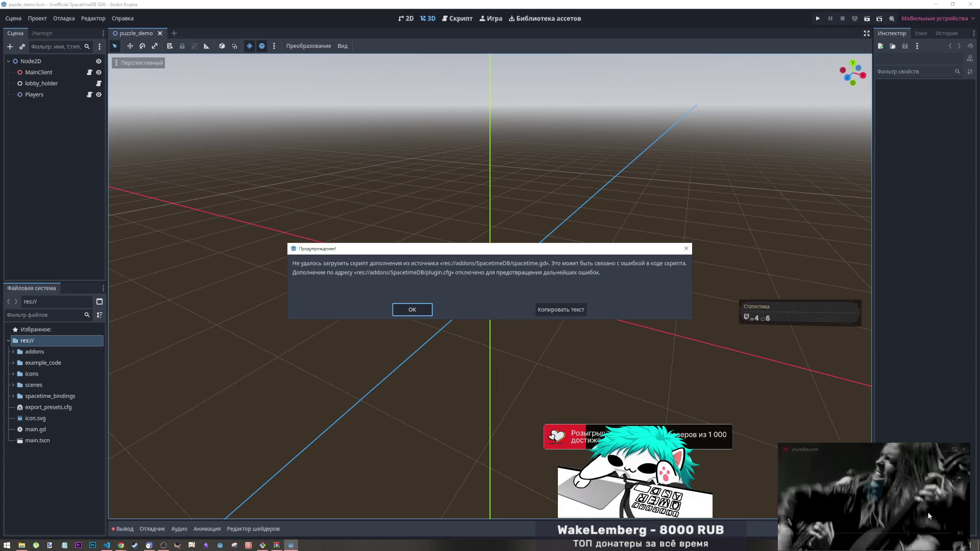
click(873, 492)
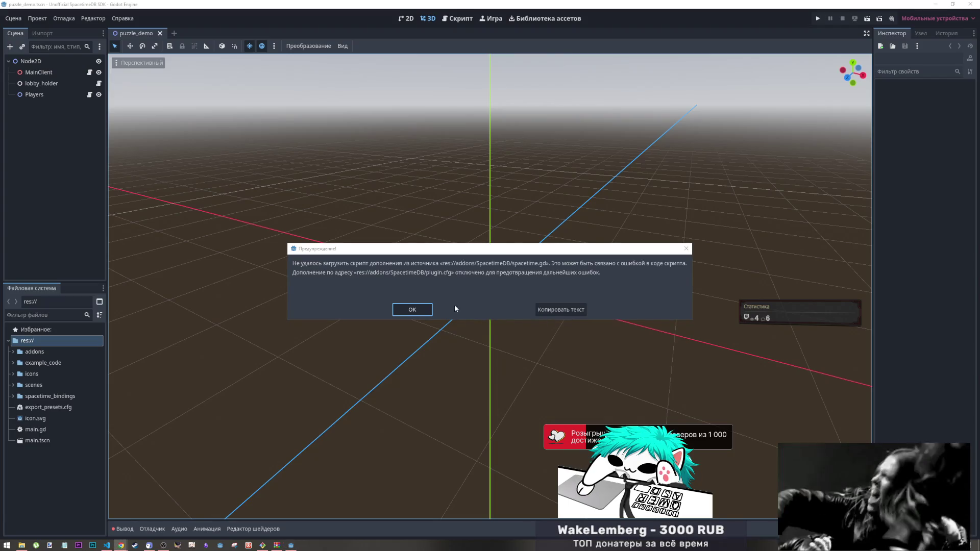
click(412, 309)
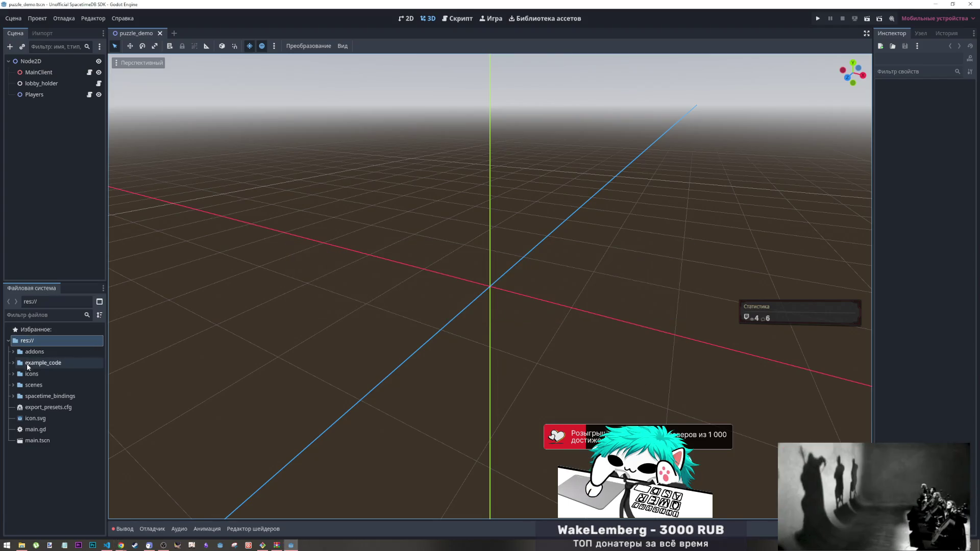
Step: Open main.tscn anyway, inspect its Lobby and PlayerSpawner nodes, then close it
double_click(29, 442)
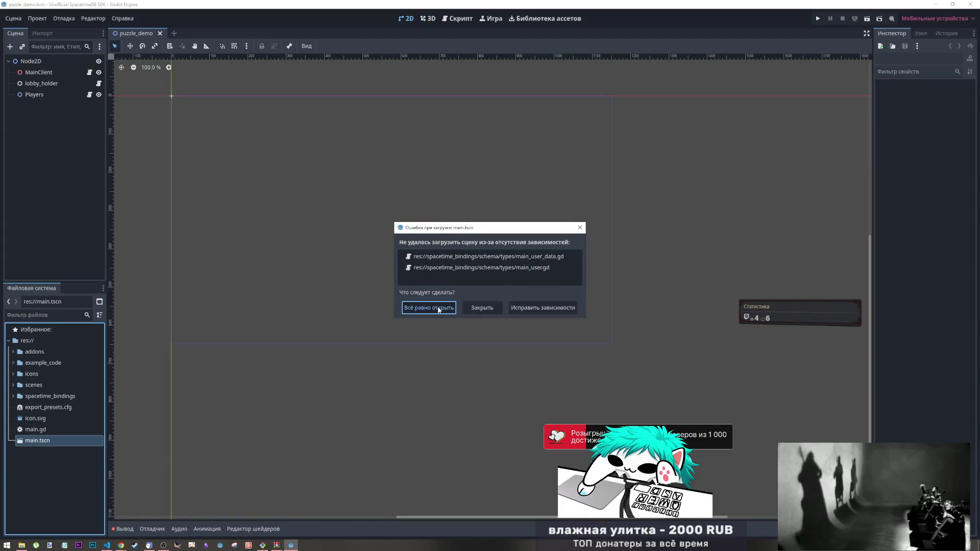
click(428, 307)
click(498, 403)
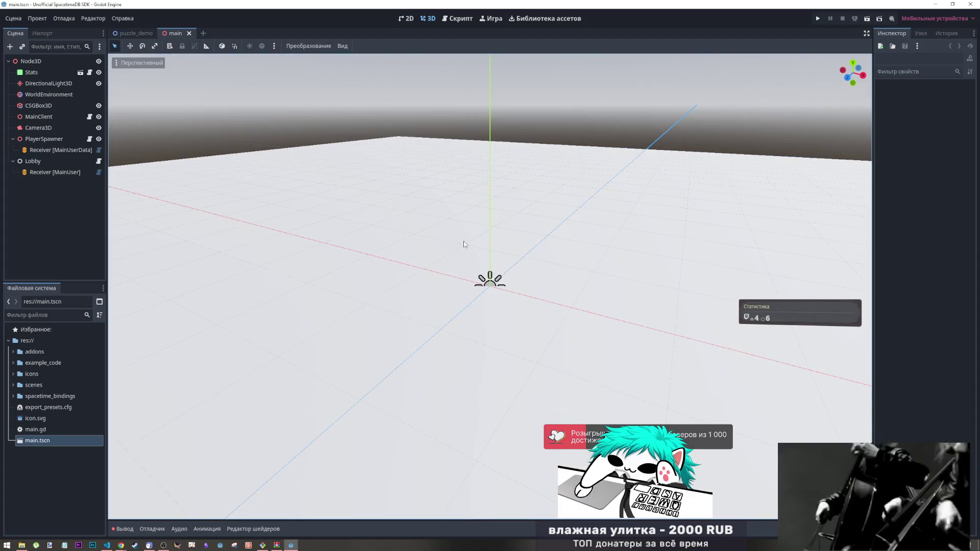
click(56, 159)
click(43, 139)
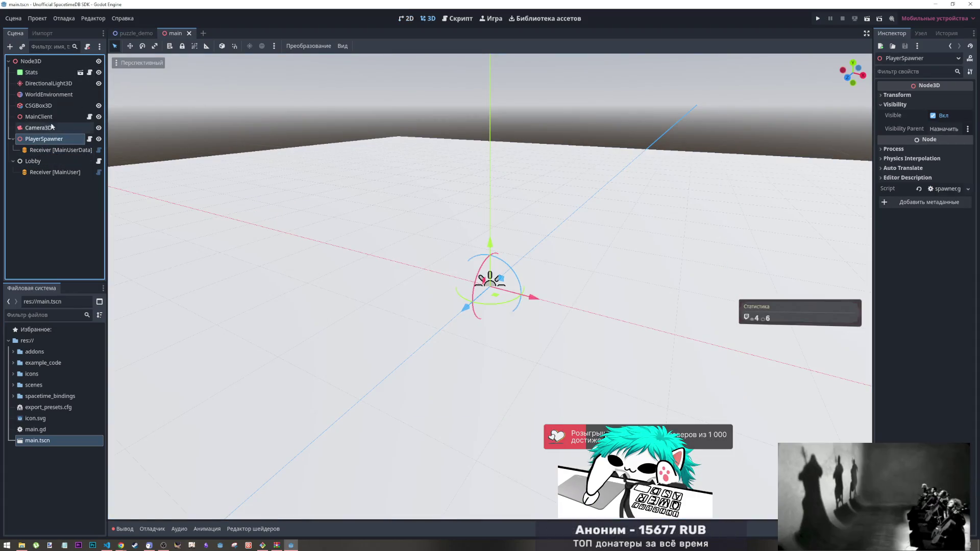
click(126, 34)
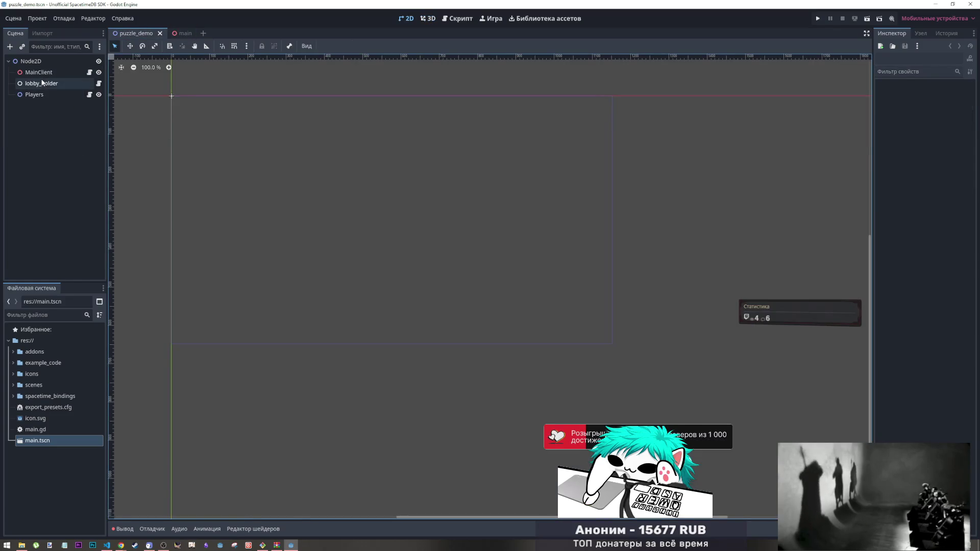
click(182, 34)
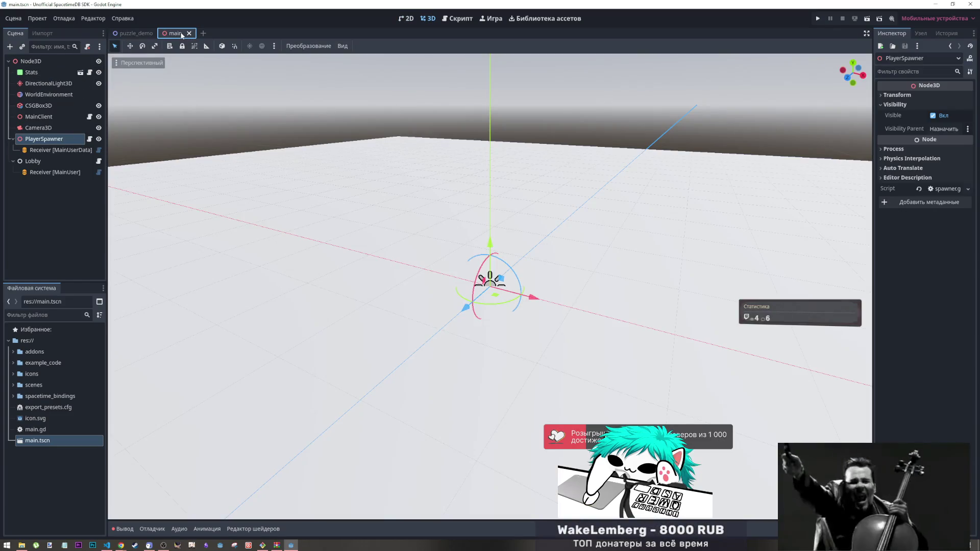
middle_click(182, 34)
Step: Open main.gd from the MainClient node in the puzzle_demo scene
click(41, 72)
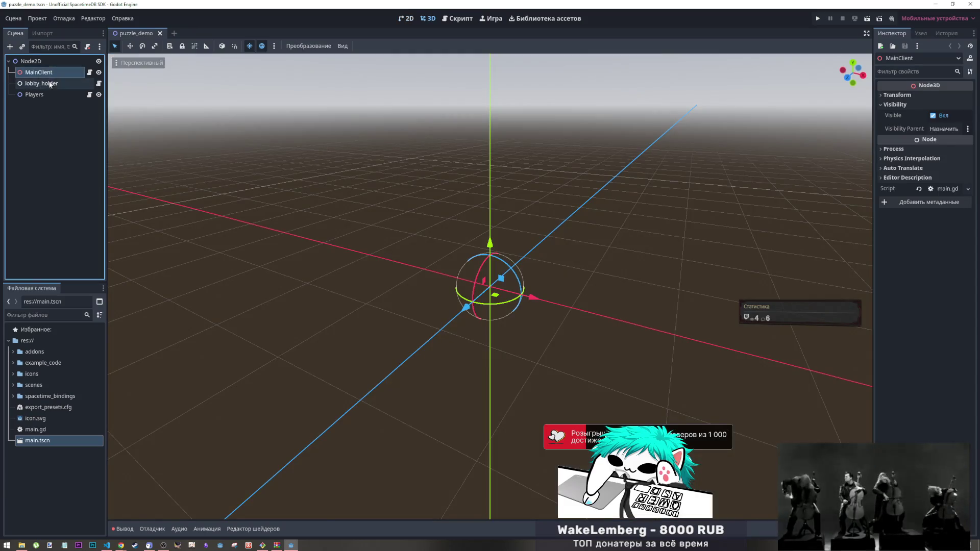
click(50, 83)
click(49, 95)
click(54, 71)
click(88, 73)
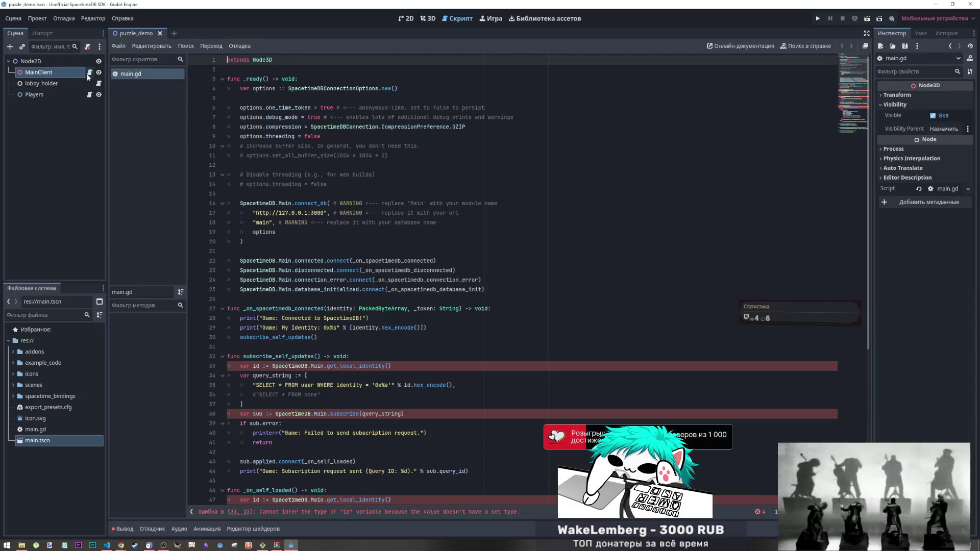
scroll(309, 327, down, 3)
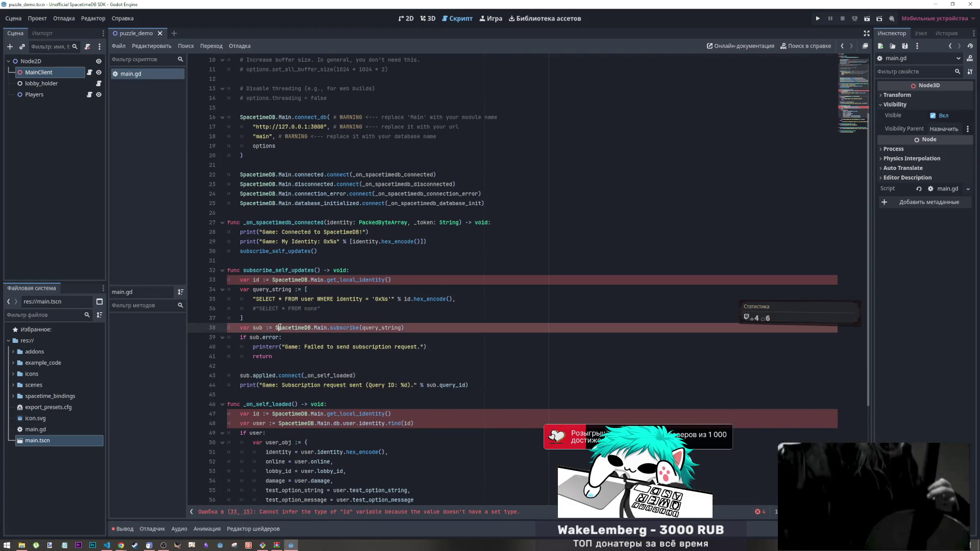
click(337, 513)
drag(366, 279, 333, 279)
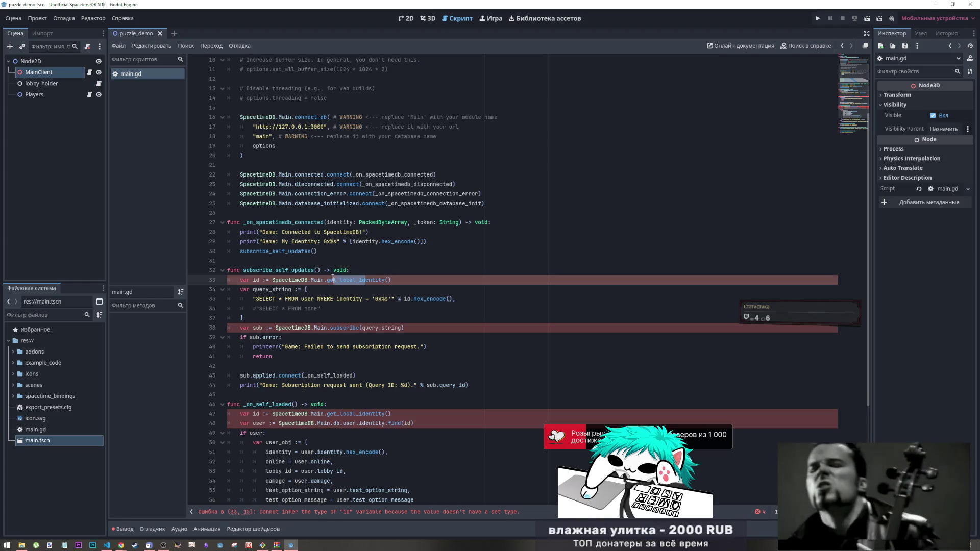
click(248, 280)
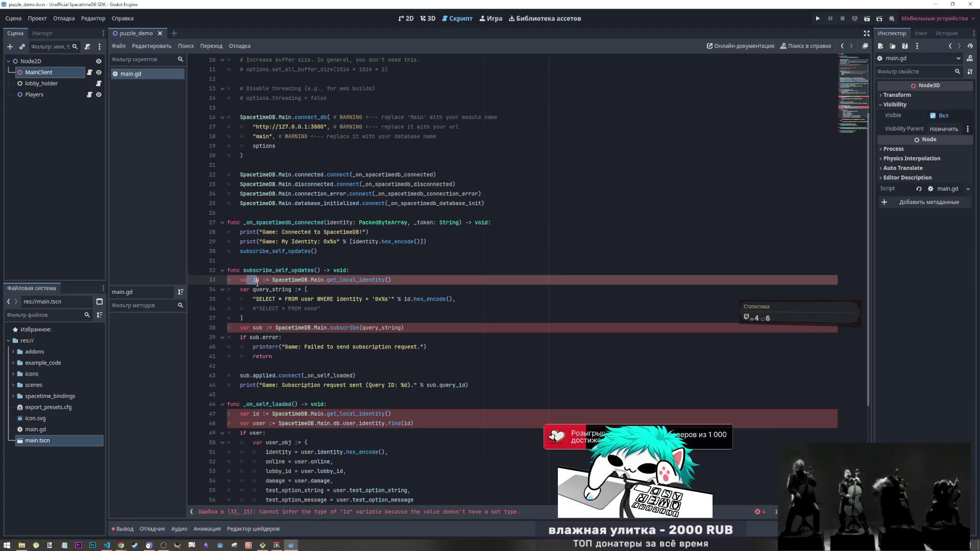
click(437, 513)
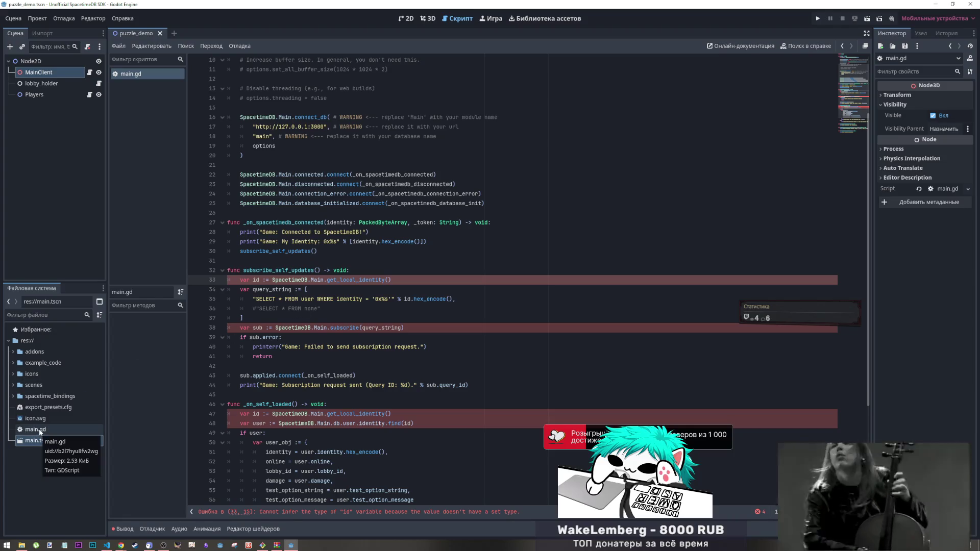
click(14, 397)
click(14, 385)
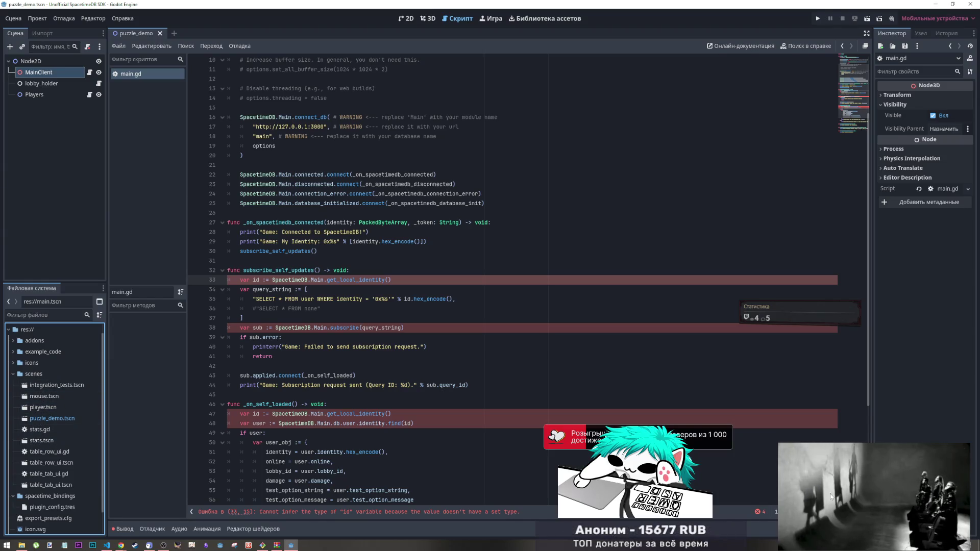
mouse_move(886, 494)
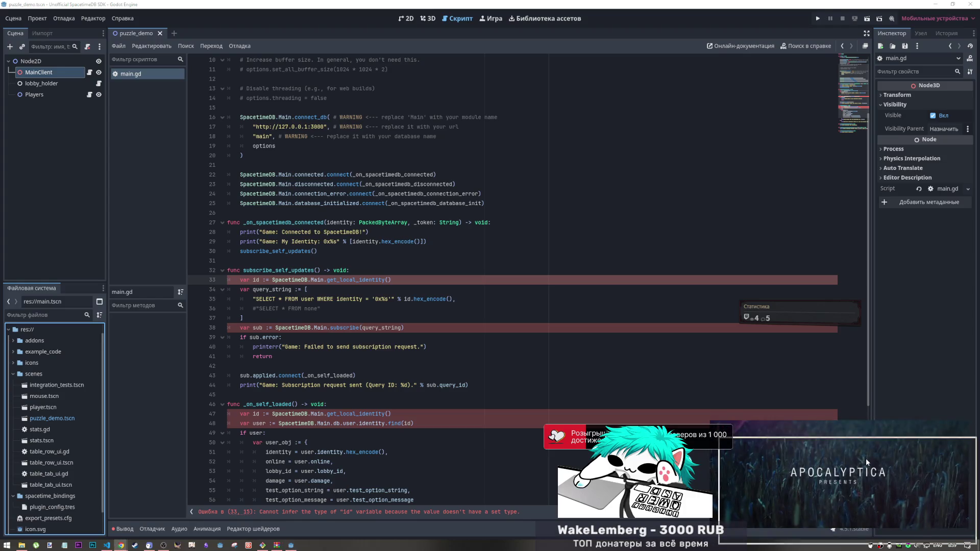
click(510, 366)
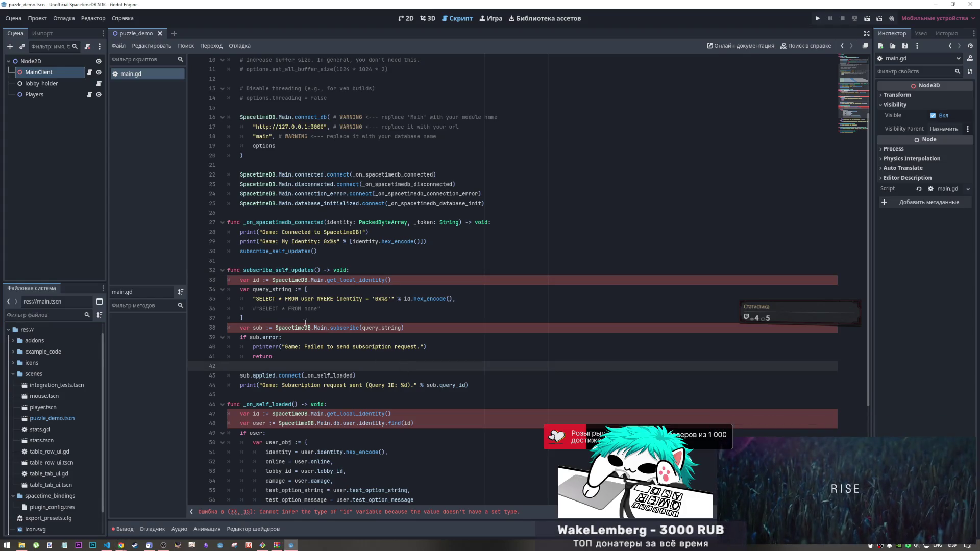
Step: Change the line 33 id declaration from := to = and examine the get_local_identity call
click(267, 280)
key(BackSpace)
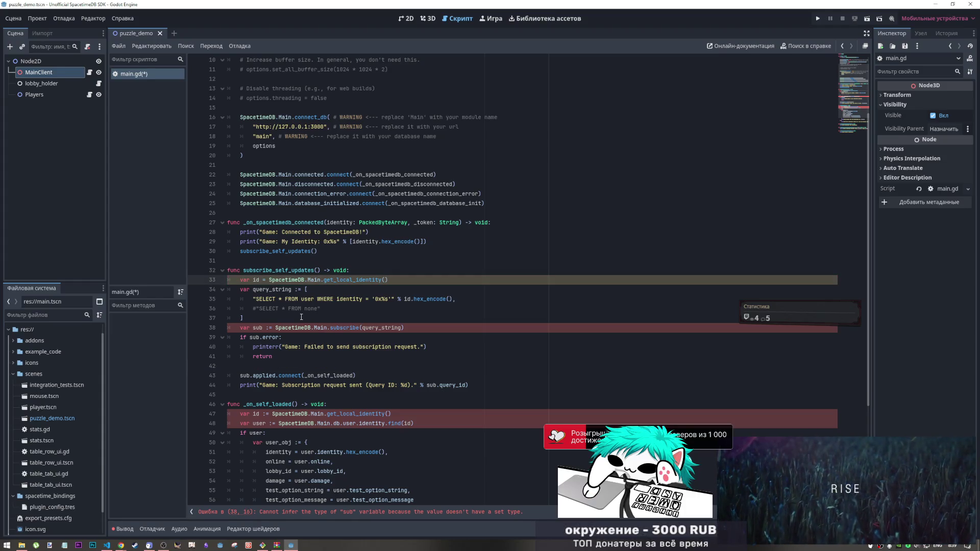
click(268, 330)
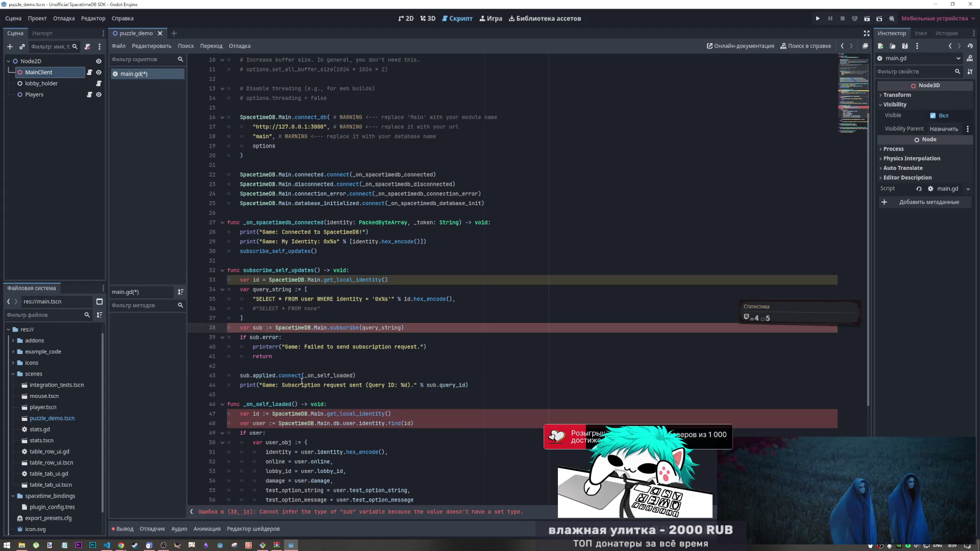
scroll(273, 352, down, 5)
scroll(302, 380, up, 5)
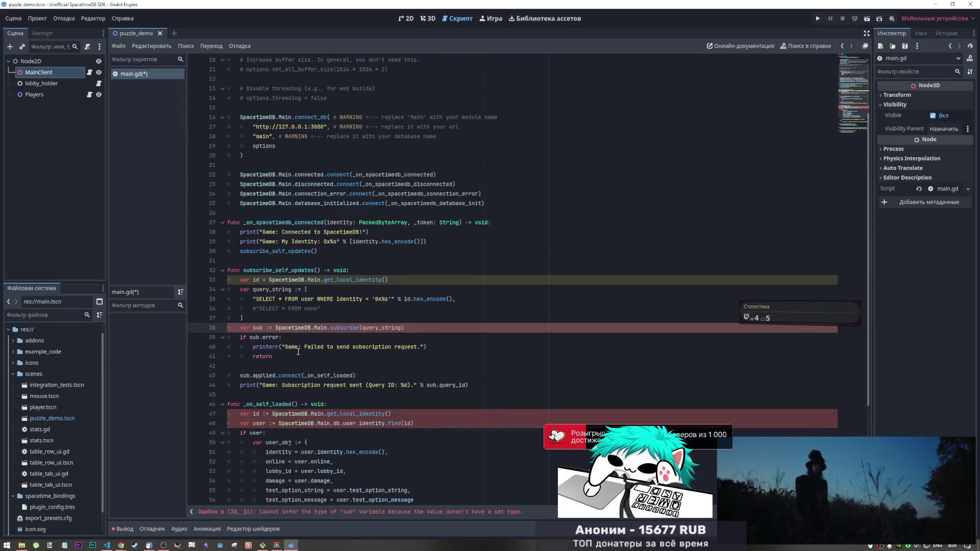
click(262, 279)
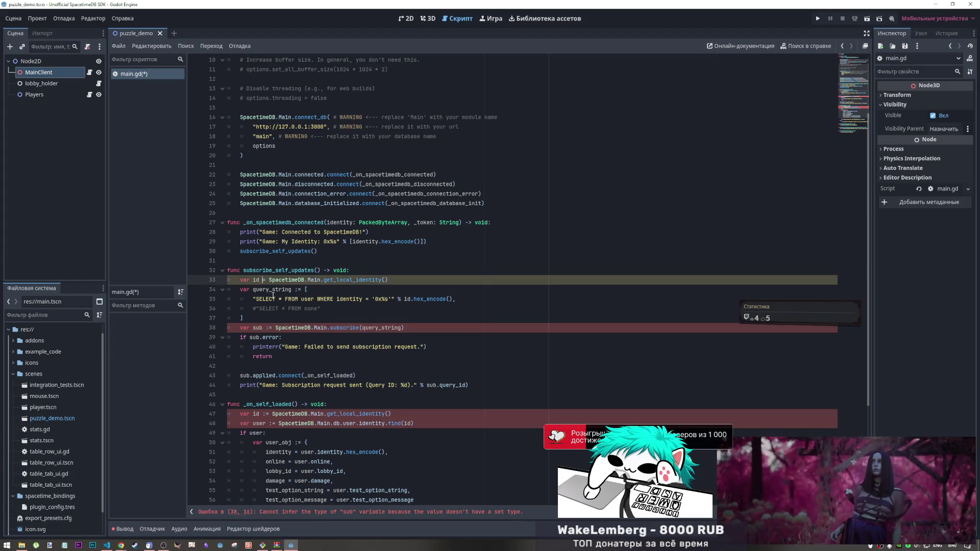
click(271, 321)
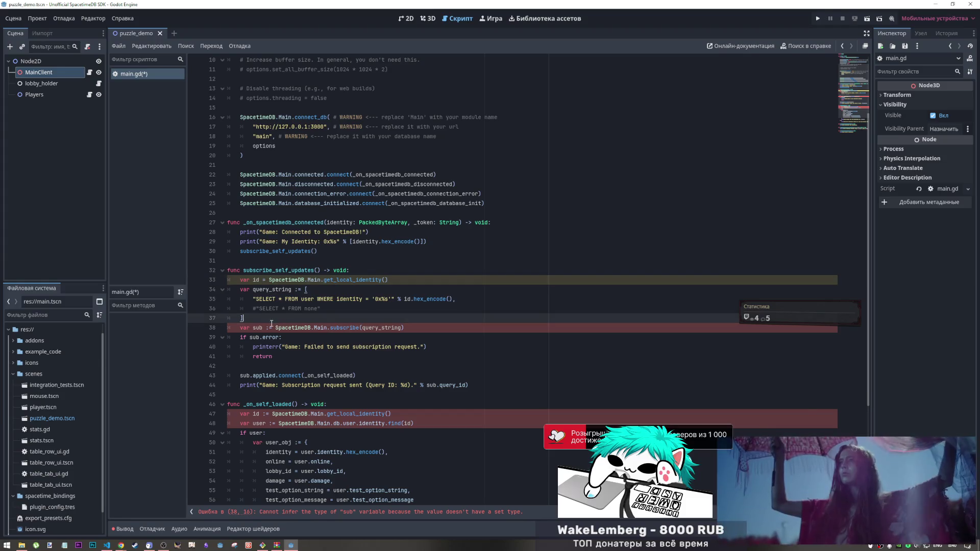
click(270, 280)
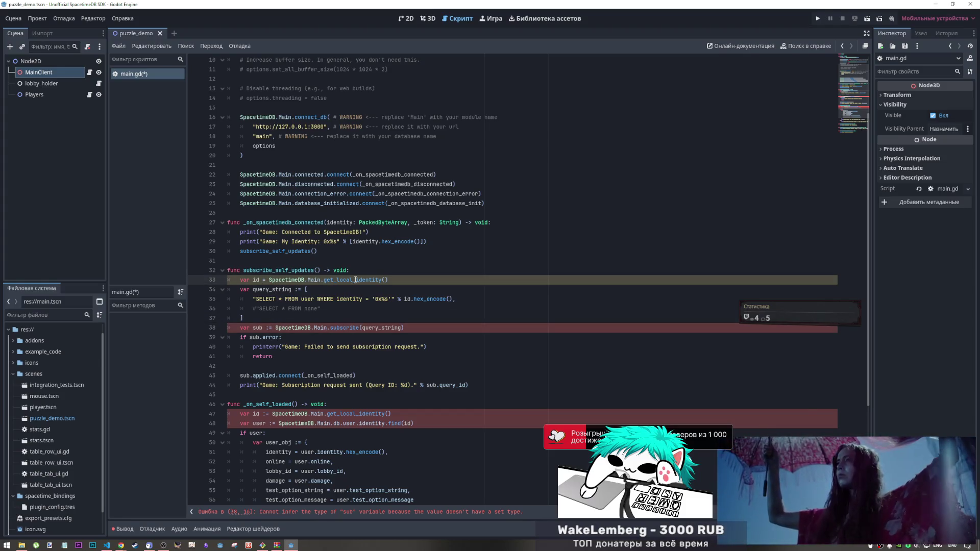
drag(392, 280, 269, 279)
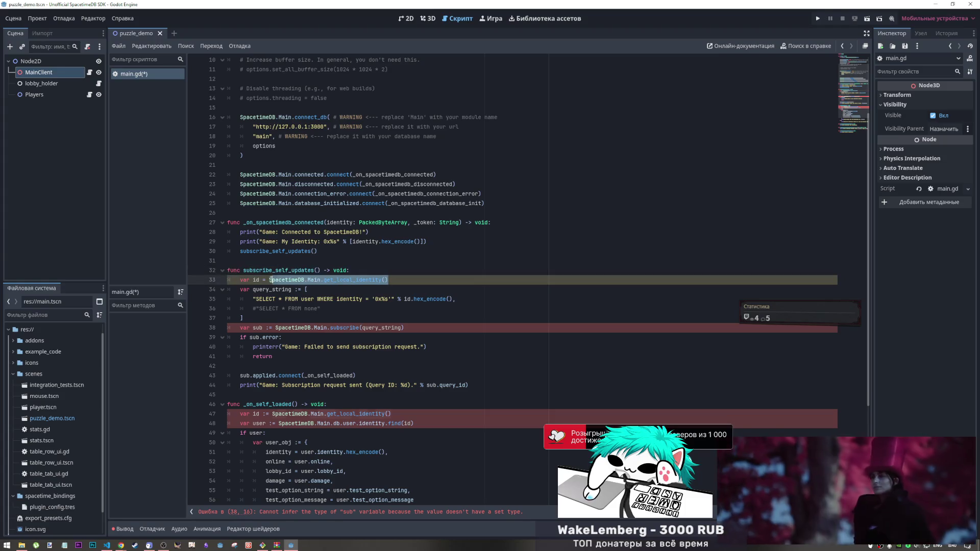
click(270, 328)
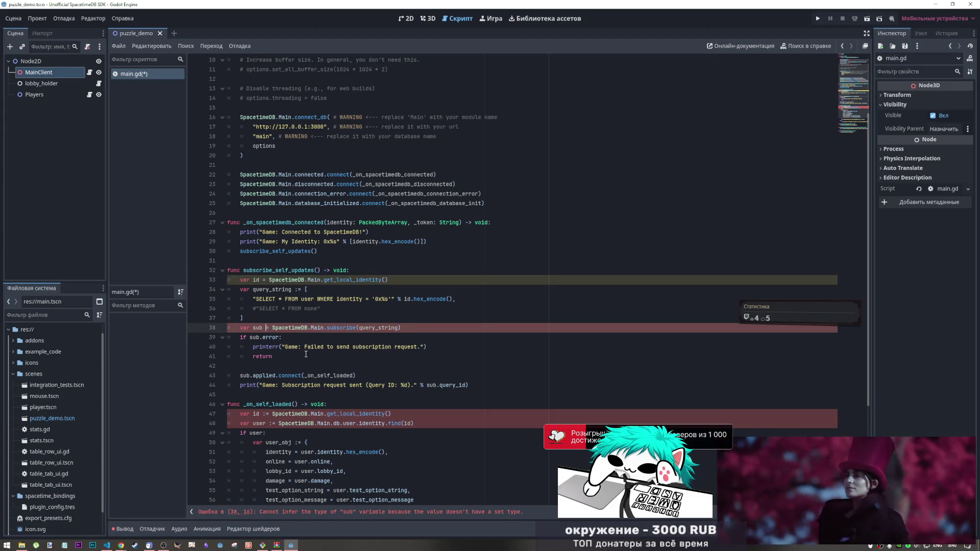
Step: Make the id and user variables on lines 47 and 48 untyped, then save main.gd
click(266, 414)
key(BackSpace)
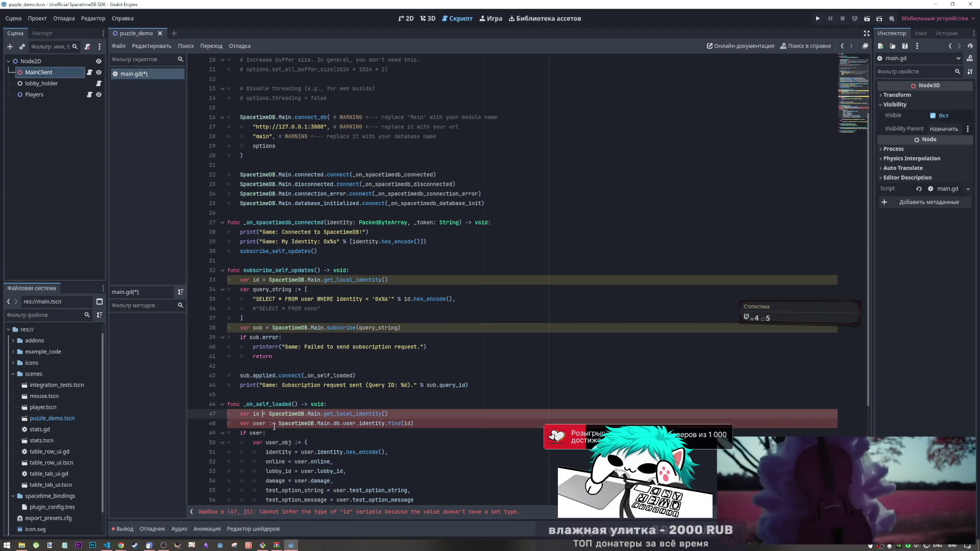
click(270, 423)
key(BackSpace)
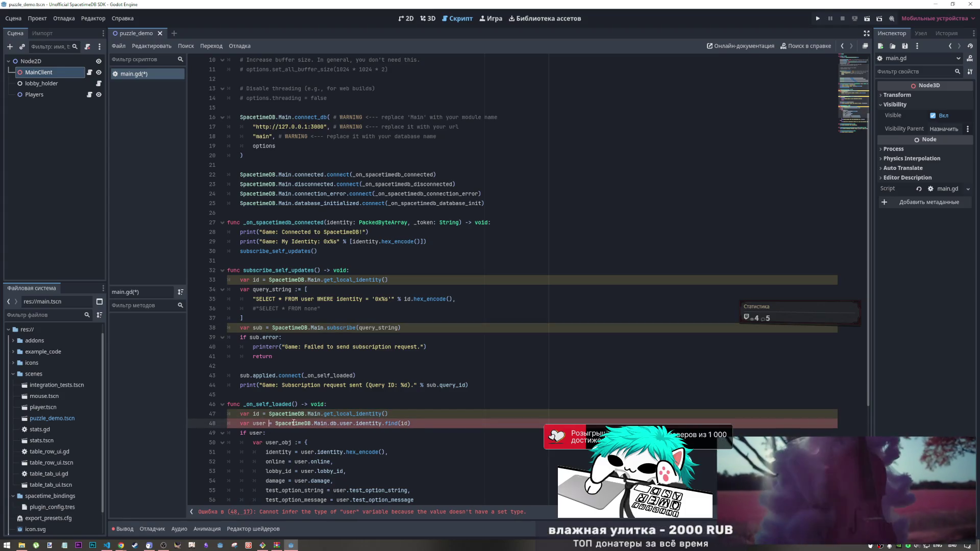
scroll(338, 390, up, 2)
scroll(337, 390, up, 1)
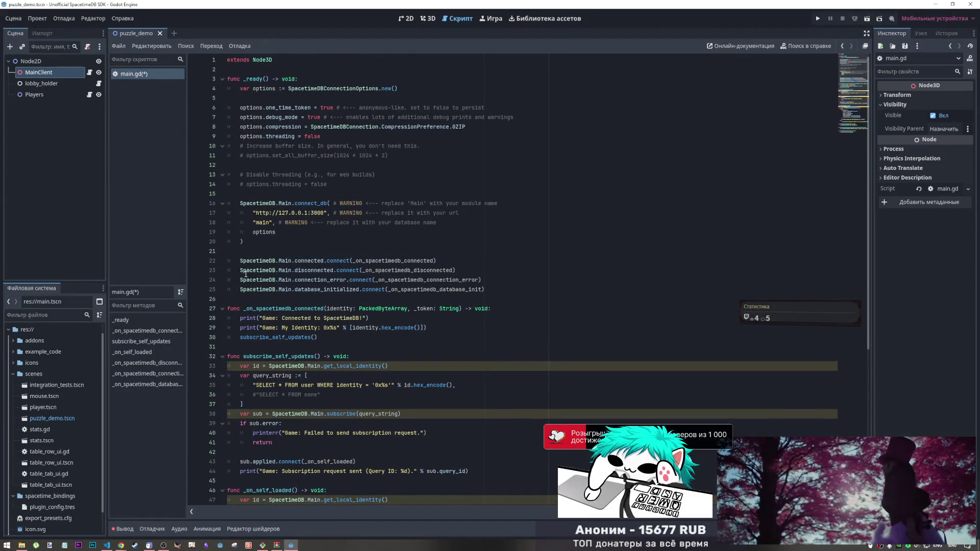
key(ctrl+s)
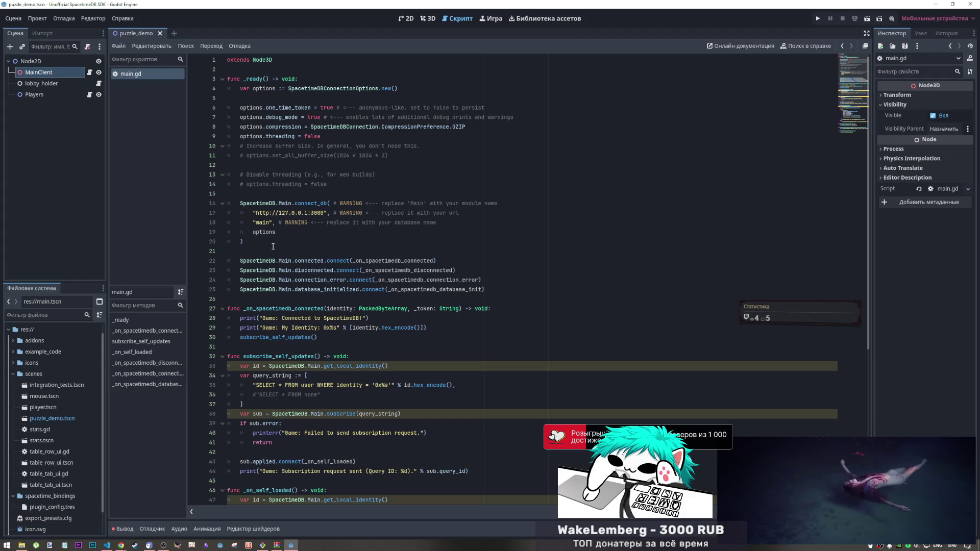
scroll(272, 250, down, 6)
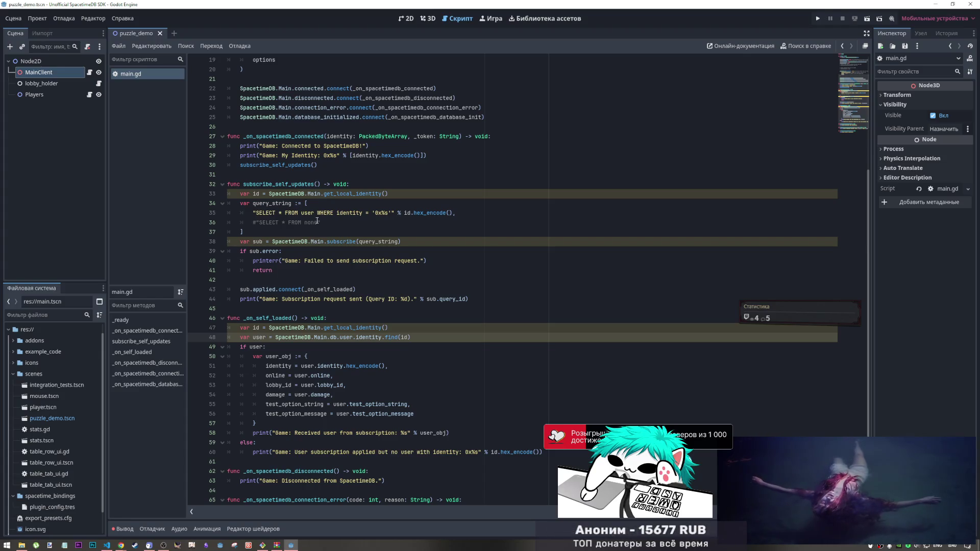
drag(313, 213, 335, 215)
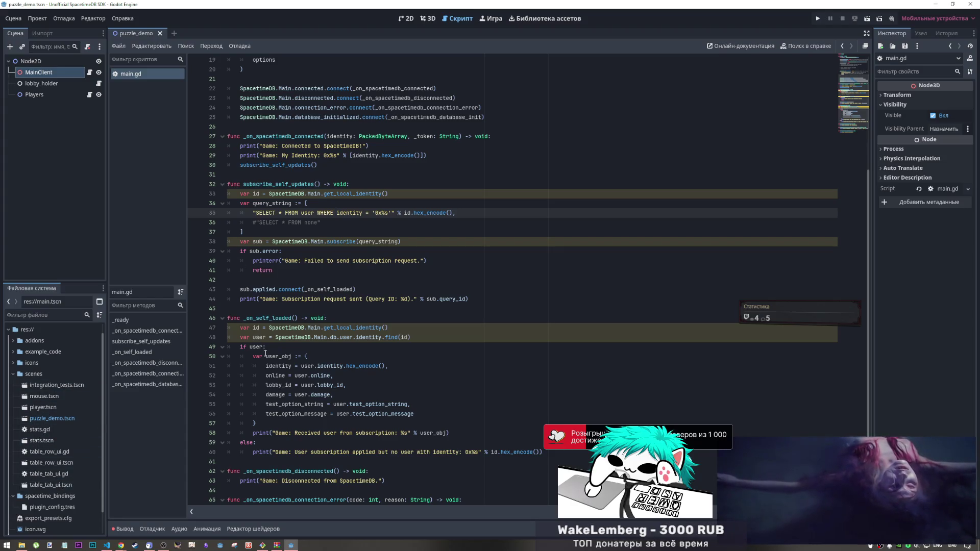
scroll(266, 353, up, 6)
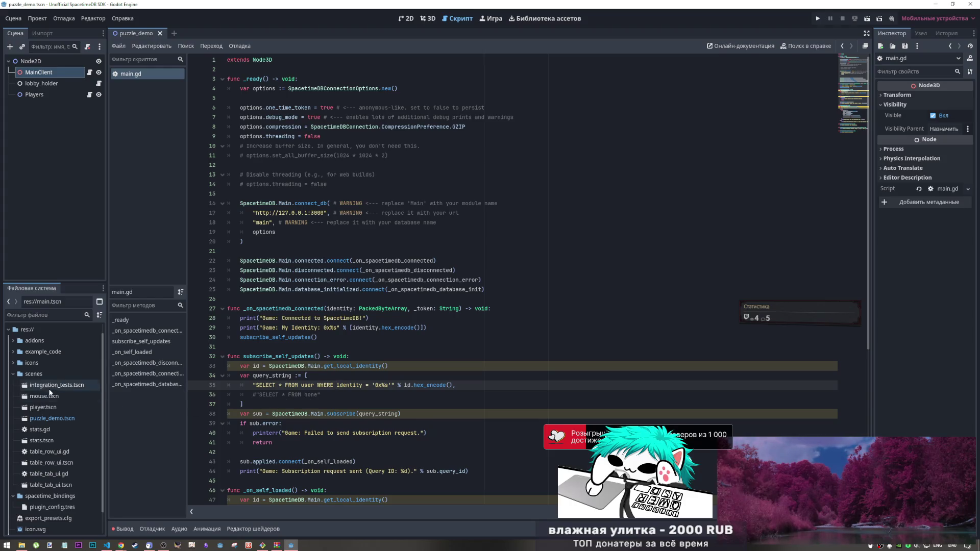
click(18, 342)
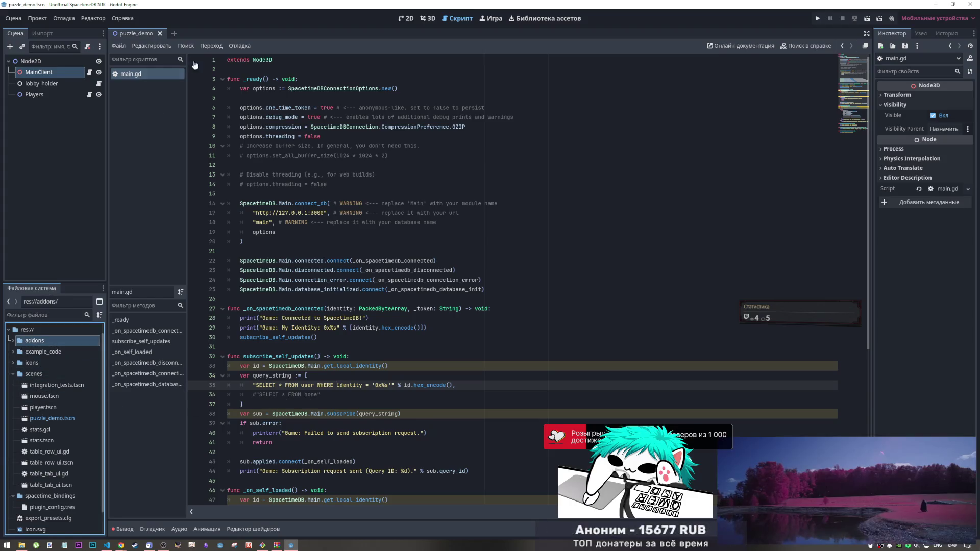
click(37, 19)
click(56, 31)
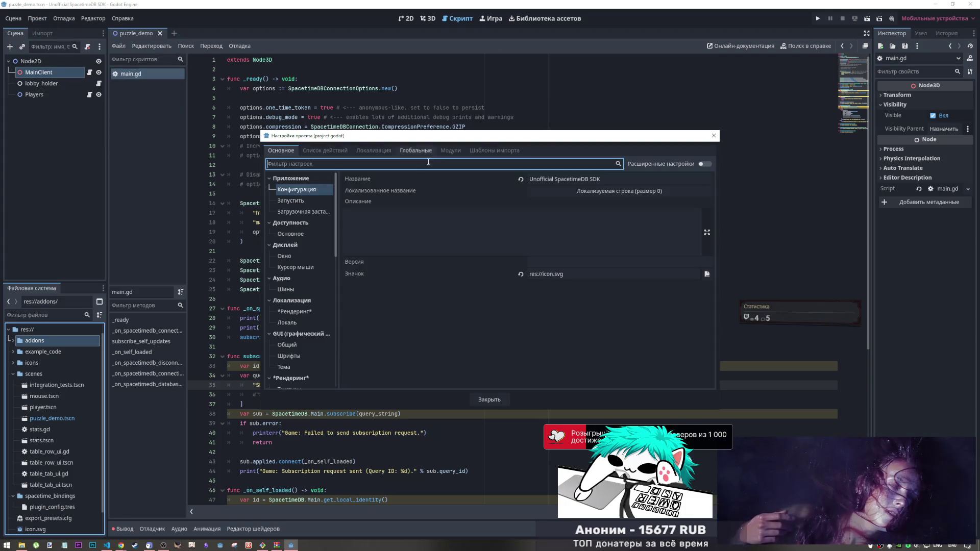
click(337, 150)
click(374, 150)
click(415, 150)
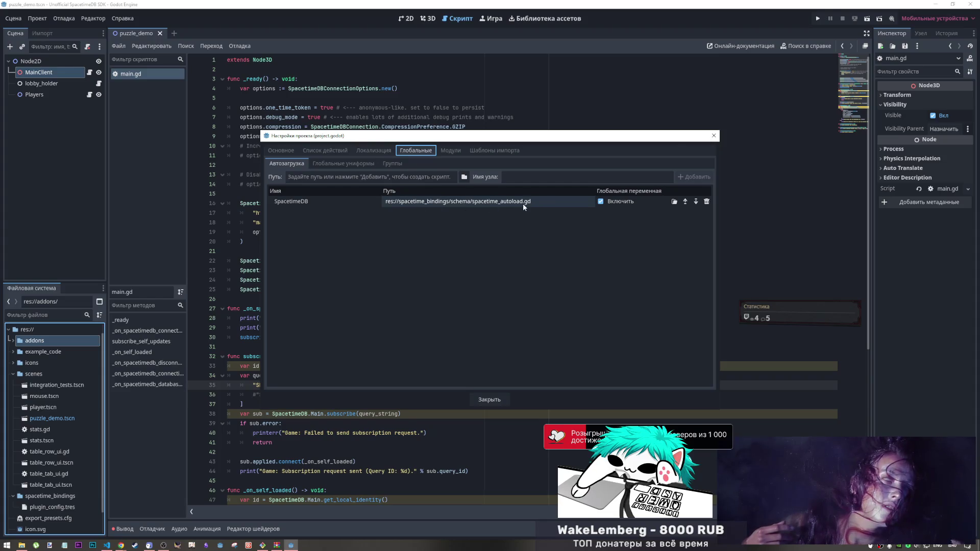
click(712, 135)
scroll(56, 419, down, 2)
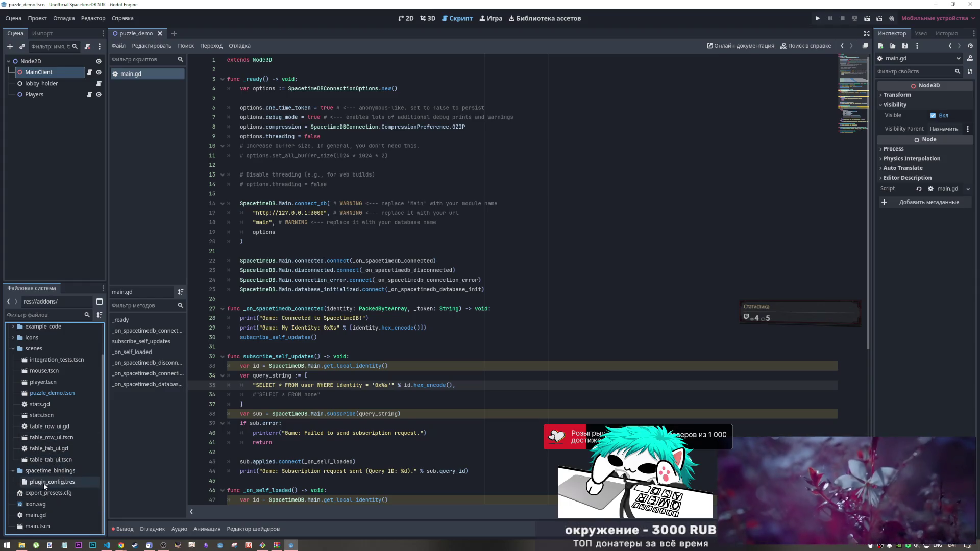
Step: Open main.tscn from the FileSystem dock, loading it despite the missing main_user scripts
click(48, 526)
double_click(44, 529)
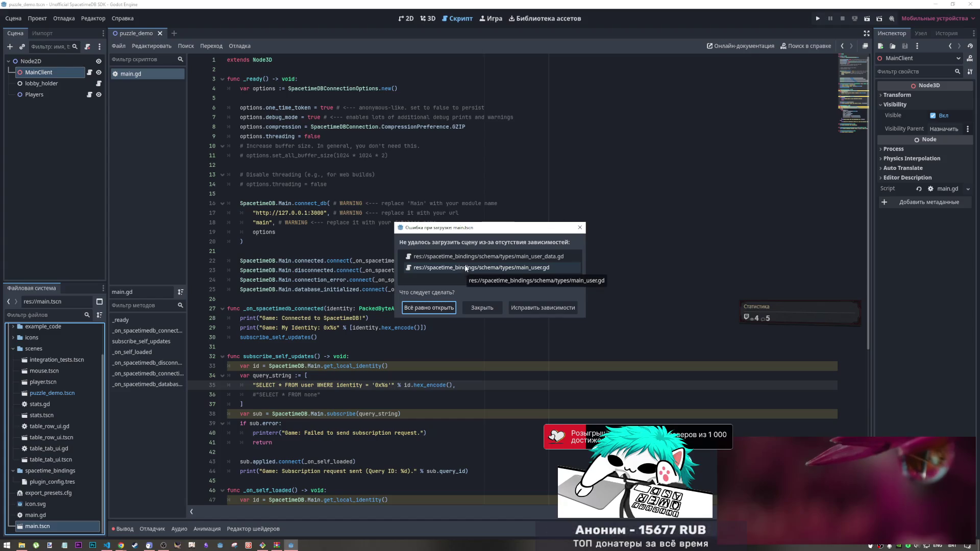
click(580, 227)
click(89, 94)
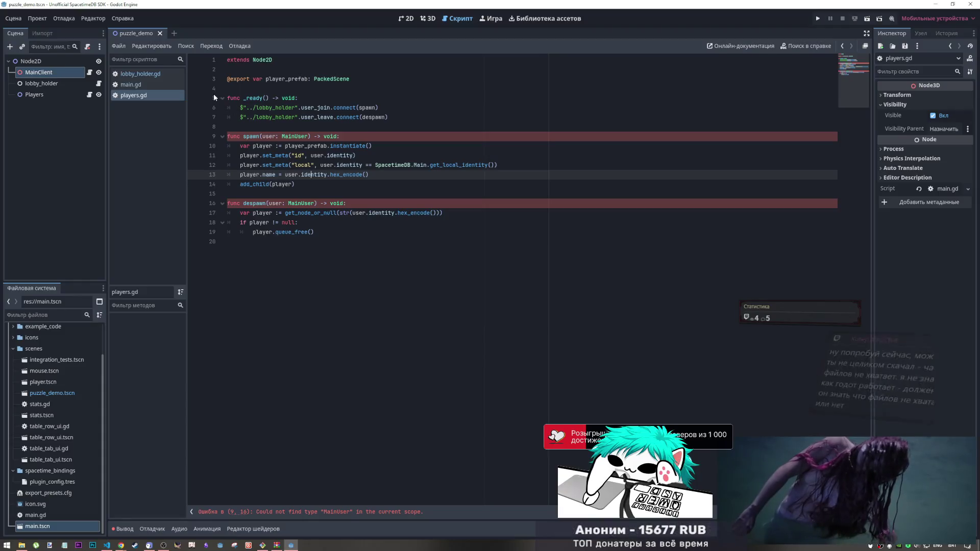
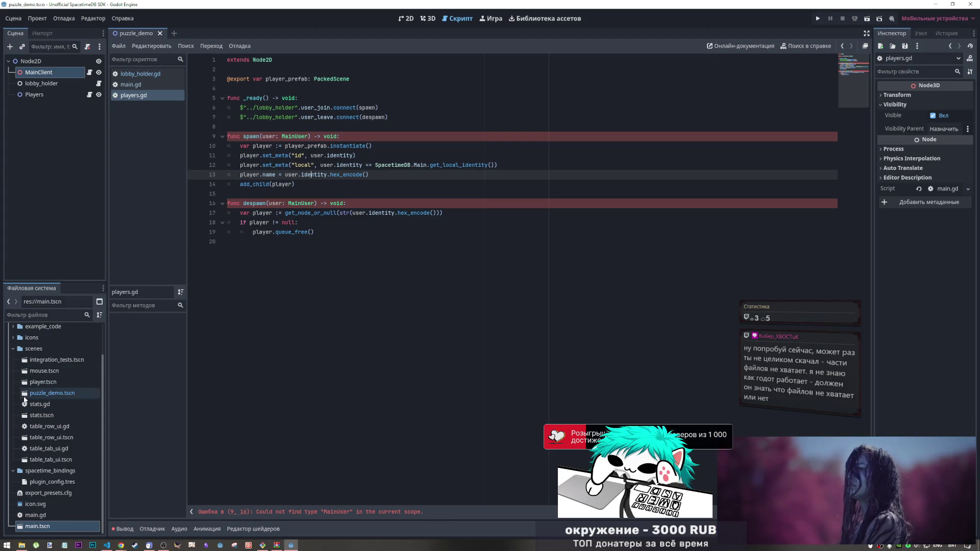
Step: Expand addons > SpacetimeDB and open spacetime.gd in the script editor
scroll(24, 359, up, 3)
click(13, 352)
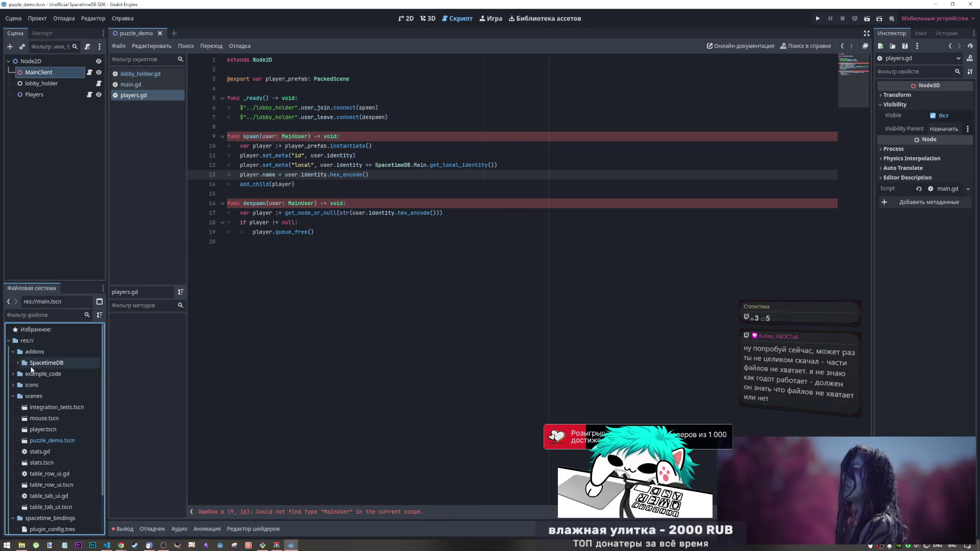
double_click(45, 363)
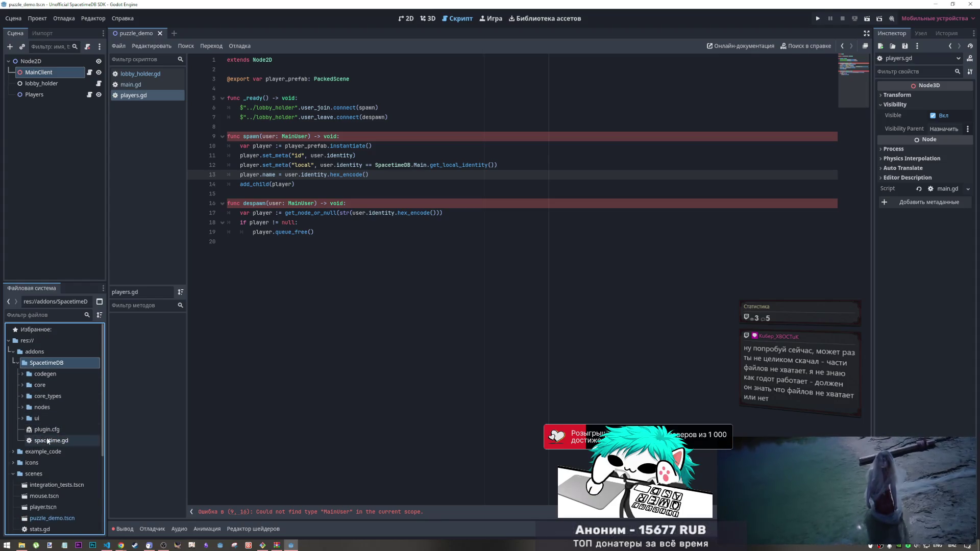
click(48, 441)
double_click(48, 442)
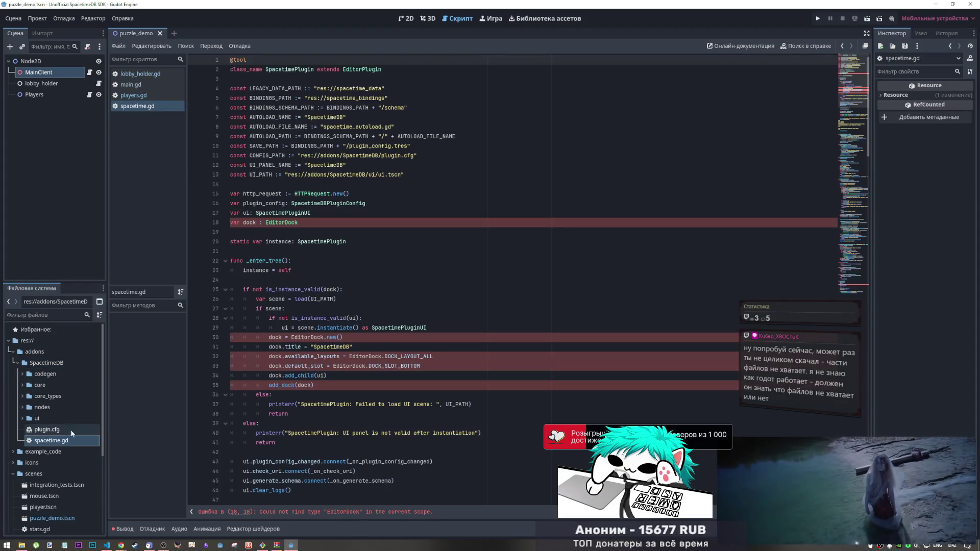
Step: Inspect the EditorDock code in spacetime.gd, then show the Output log of errors
double_click(299, 223)
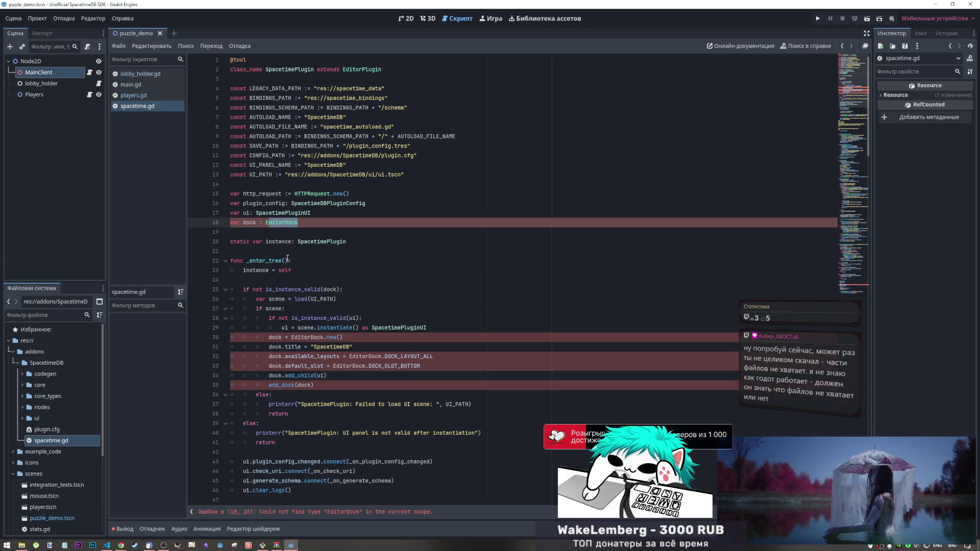
click(837, 486)
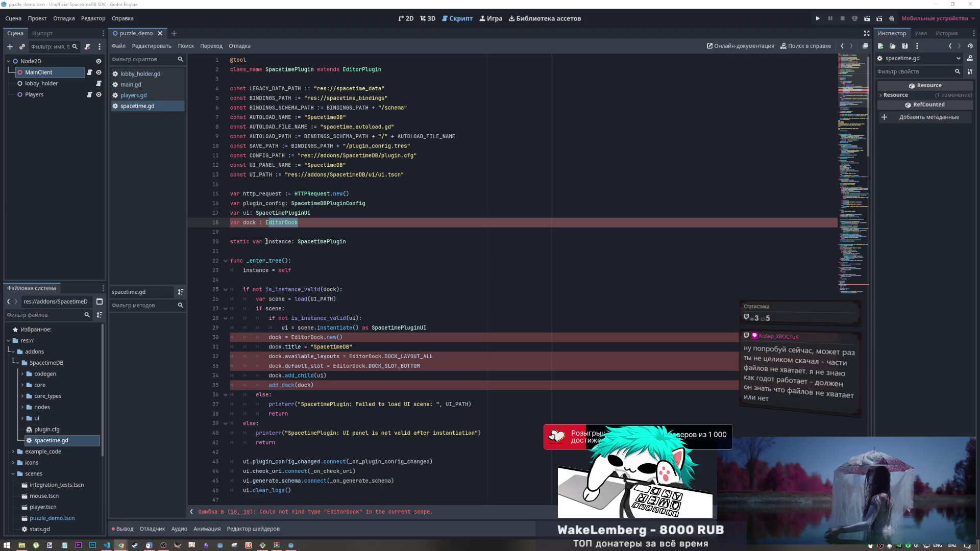
scroll(47, 399, down, 5)
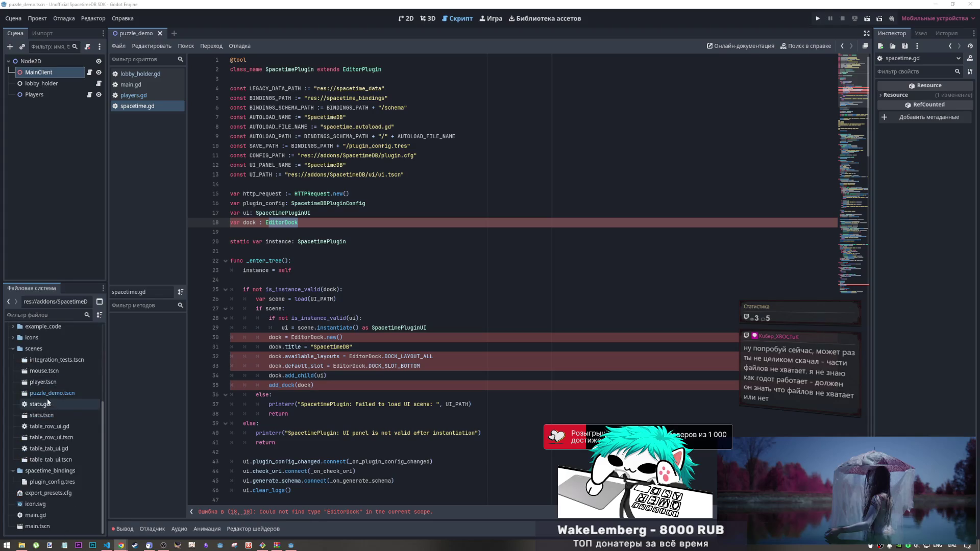
click(414, 404)
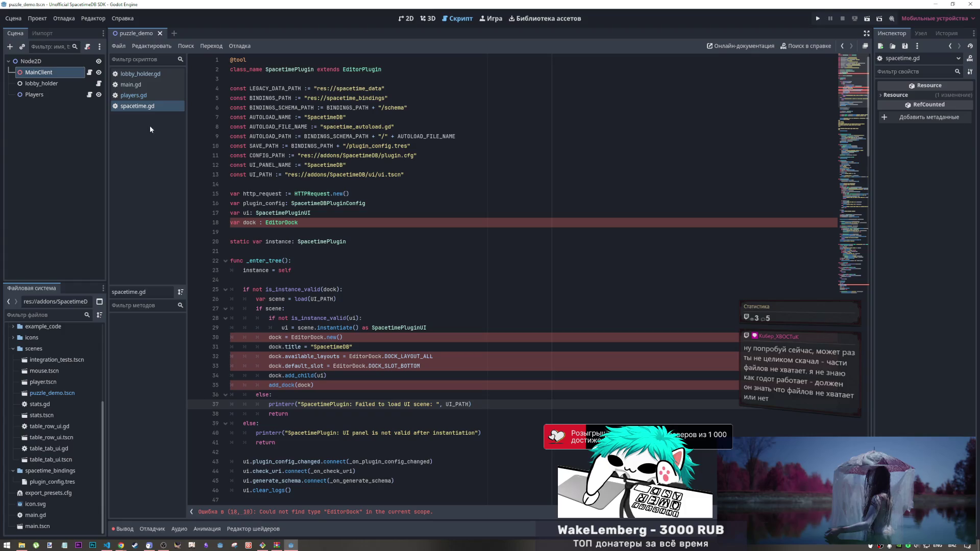
click(353, 130)
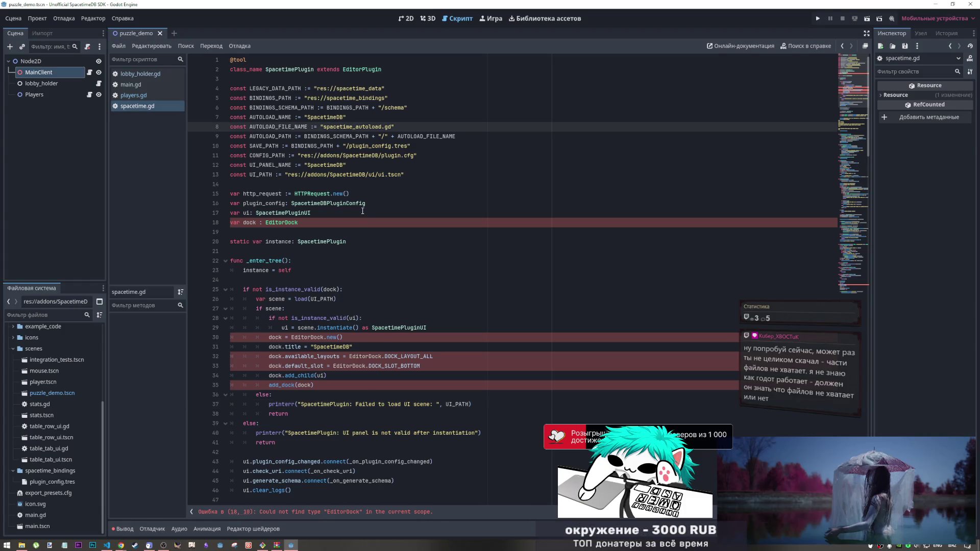
click(347, 404)
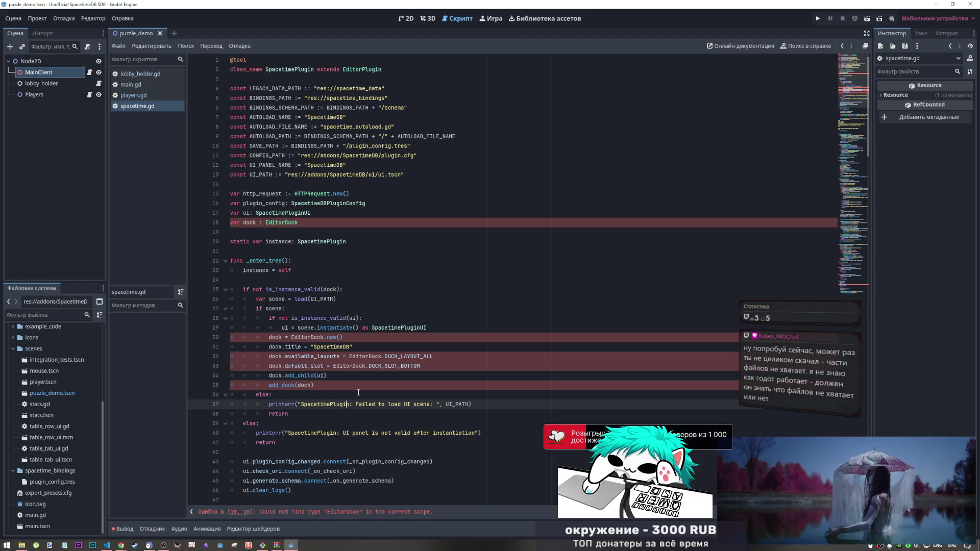
drag(358, 392, 231, 244)
click(362, 366)
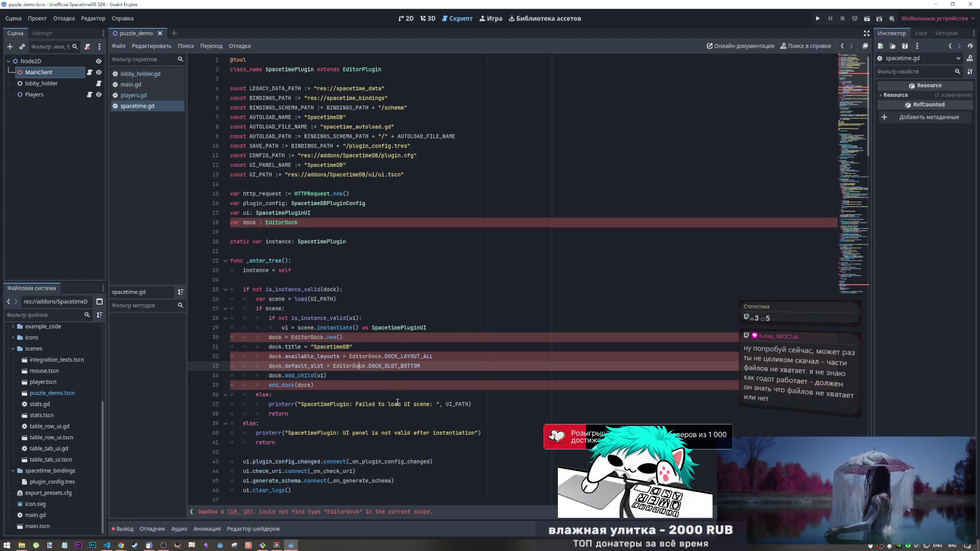
click(123, 529)
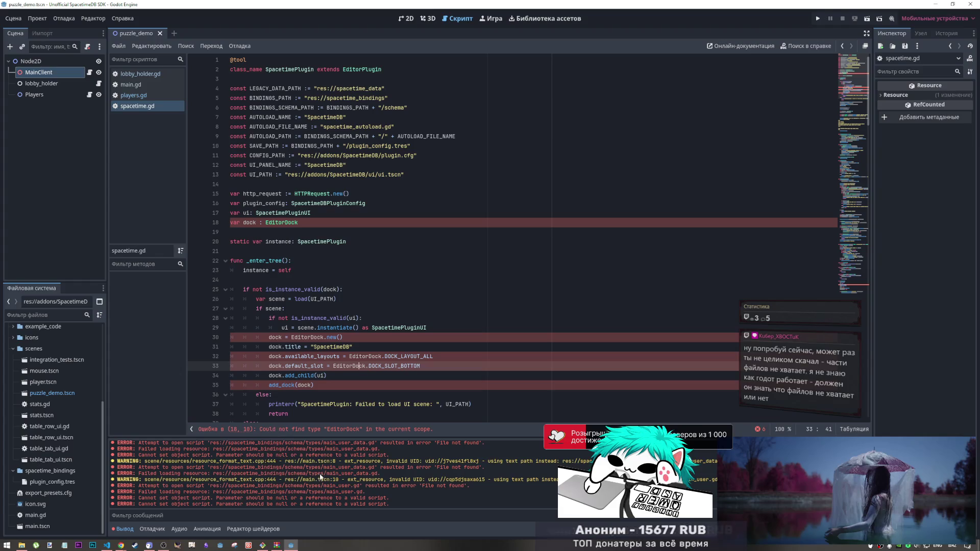
scroll(317, 479, up, 2)
scroll(317, 479, down, 2)
scroll(319, 460, down, 2)
mouse_move(232, 475)
mouse_down()
mouse_move(313, 475)
mouse_move(366, 500)
mouse_up()
click(399, 503)
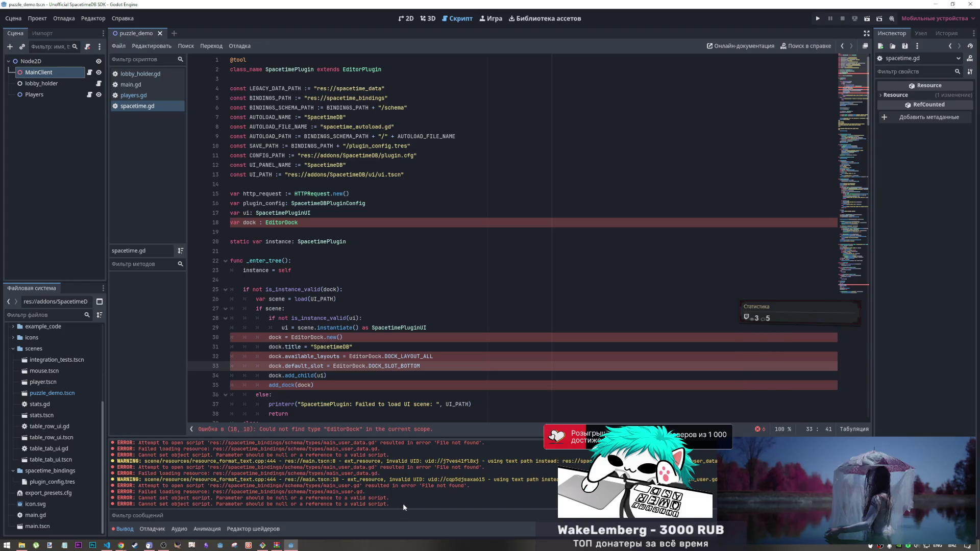
click(292, 226)
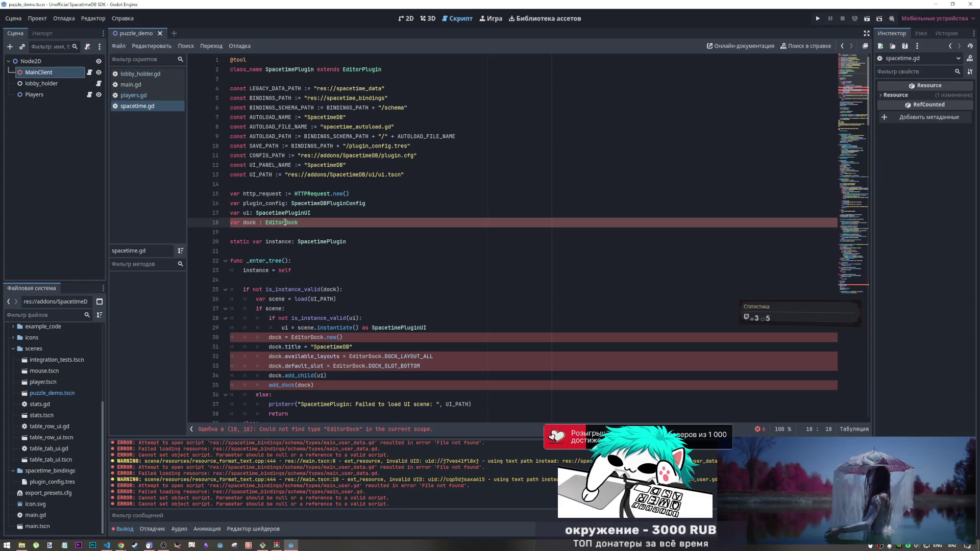
double_click(284, 223)
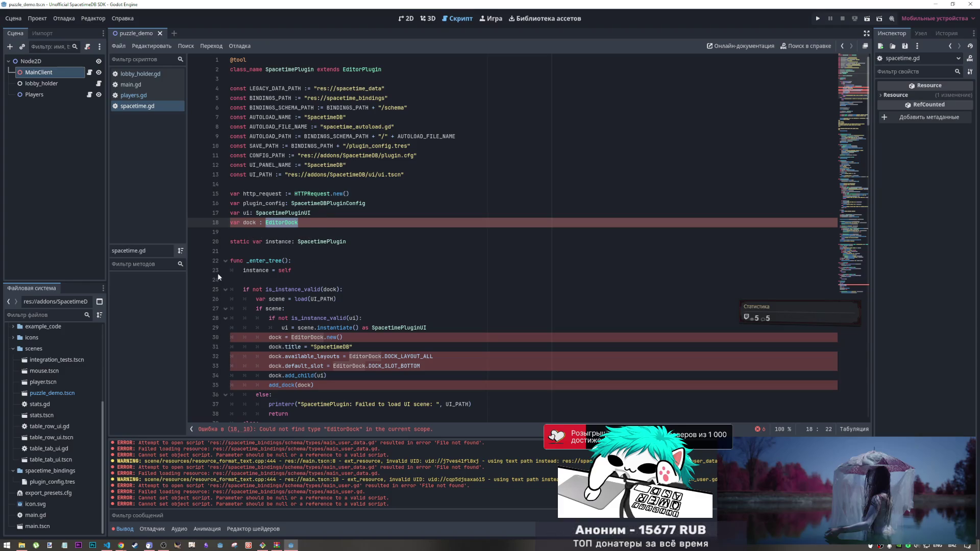
click(378, 227)
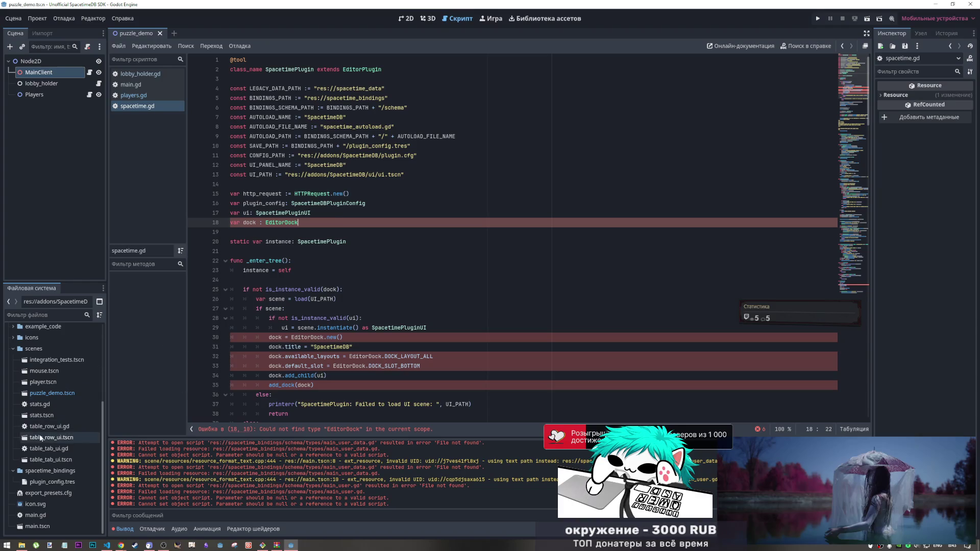
scroll(49, 419, up, 5)
scroll(49, 418, up, 2)
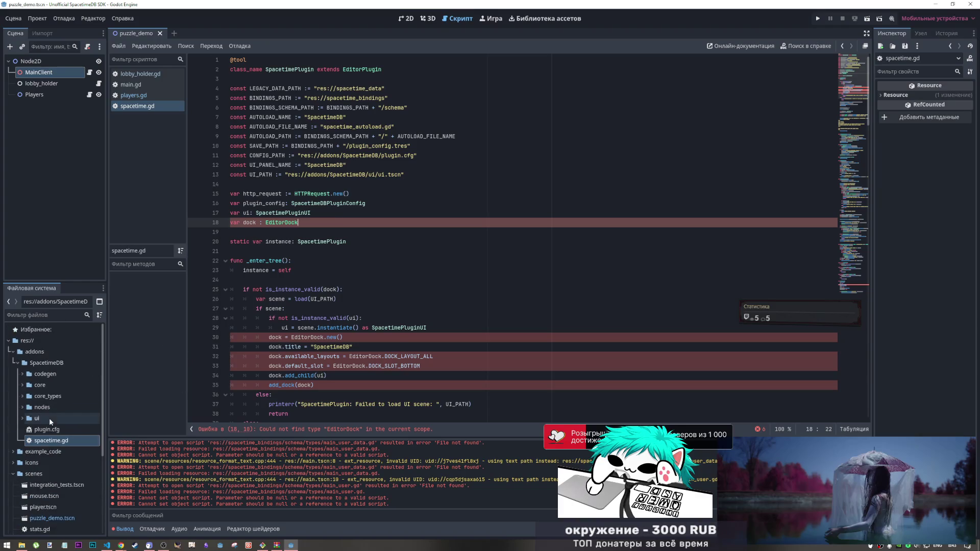
click(45, 375)
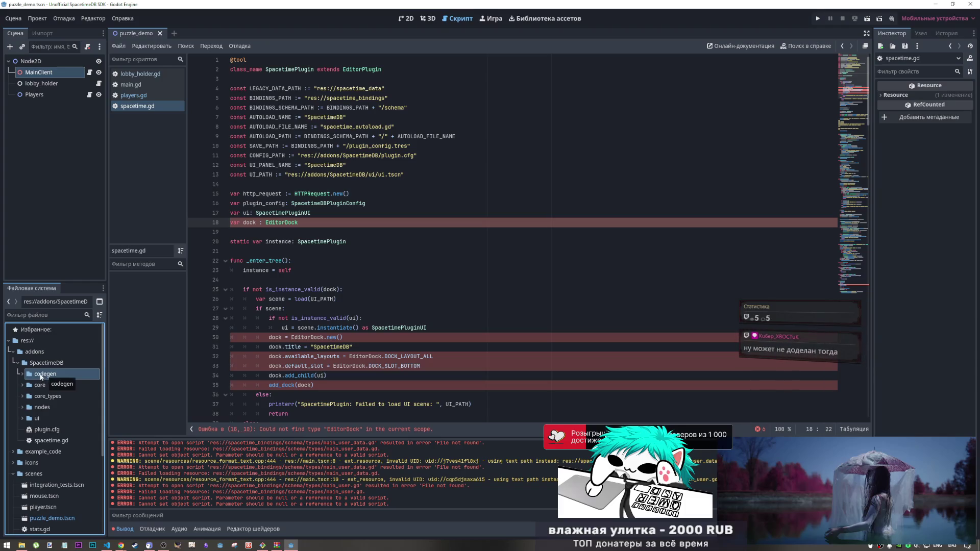
Step: Open codegen.gd, parsed_schema.gd and schema_parser.gd from the codegen folder
click(21, 374)
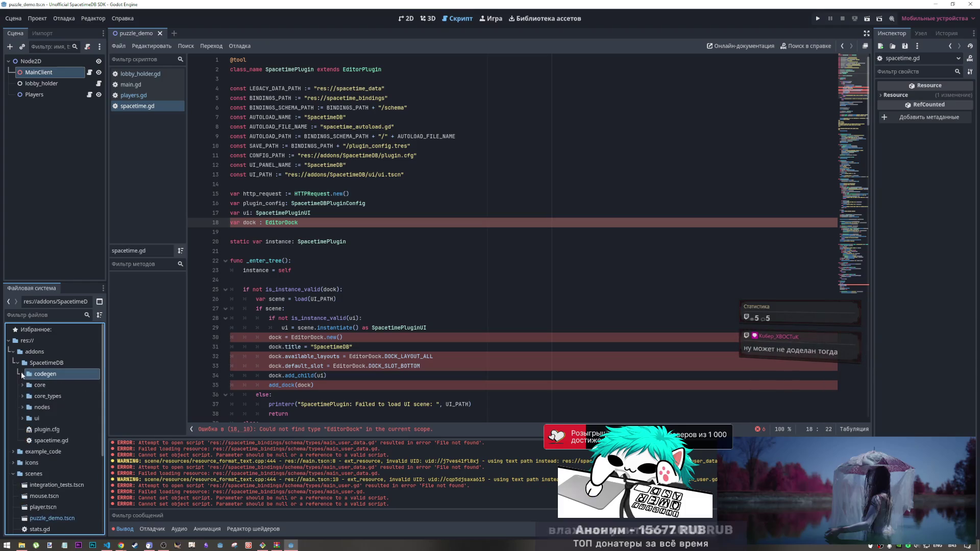
click(54, 386)
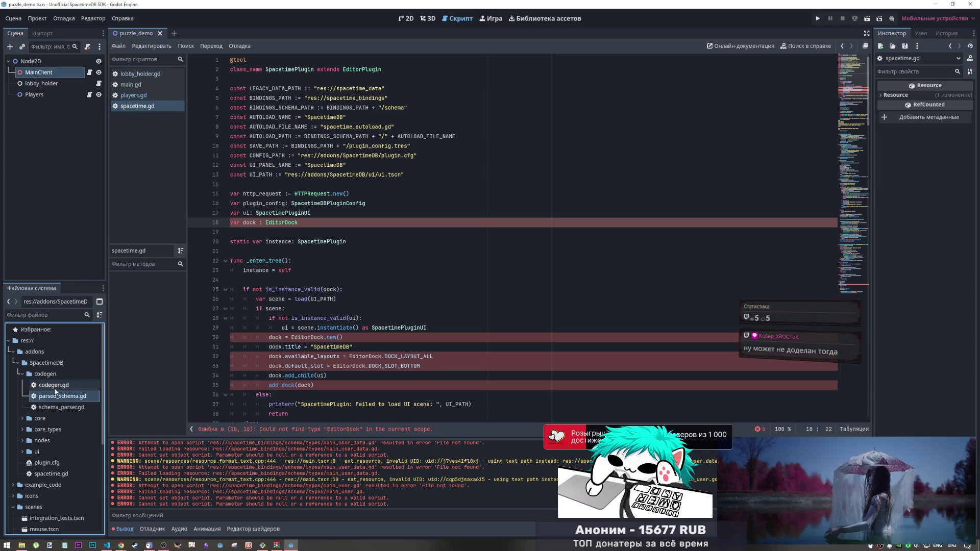
double_click(54, 386)
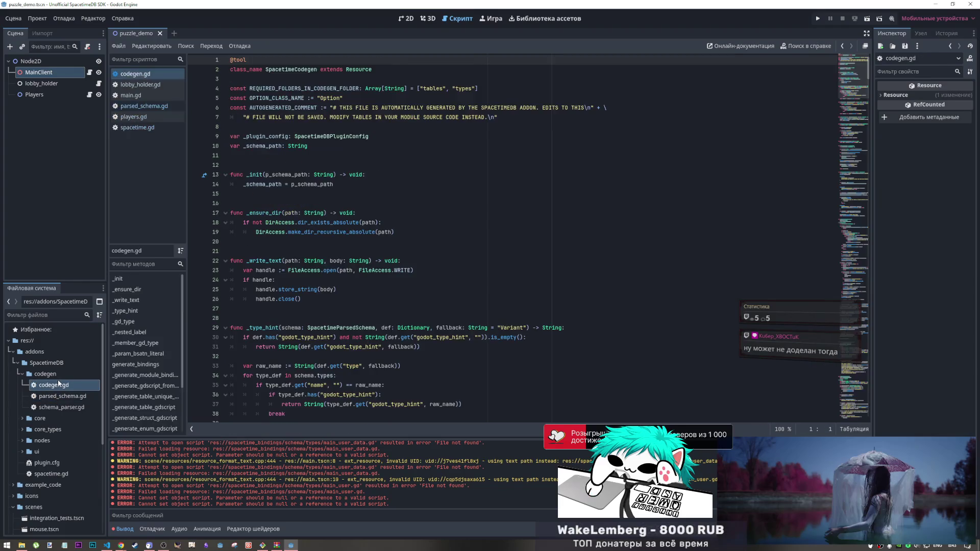
double_click(57, 397)
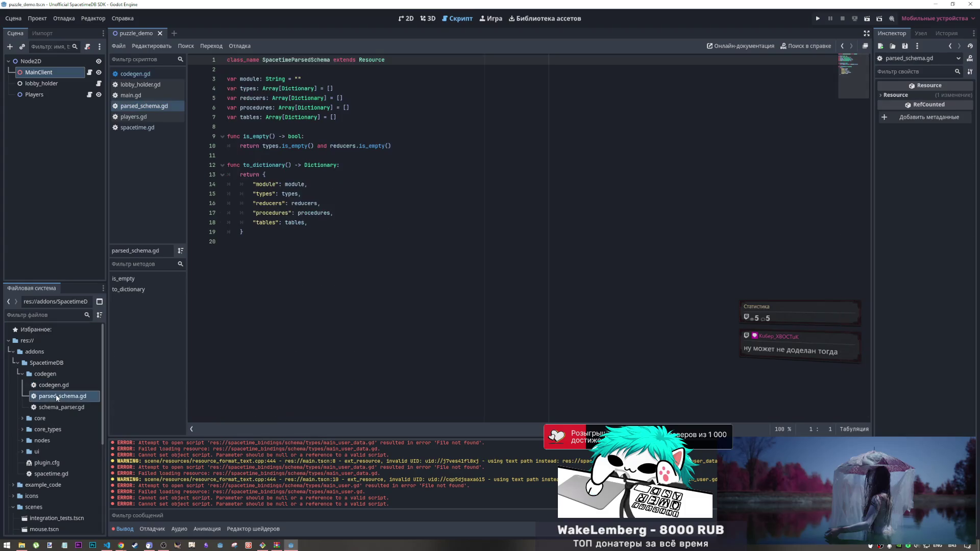
double_click(57, 407)
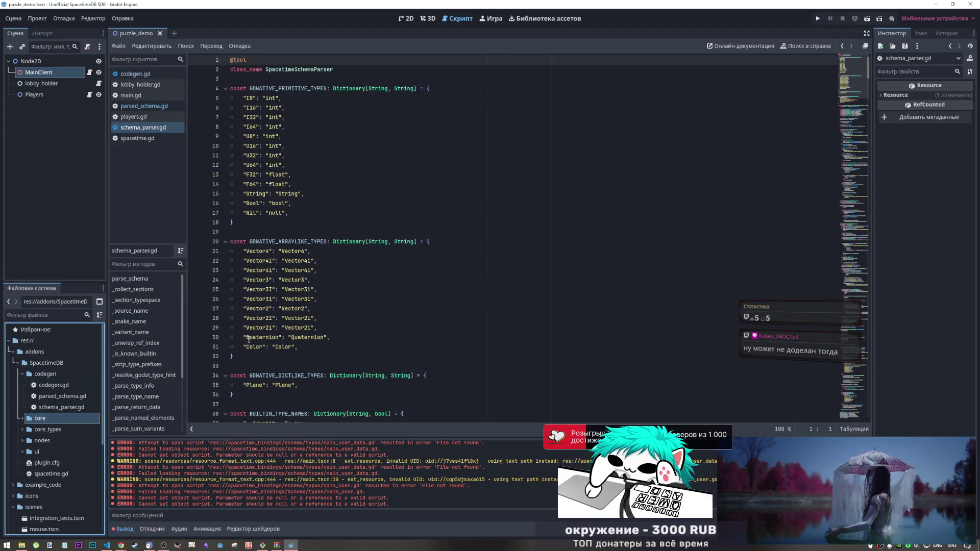
Step: Start a text search for 'v' in schema_parser.gd
click(447, 346)
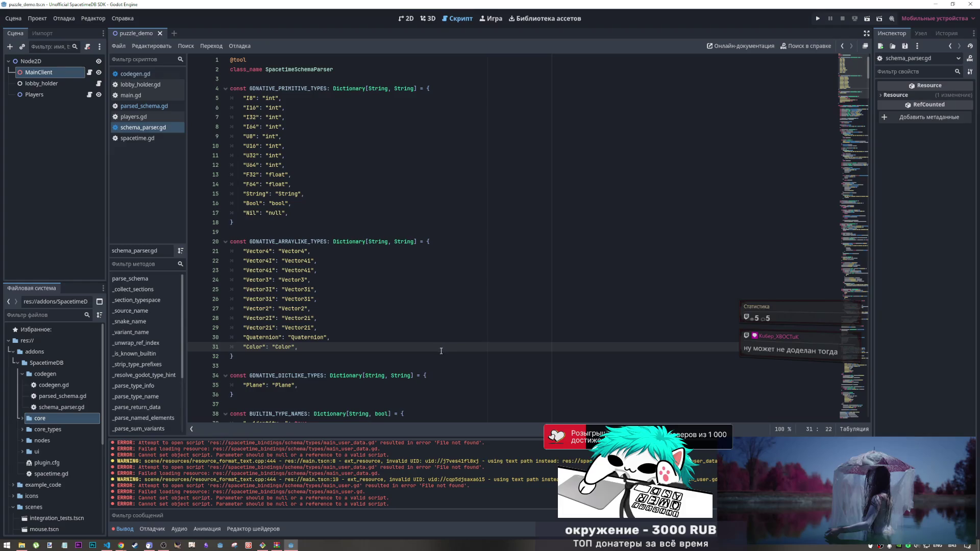
key(ctrl+f)
text(v2)
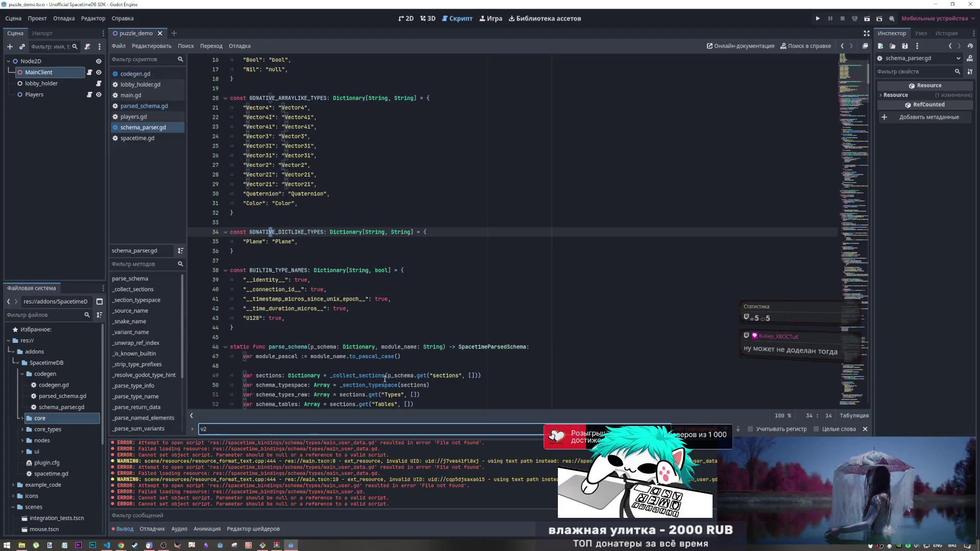
Step: Expand the core folder and open bsatn_deserializer.gd
click(36, 418)
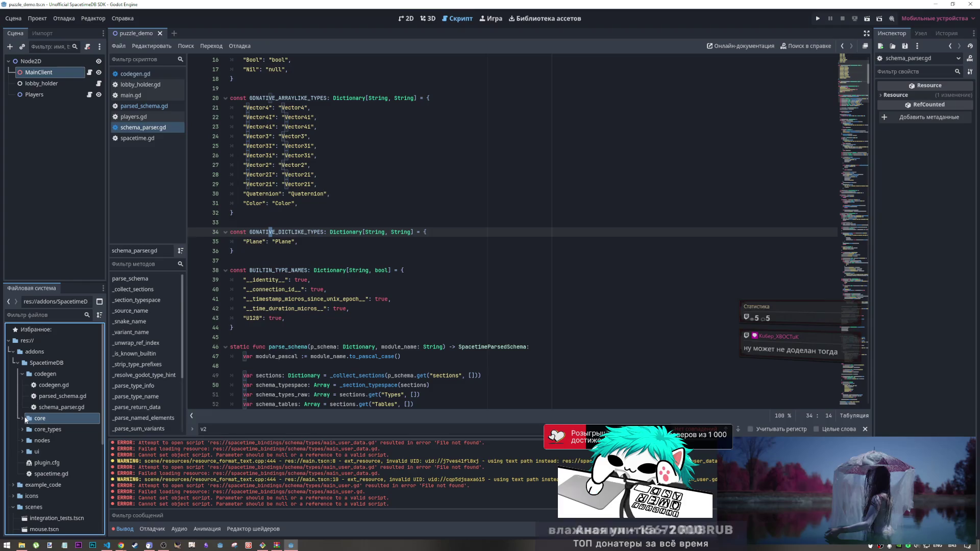
click(22, 419)
double_click(43, 430)
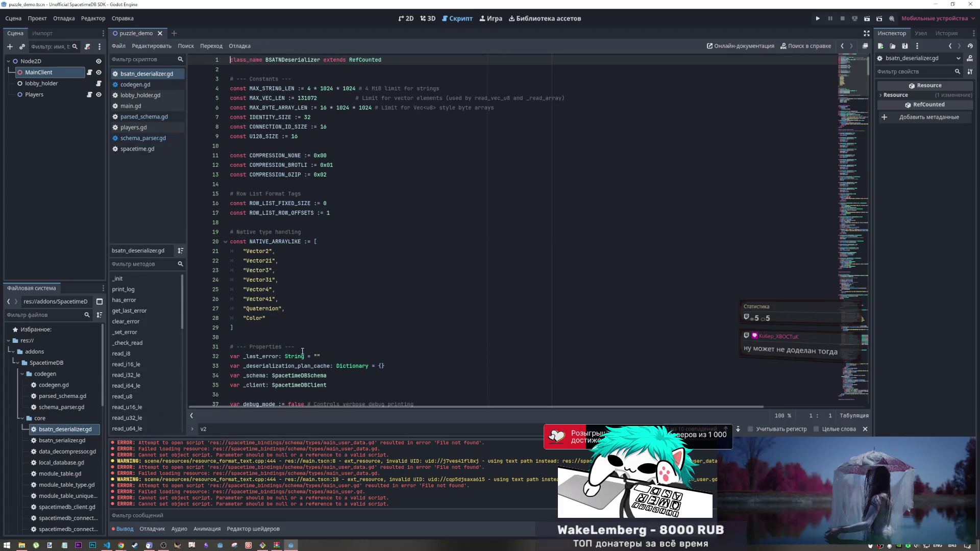
click(738, 429)
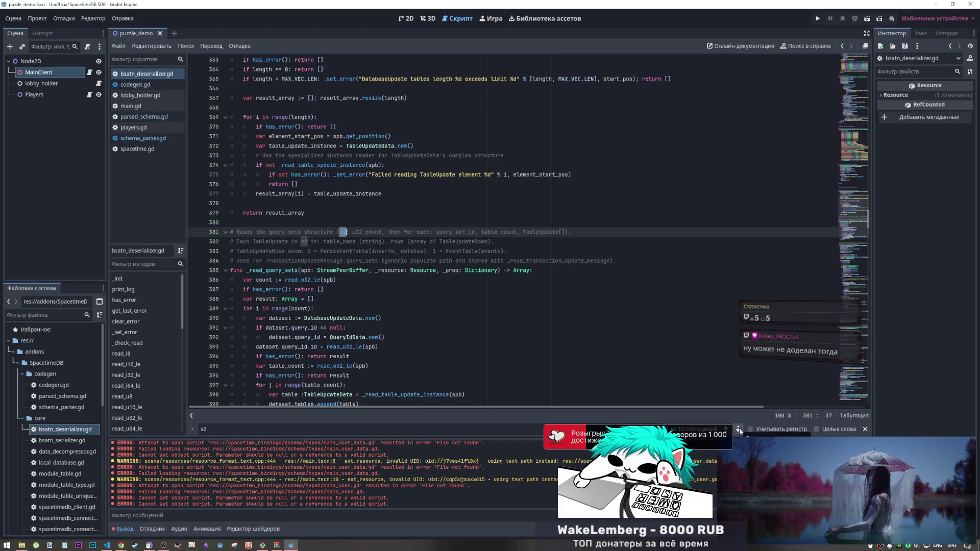
mouse_move(480, 274)
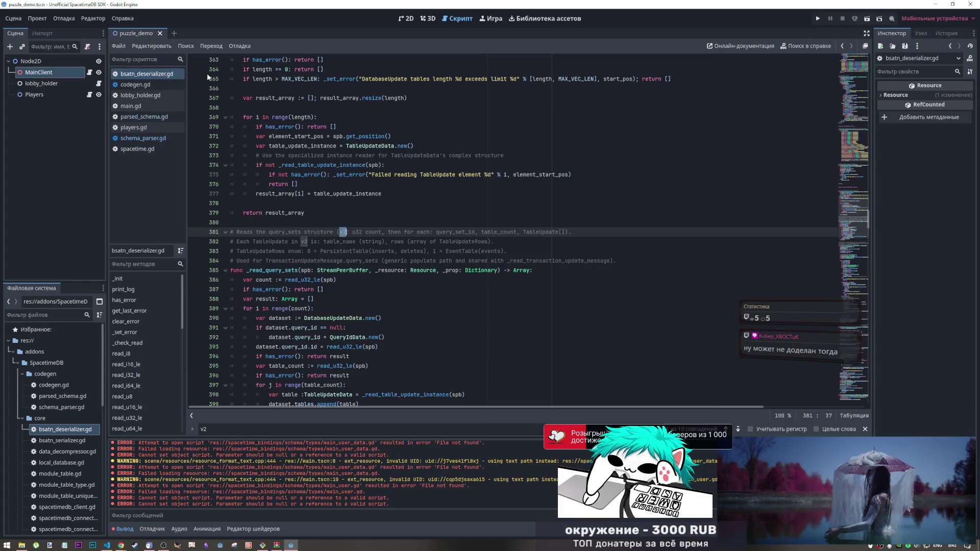
scroll(378, 234, down, 15)
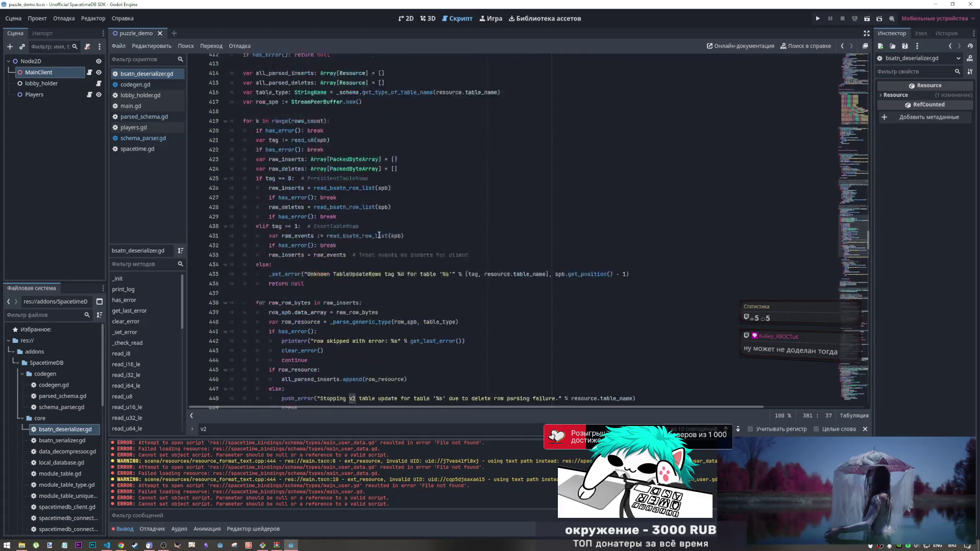
scroll(379, 235, down, 14)
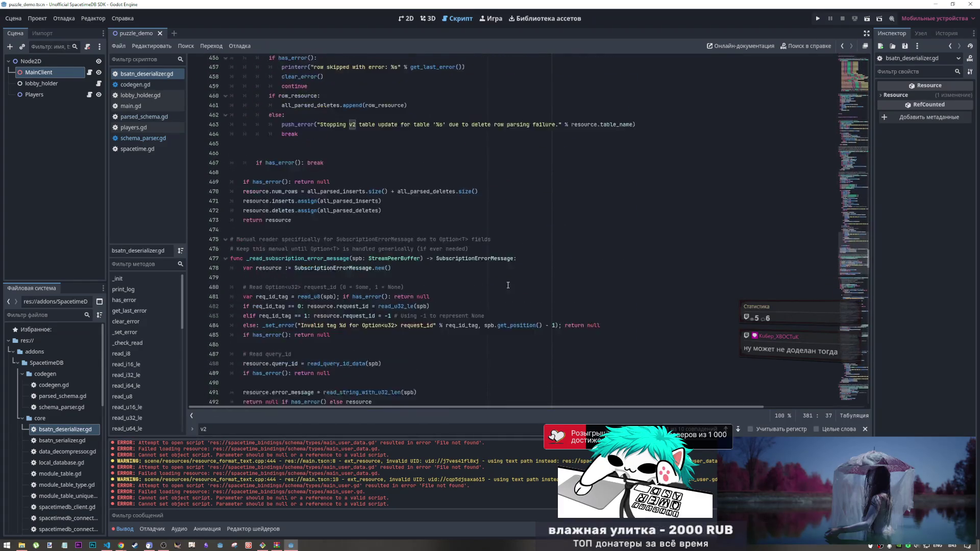
scroll(508, 285, up, 5)
click(353, 271)
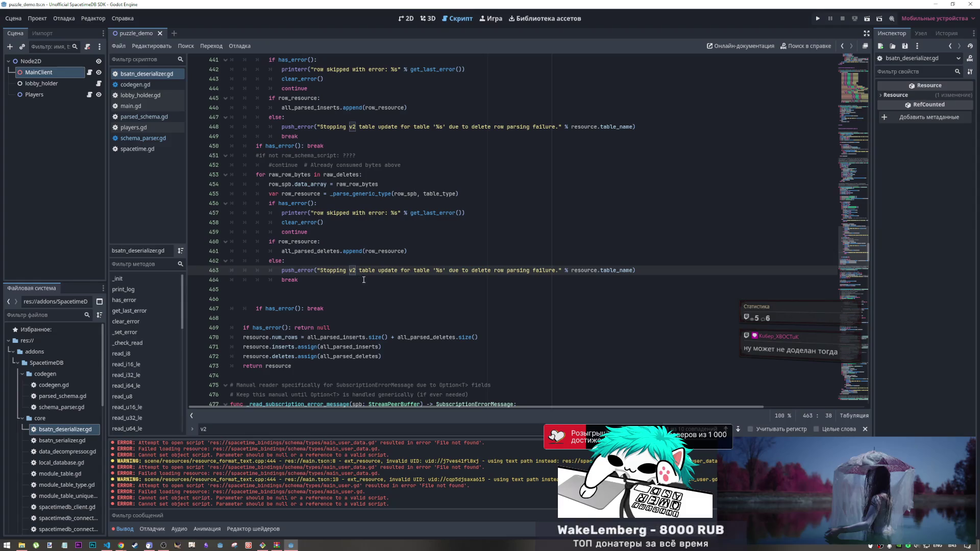
scroll(405, 277, up, 4)
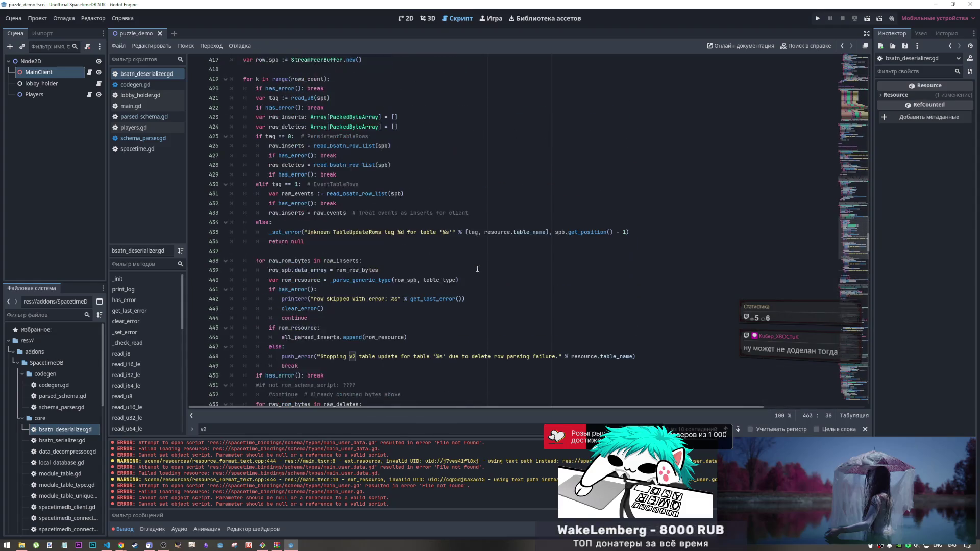
click(738, 429)
click(738, 429)
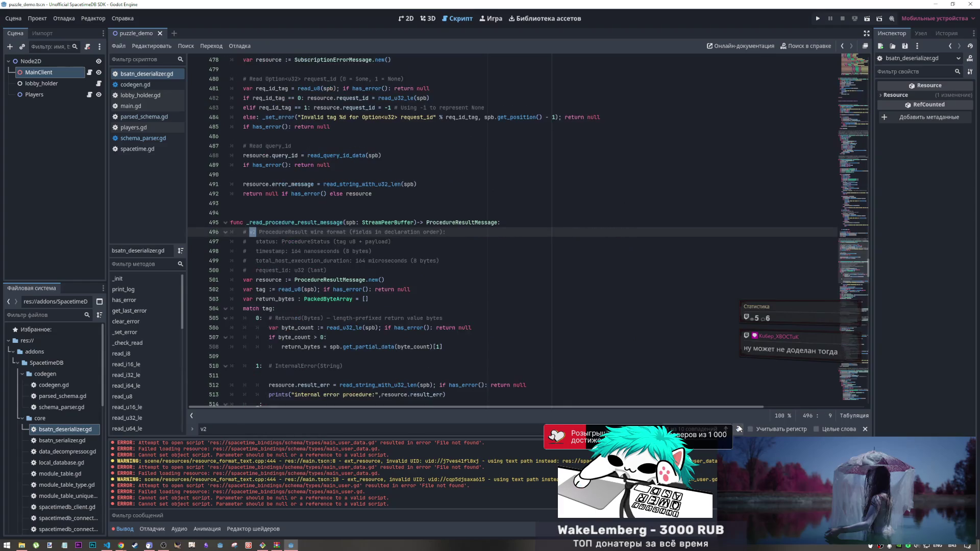
click(738, 428)
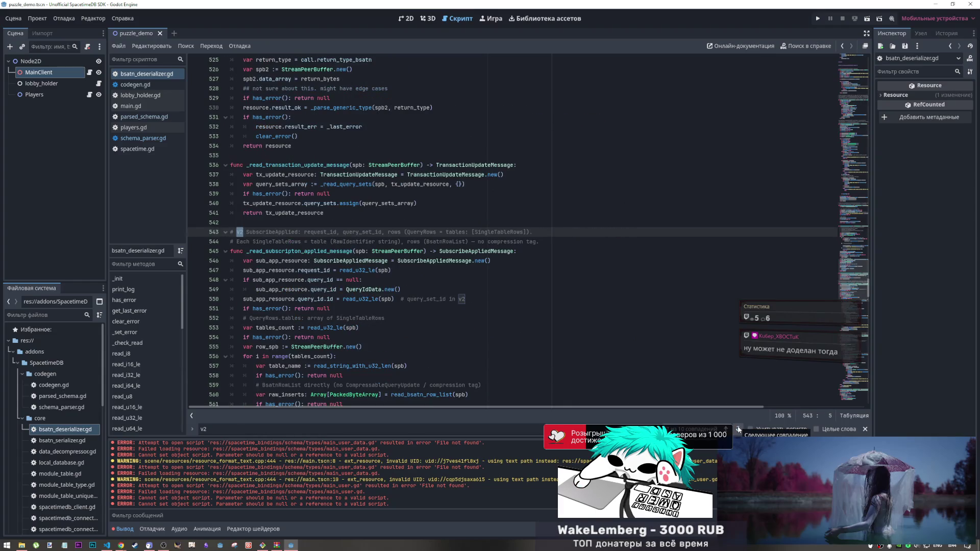
click(738, 428)
click(738, 428)
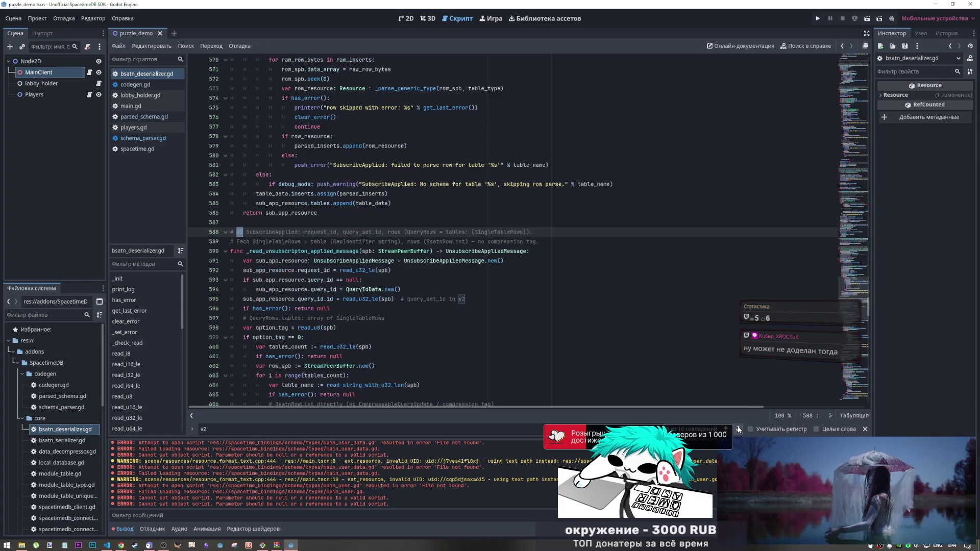
click(738, 428)
click(738, 429)
click(738, 428)
click(738, 429)
click(738, 428)
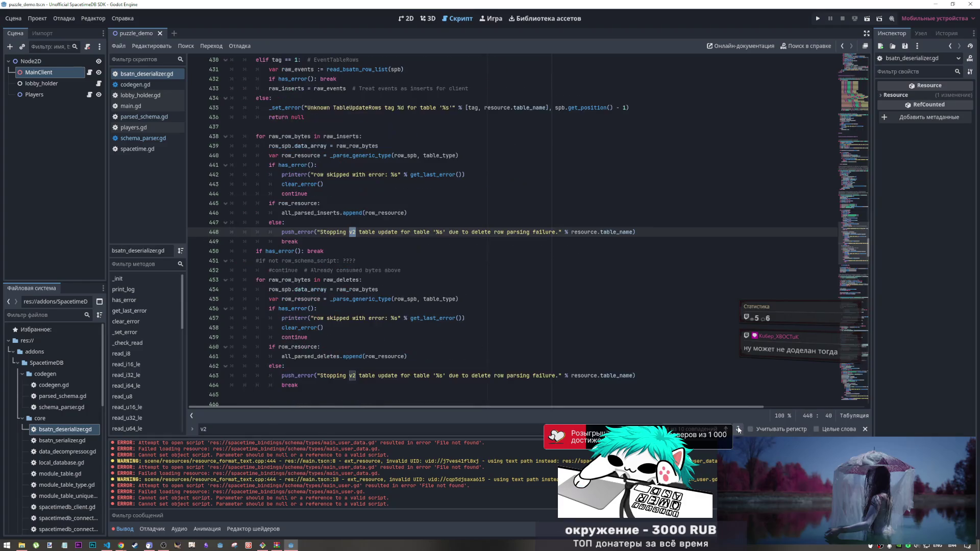
scroll(663, 306, down, 5)
click(409, 327)
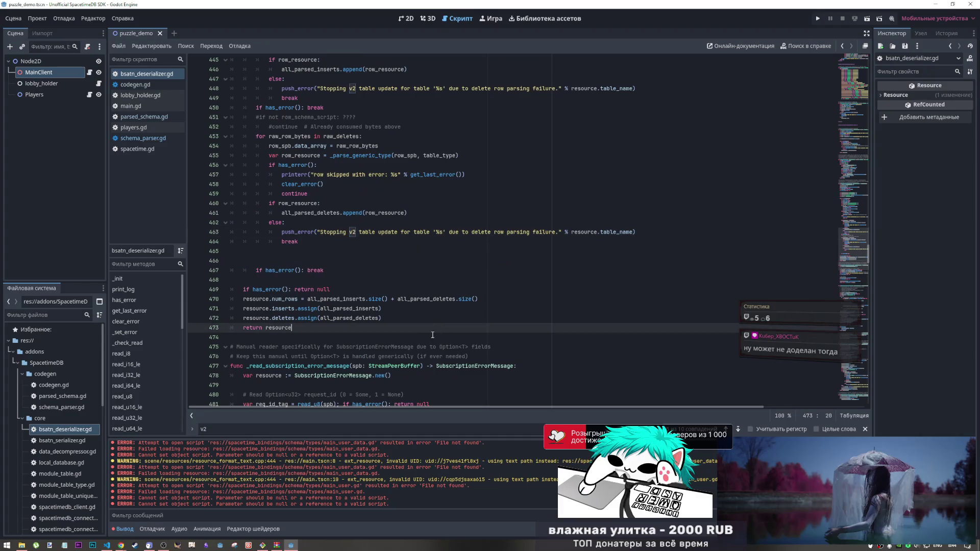
double_click(61, 442)
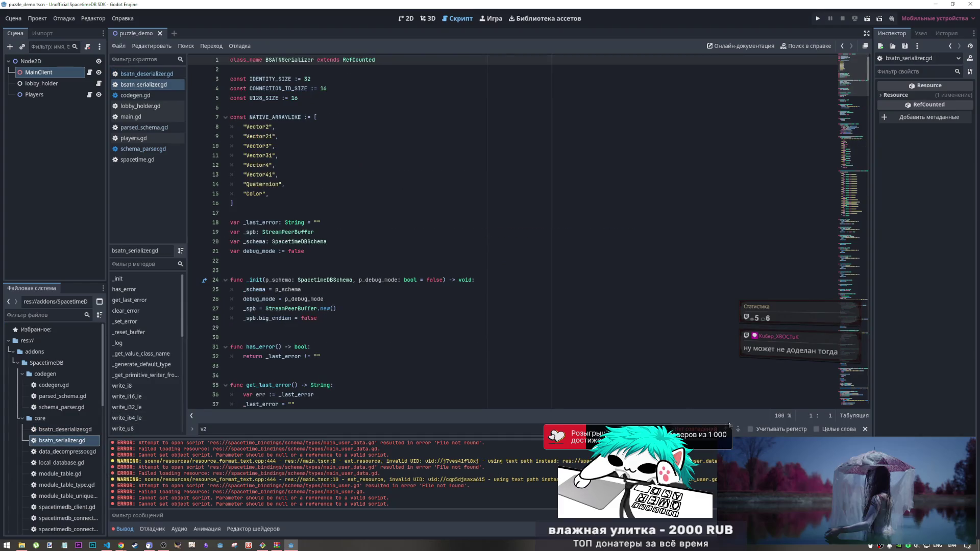
Step: Open bsatn_deserializer.gd, bsatn_serializer.gd, data_decompressor.gd and local_database.gd from core
scroll(74, 428, down, 4)
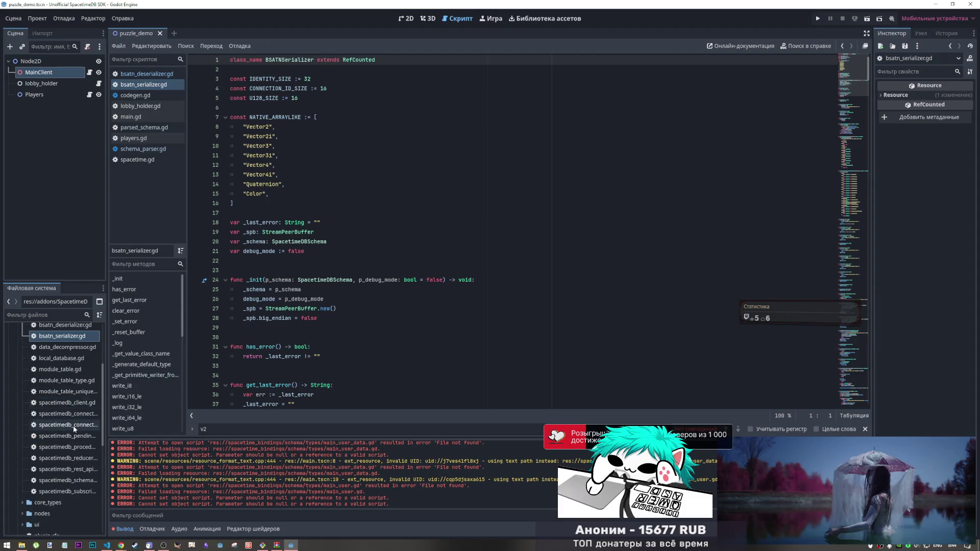
scroll(72, 371, up, 1)
double_click(70, 352)
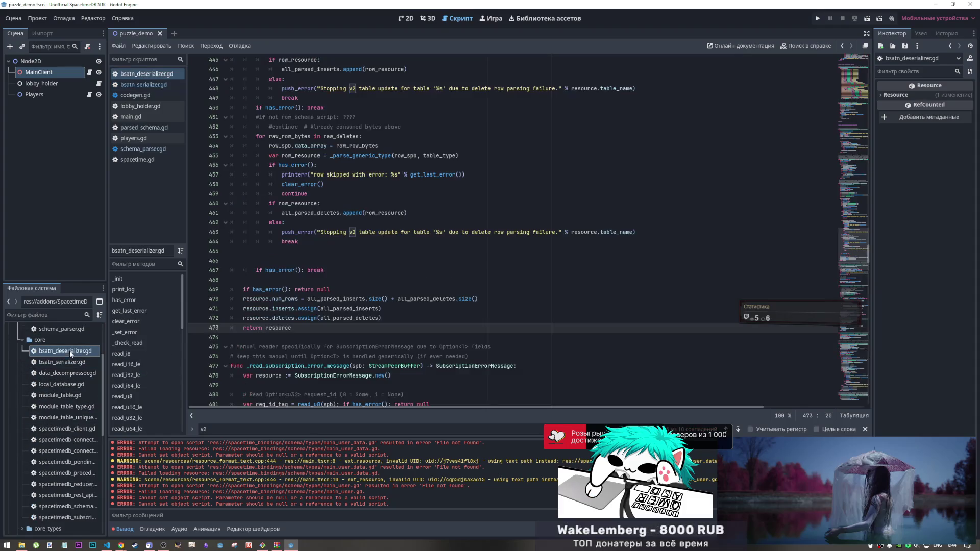
double_click(64, 362)
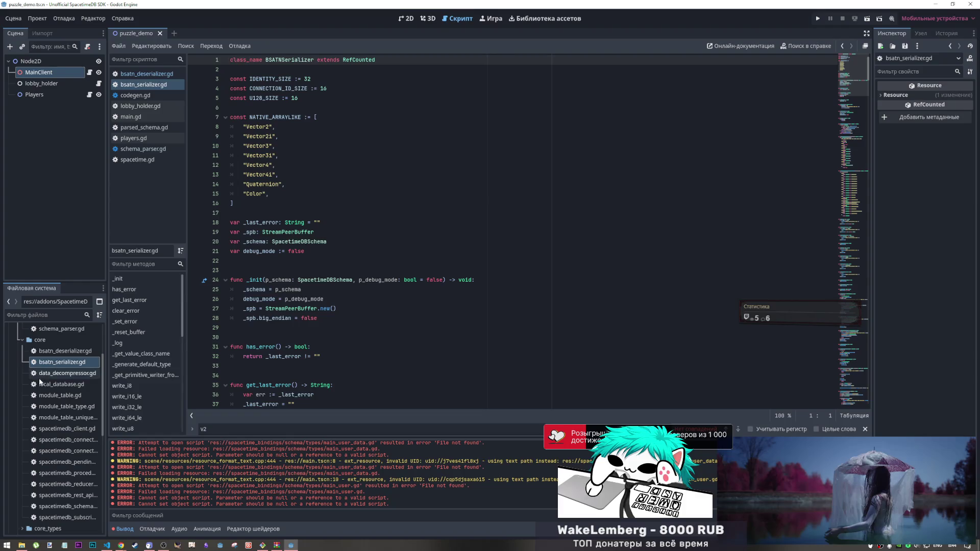
double_click(50, 373)
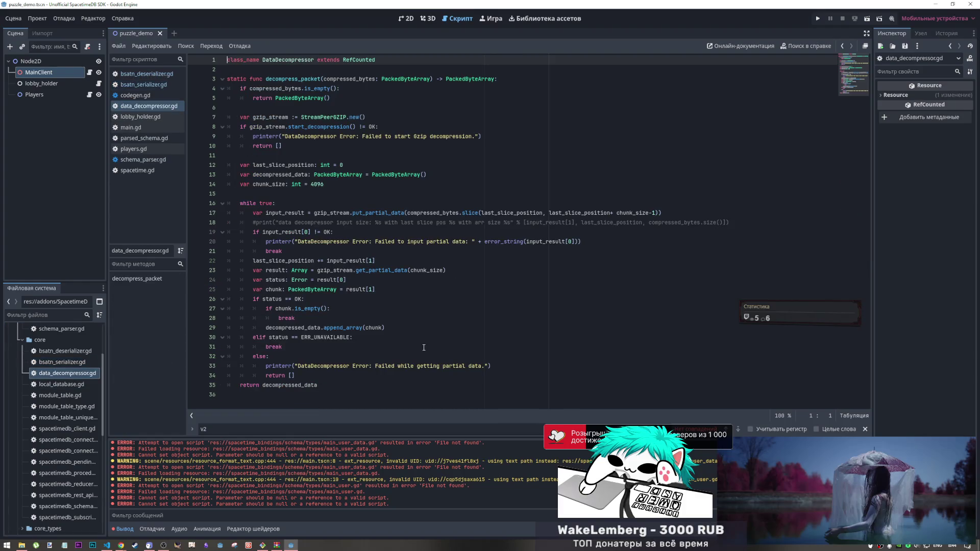
double_click(61, 383)
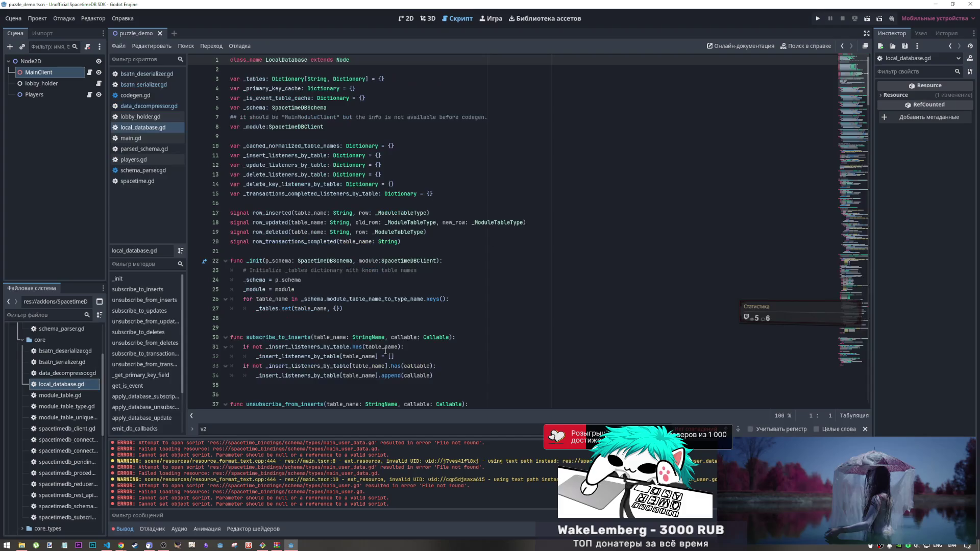
Step: Look over local_database.gd's null primary-key check and select module_table.gd
scroll(377, 357, down, 4)
scroll(377, 358, down, 20)
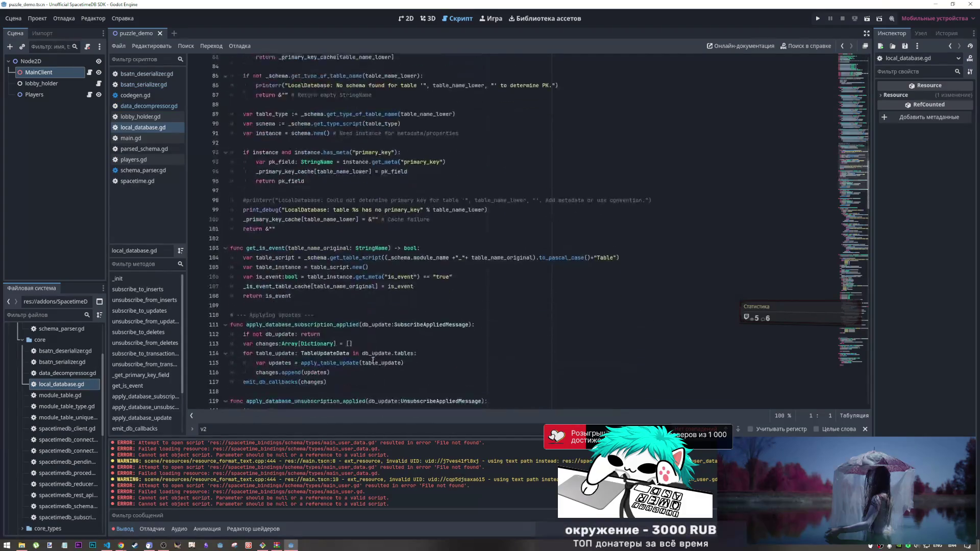
scroll(372, 358, down, 14)
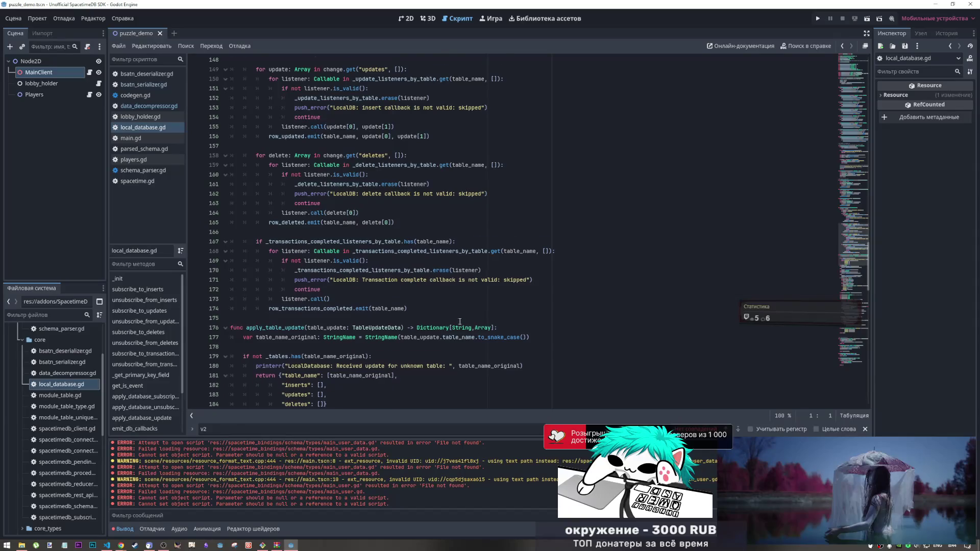
scroll(460, 322, down, 14)
click(70, 397)
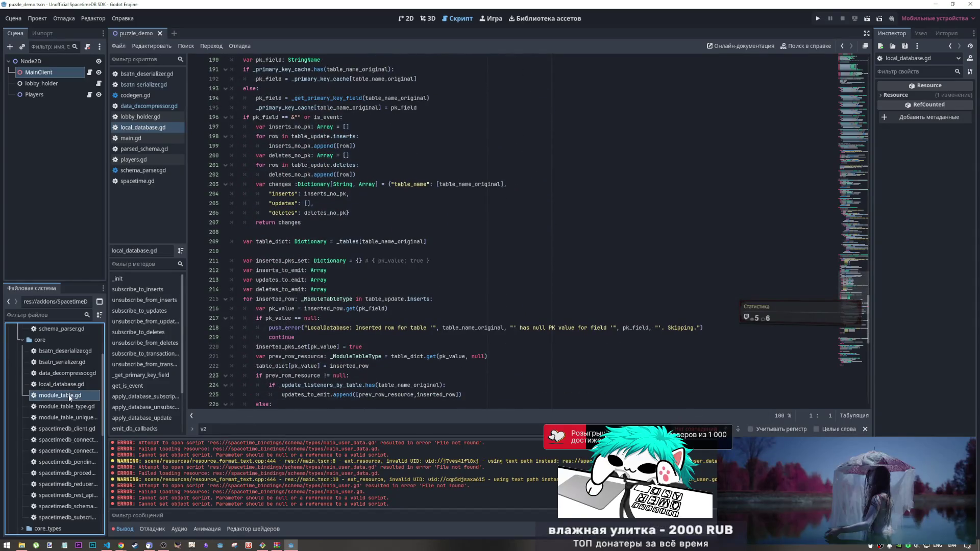
click(318, 321)
scroll(317, 320, down, 1)
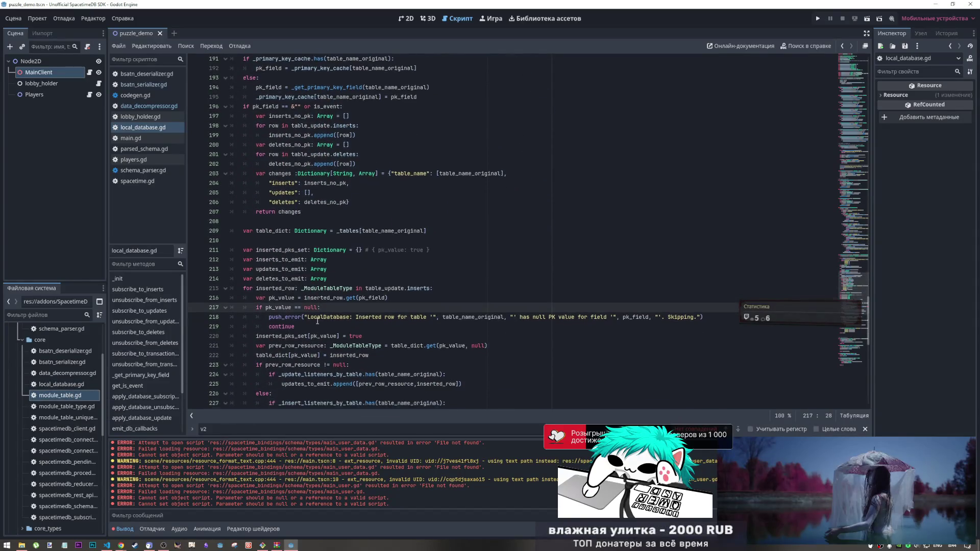
scroll(316, 322, down, 6)
Step: Open and close module_table_type.gd and module_table_unique_index.gd, then open spacetimedb_client.gd
double_click(70, 407)
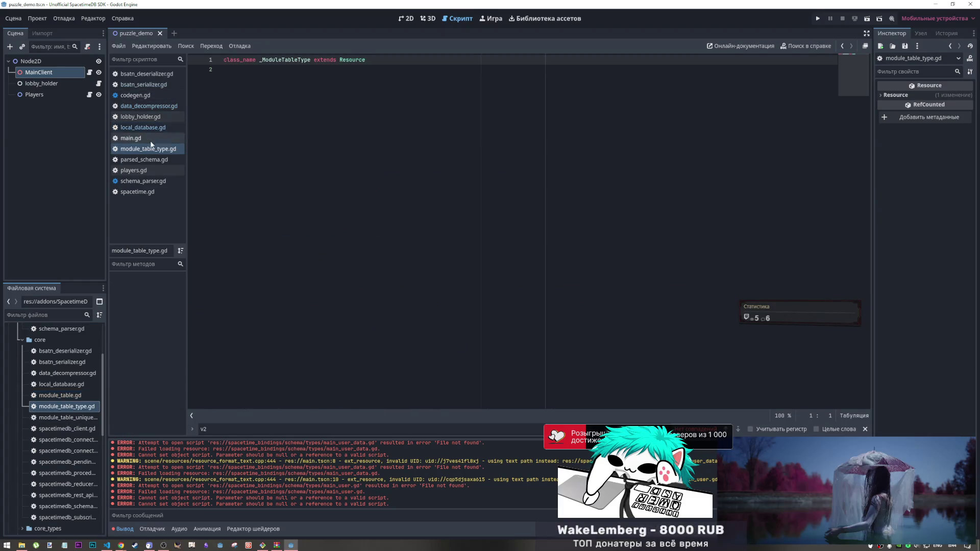
middle_click(149, 148)
double_click(66, 417)
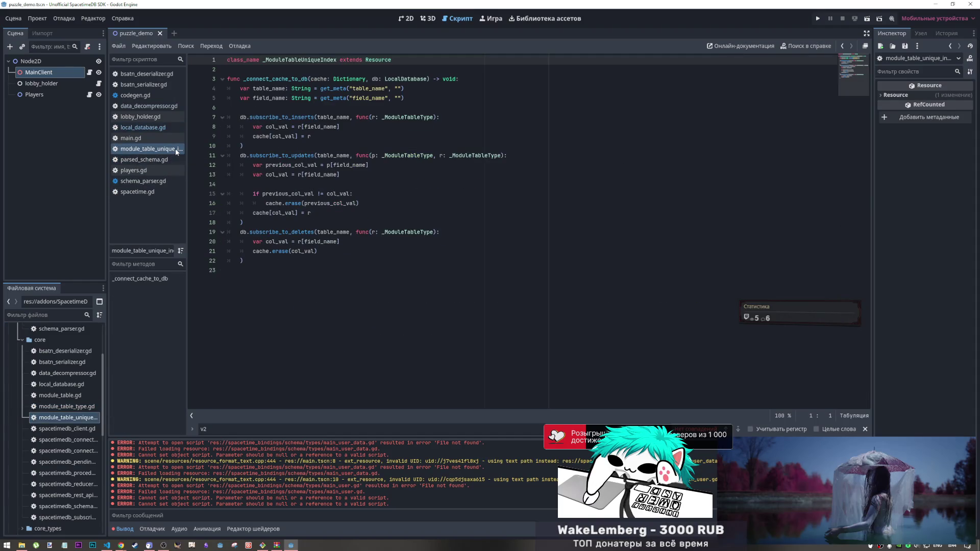
middle_click(175, 148)
click(50, 430)
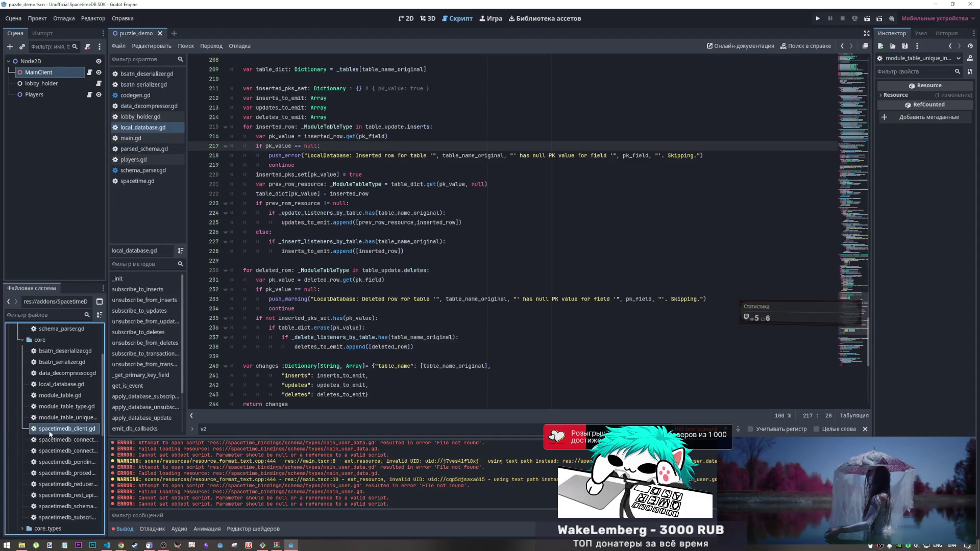
double_click(49, 432)
Step: Open spacetimedb_connection.gd and inspect its v1 and v2 protocol strings
scroll(571, 246, down, 10)
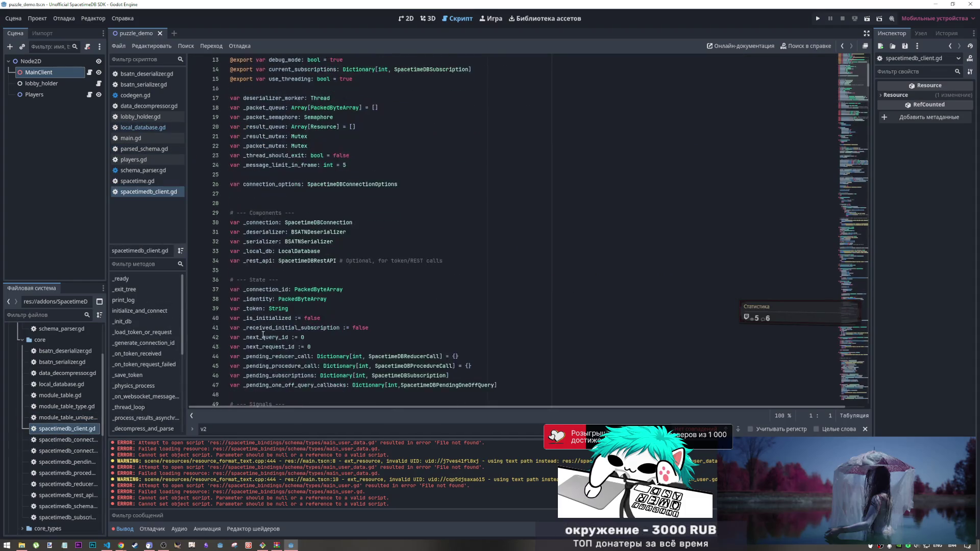
scroll(848, 140, down, 12)
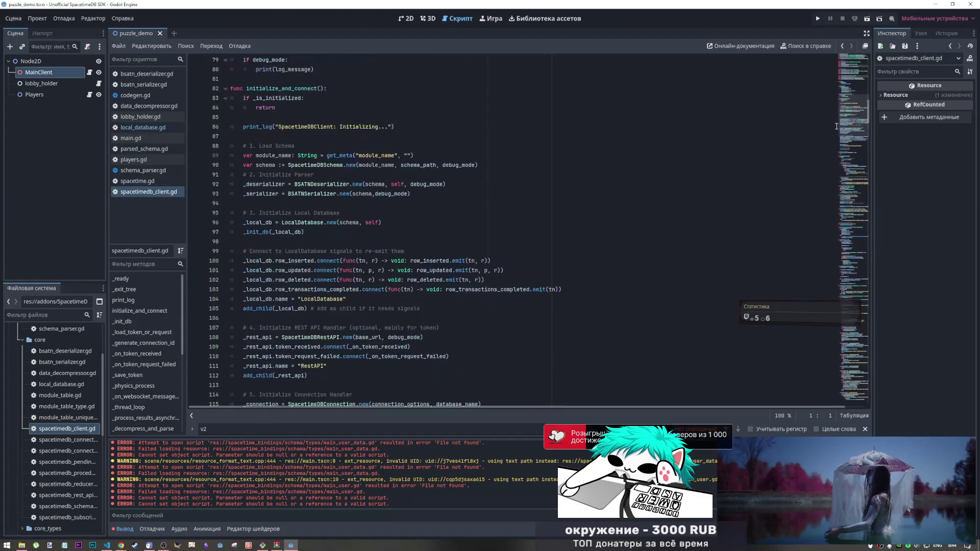
scroll(831, 261, up, 20)
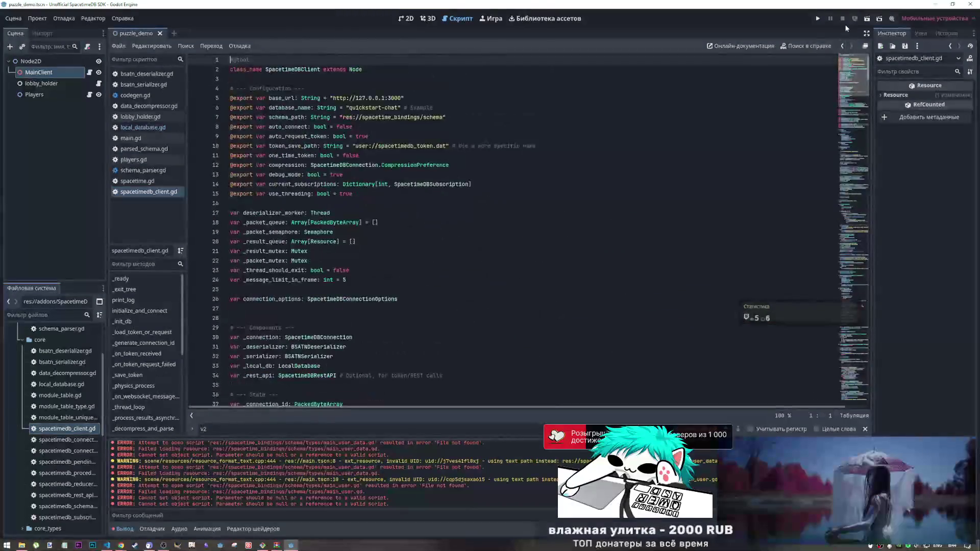
double_click(62, 439)
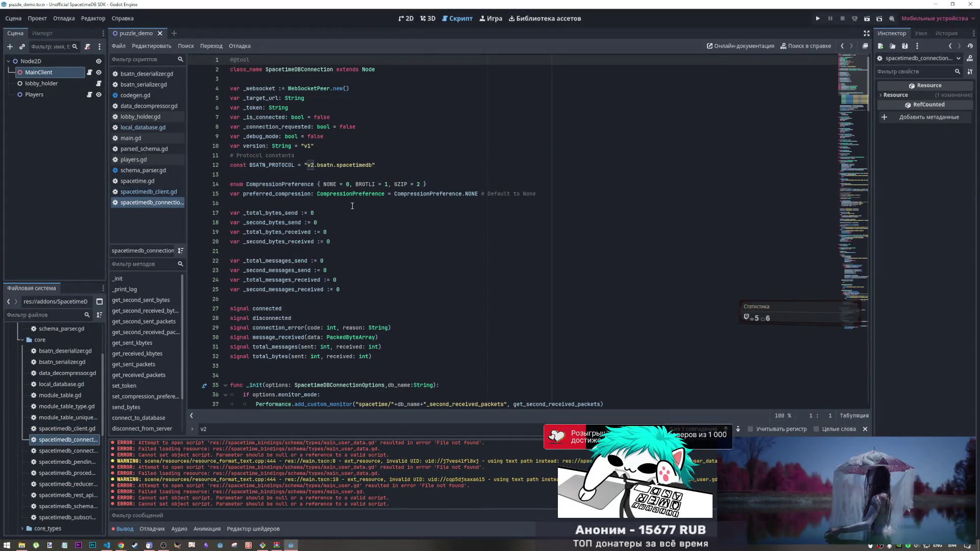
click(368, 165)
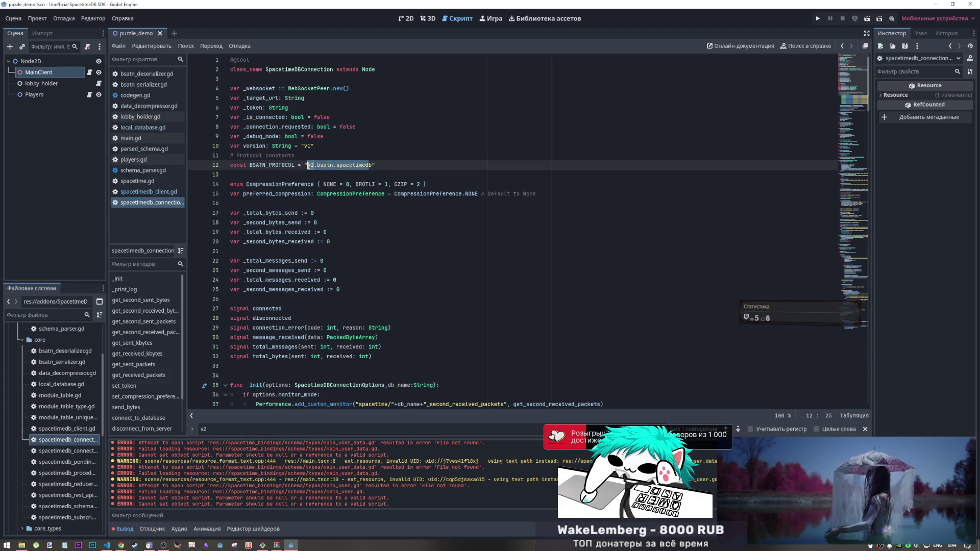
click(307, 165)
click(310, 147)
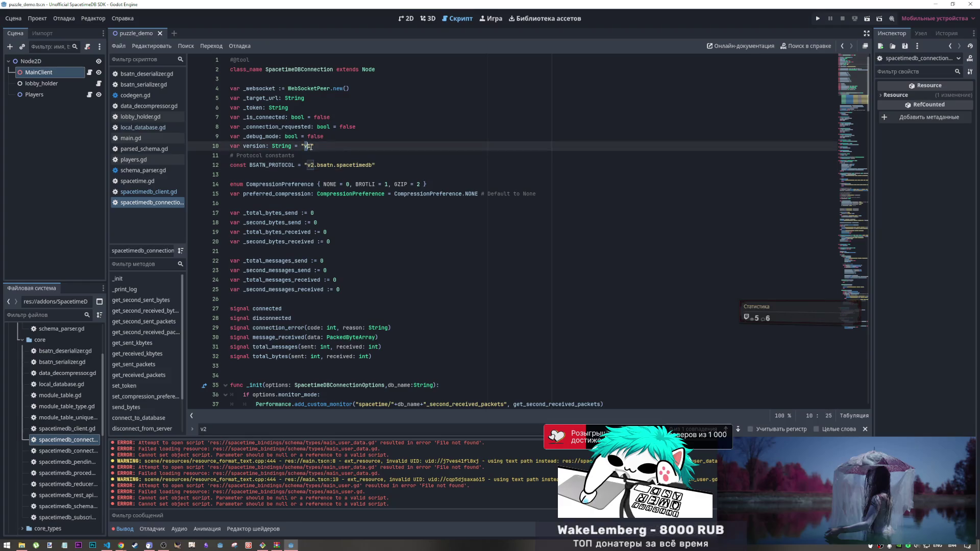
click(324, 174)
scroll(841, 106, down, 7)
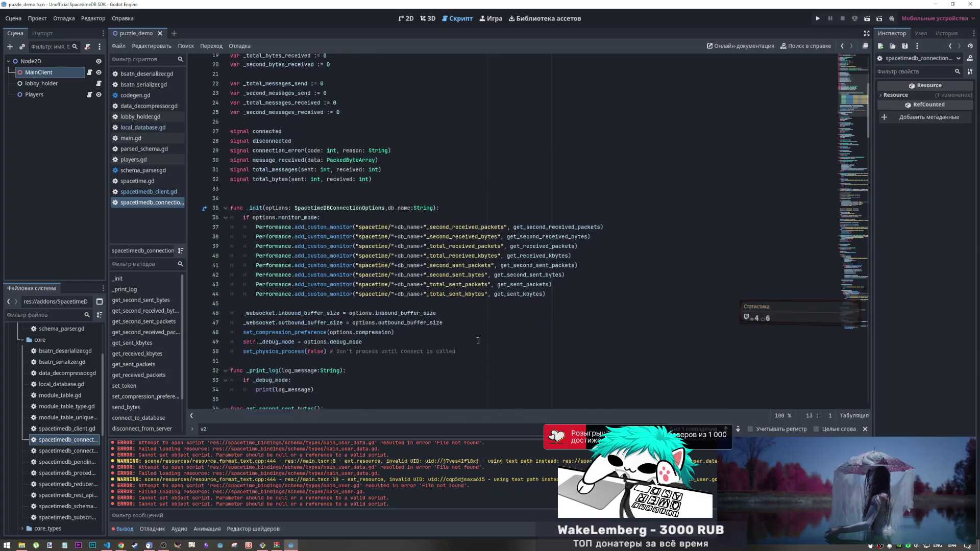
drag(841, 106, 847, 125)
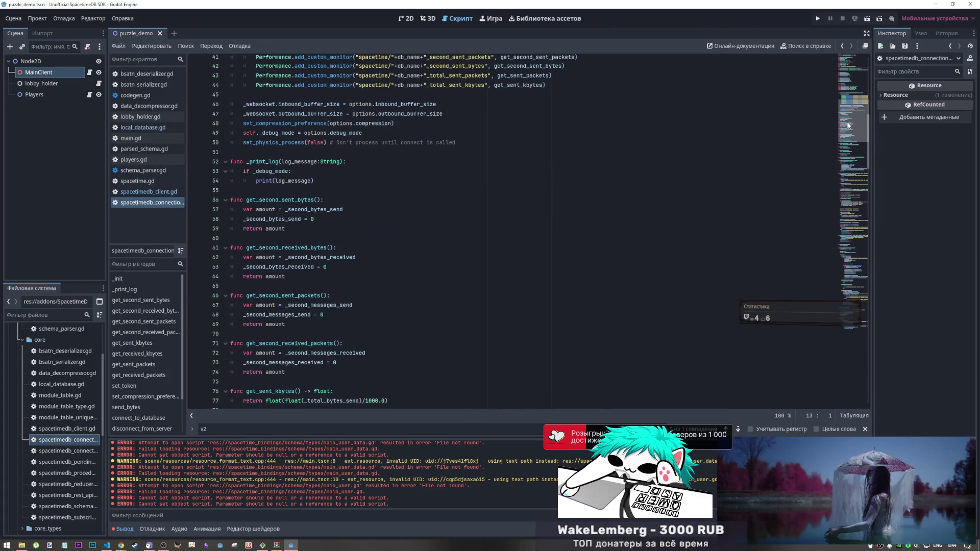
Step: Open the options, pending one-off query, procedure call, REST API, schema and subscription scripts
double_click(54, 451)
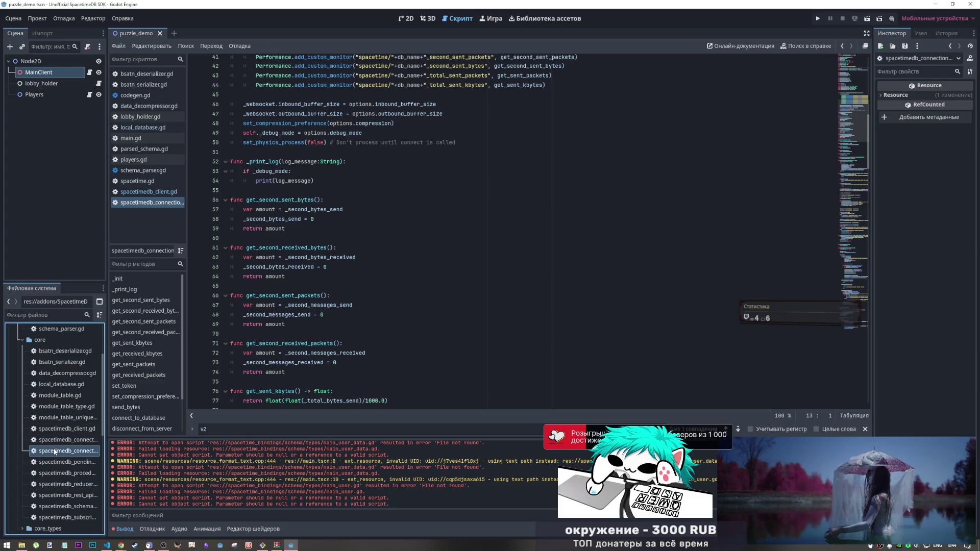
double_click(77, 462)
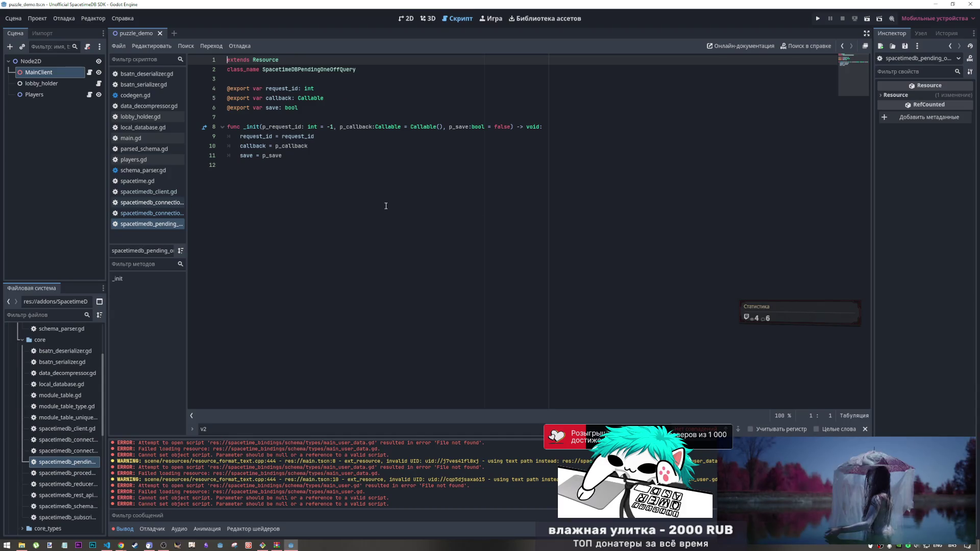
double_click(58, 473)
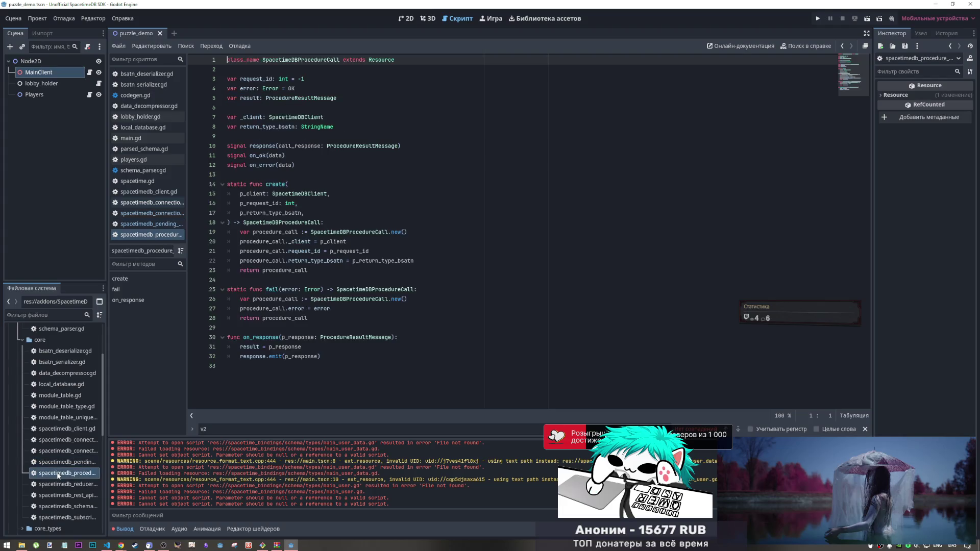
double_click(69, 495)
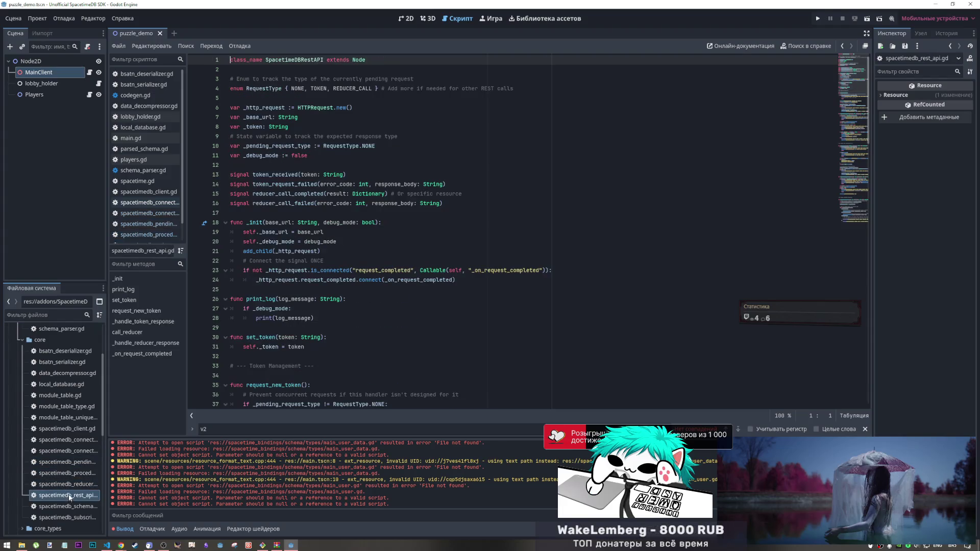
double_click(68, 503)
double_click(67, 517)
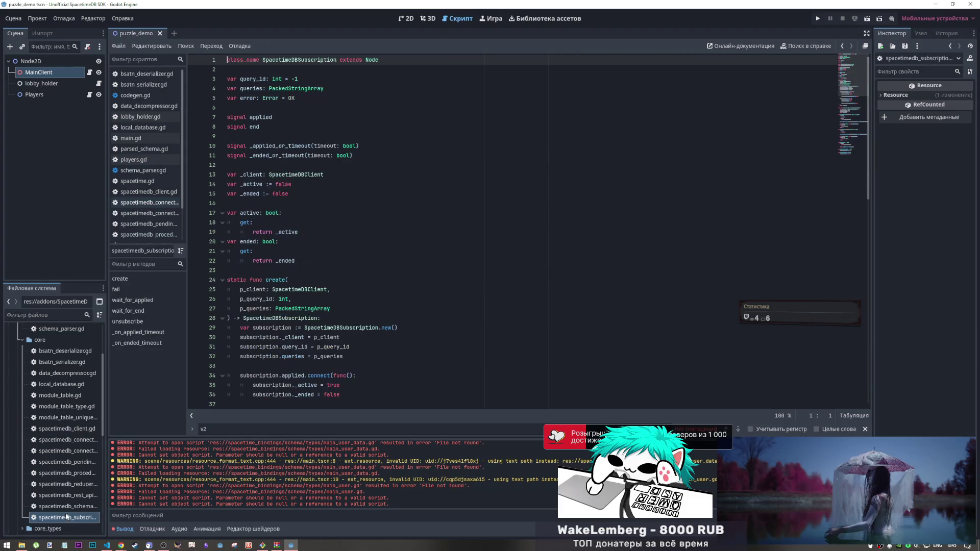
scroll(66, 490, up, 3)
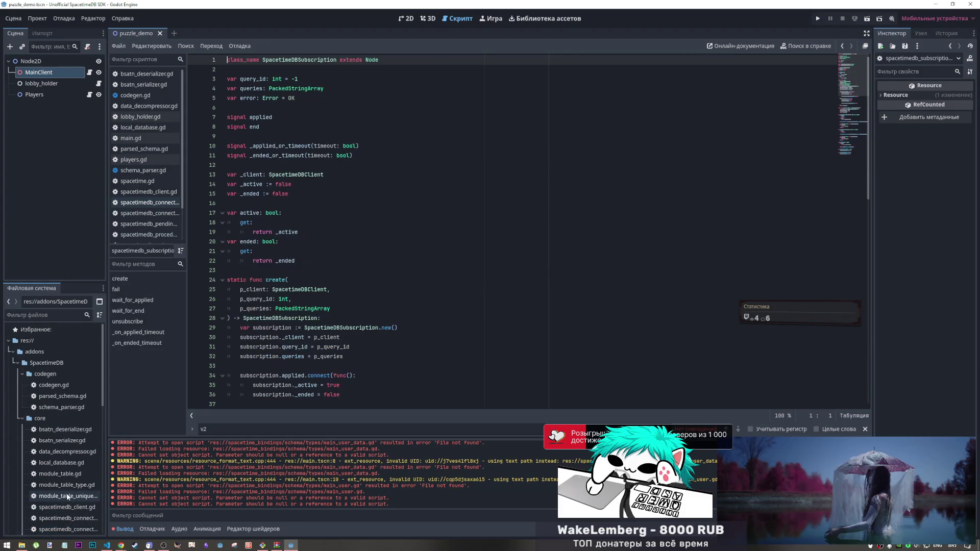
Step: Collapse core and expand the core_types, nodes and row_receiver folders
click(20, 417)
click(22, 429)
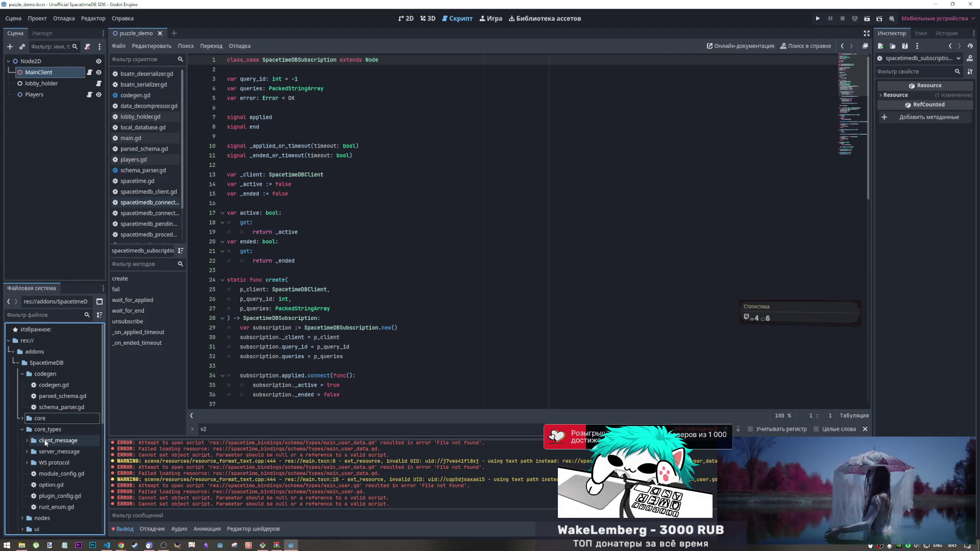
click(42, 441)
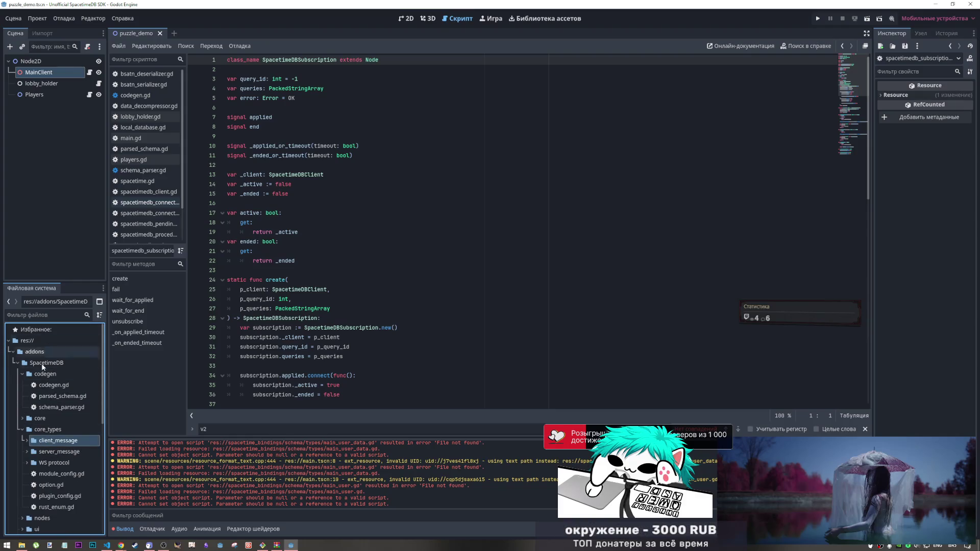
scroll(31, 434, down, 3)
click(26, 440)
click(22, 440)
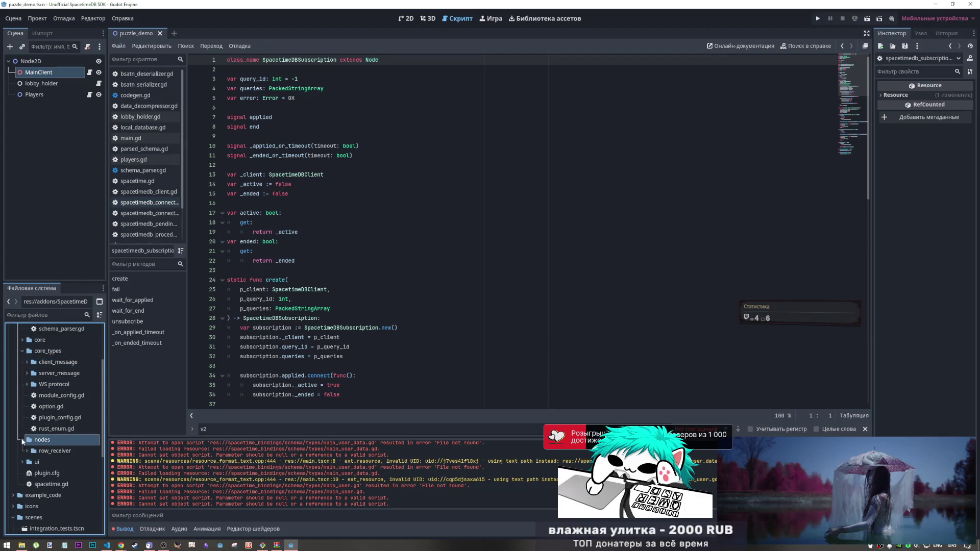
click(25, 450)
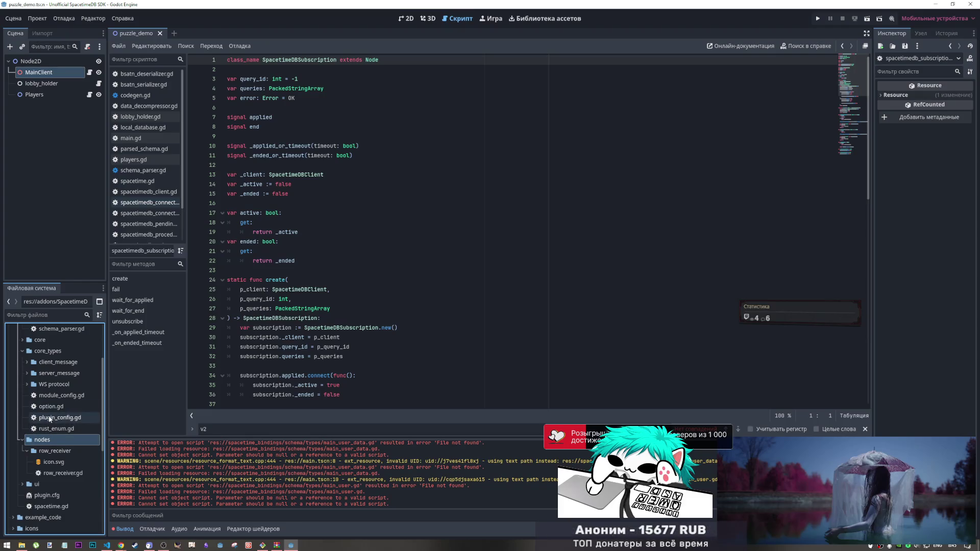
Step: Open database_update_data.gd, query_id_data.gd, reducer_outcome_enum.gd and reducer_result_ok.gd from WS protocol, ending on reducer_outcome_enum.gd
double_click(39, 385)
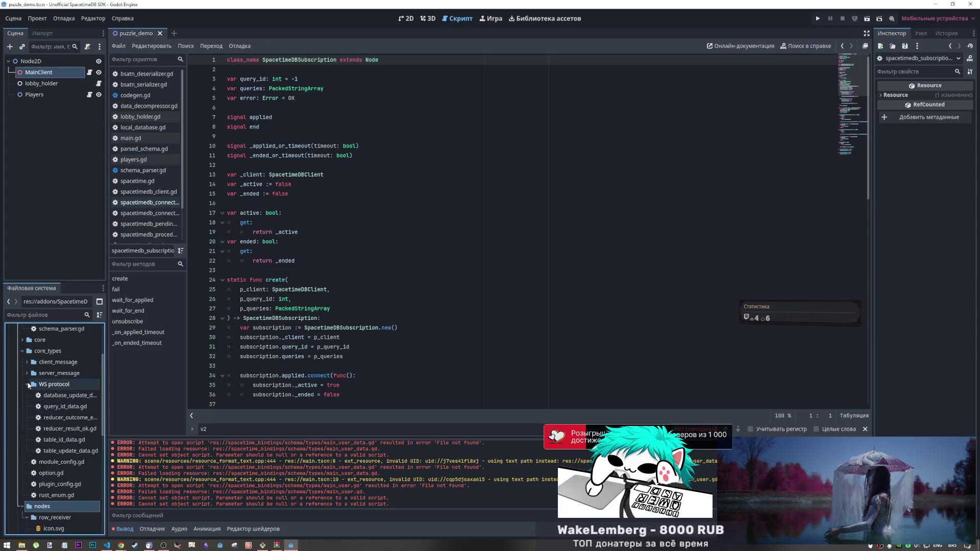
double_click(51, 395)
double_click(51, 407)
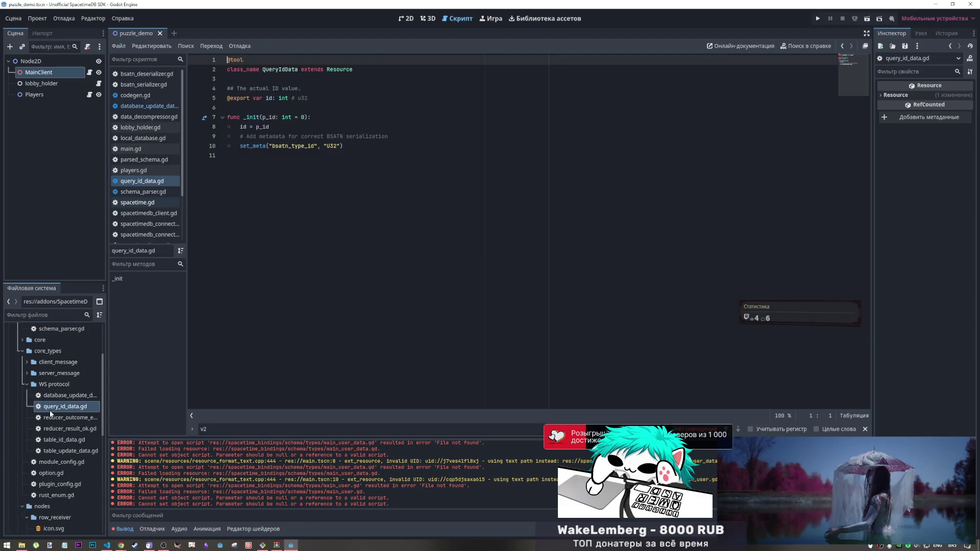
double_click(53, 418)
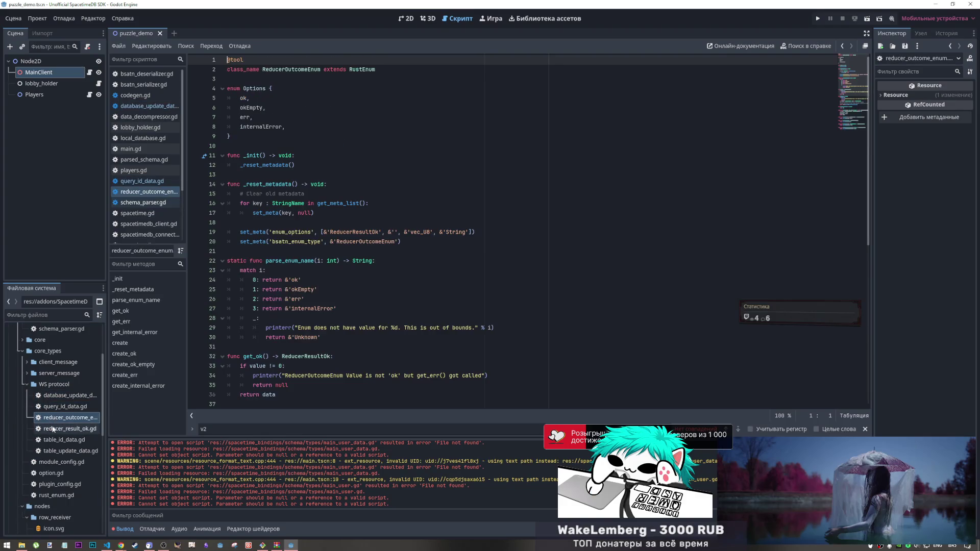
double_click(53, 429)
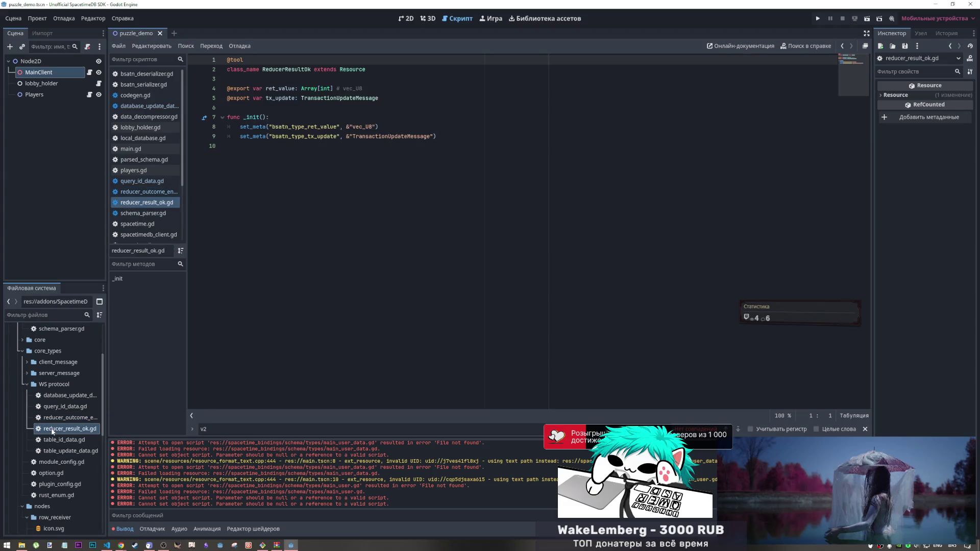
double_click(51, 419)
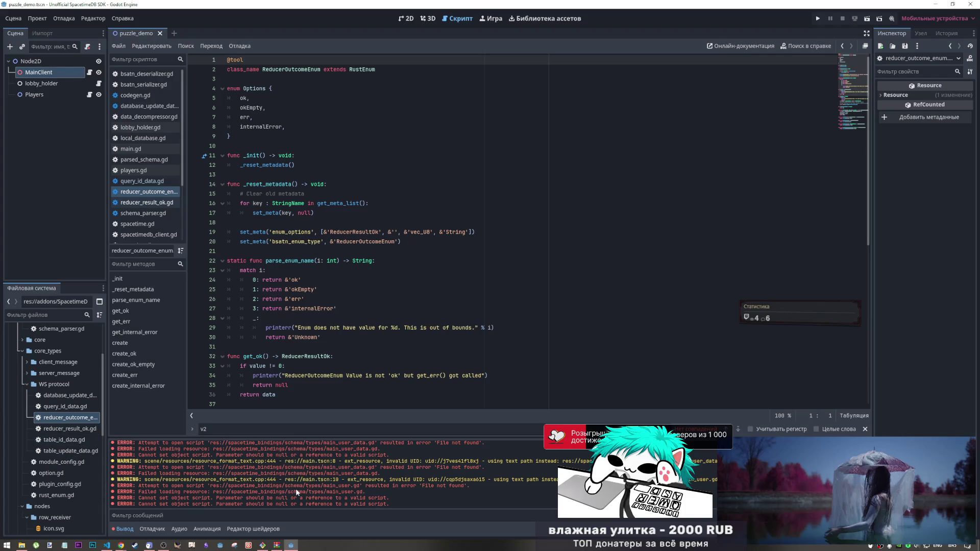
Step: Scroll through the Output errors and switch the script editor back to codegen.gd
scroll(289, 488, down, 3)
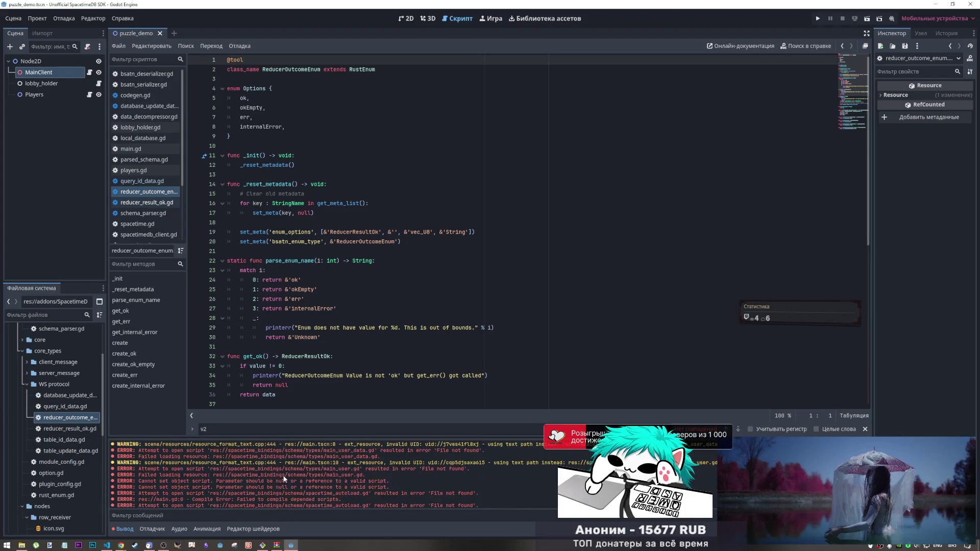
scroll(282, 474, up, 3)
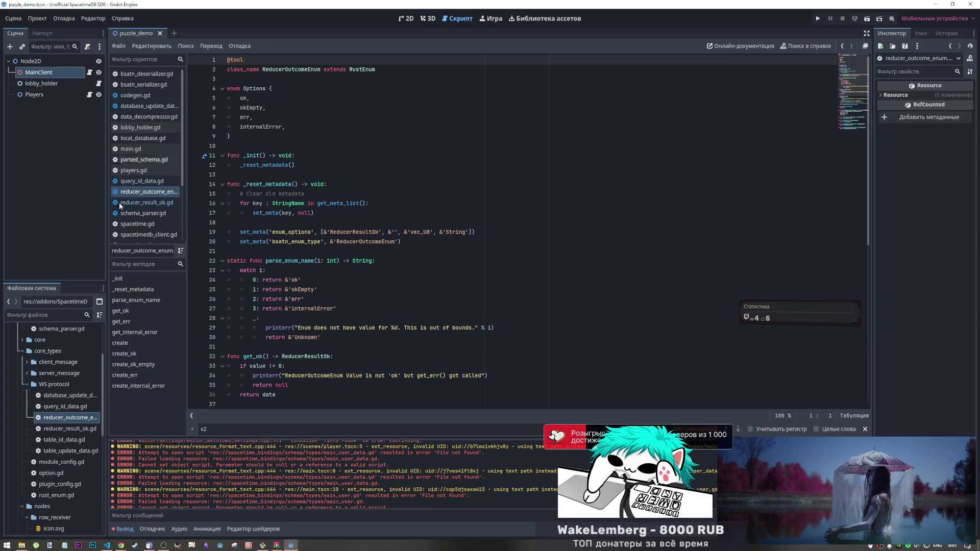
scroll(237, 484, down, 2)
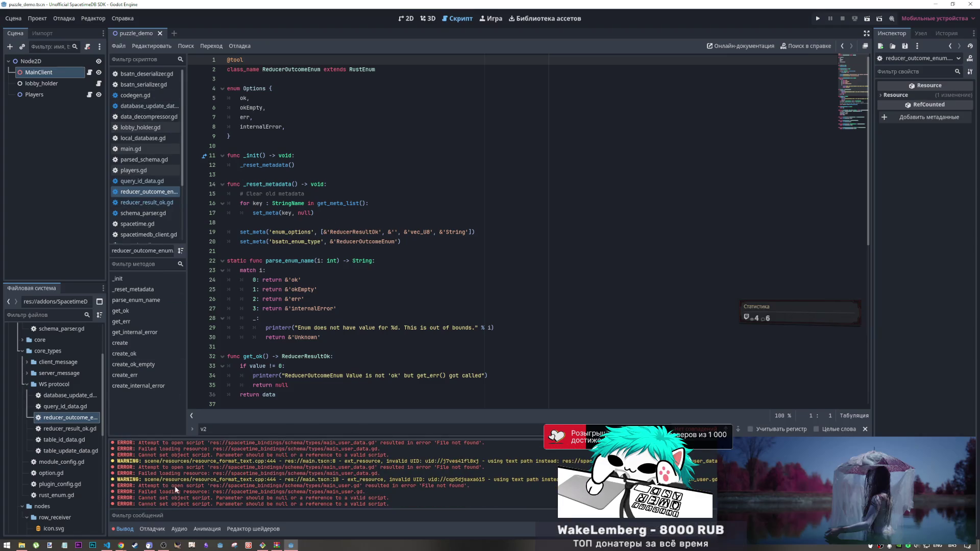
scroll(66, 469, up, 5)
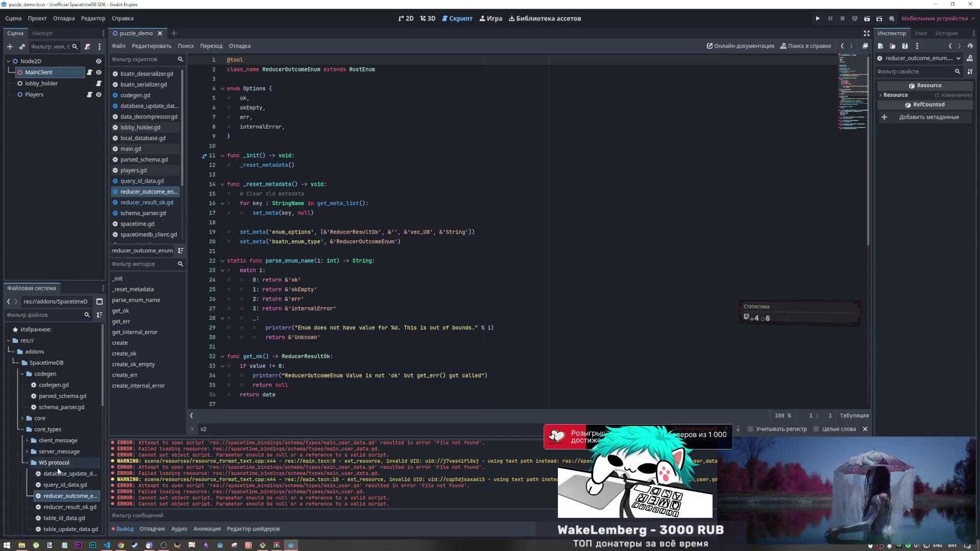
click(323, 232)
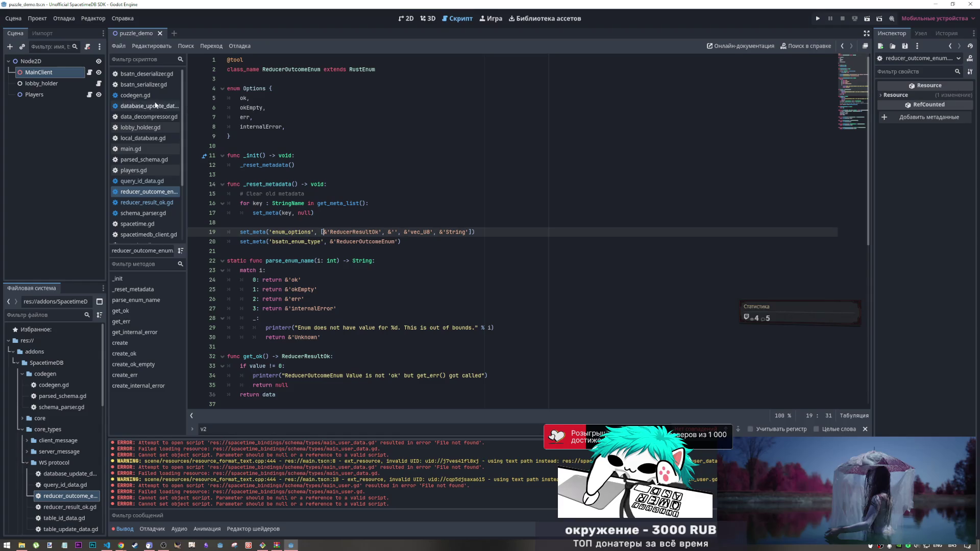
click(141, 95)
scroll(148, 203, down, 3)
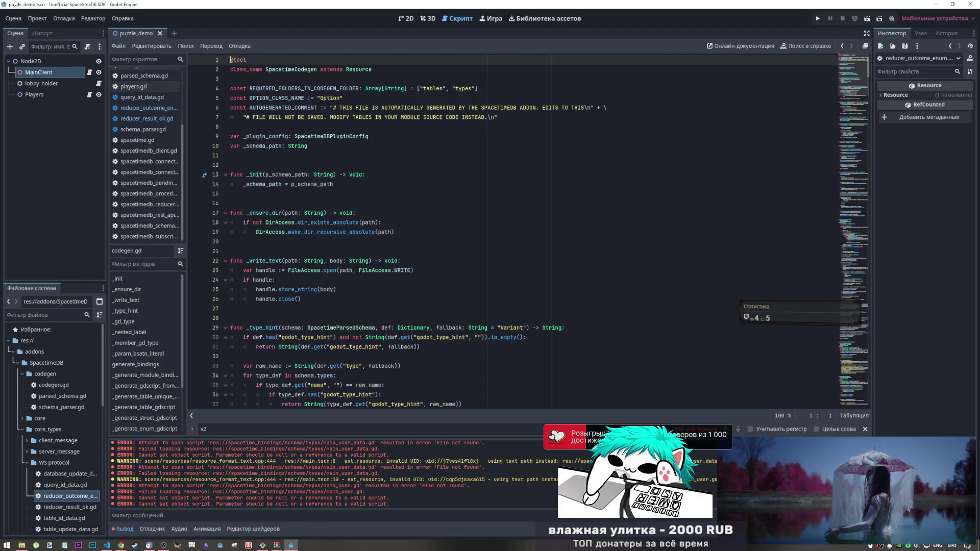
click(13, 19)
click(32, 18)
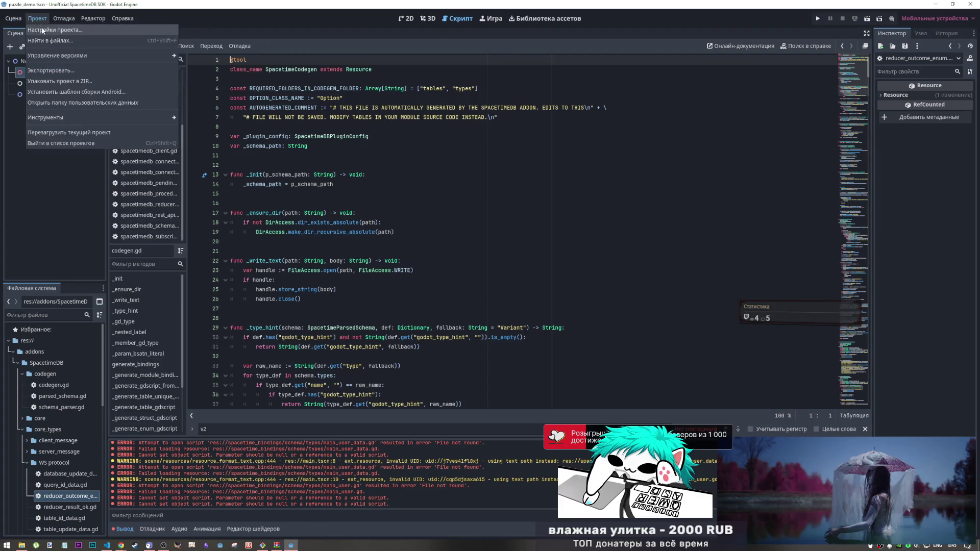
Step: Untick and re-tick Enable for the SpacetimeDB autoload in Project Settings, then close it
click(56, 30)
click(601, 201)
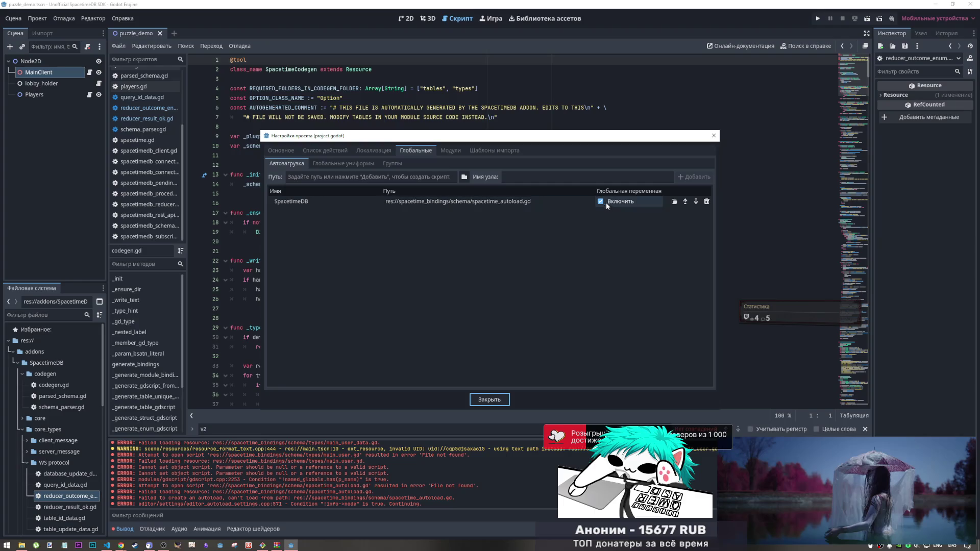
click(601, 202)
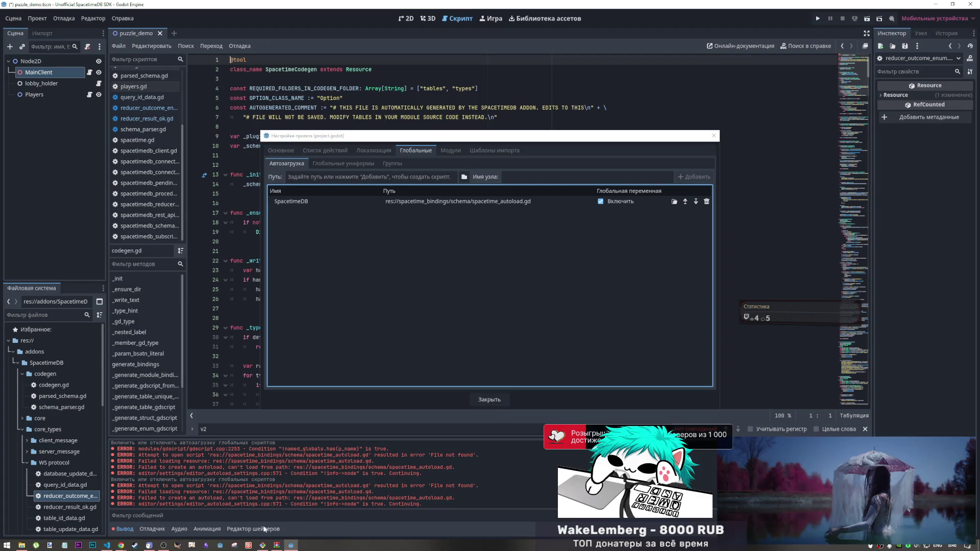
click(489, 400)
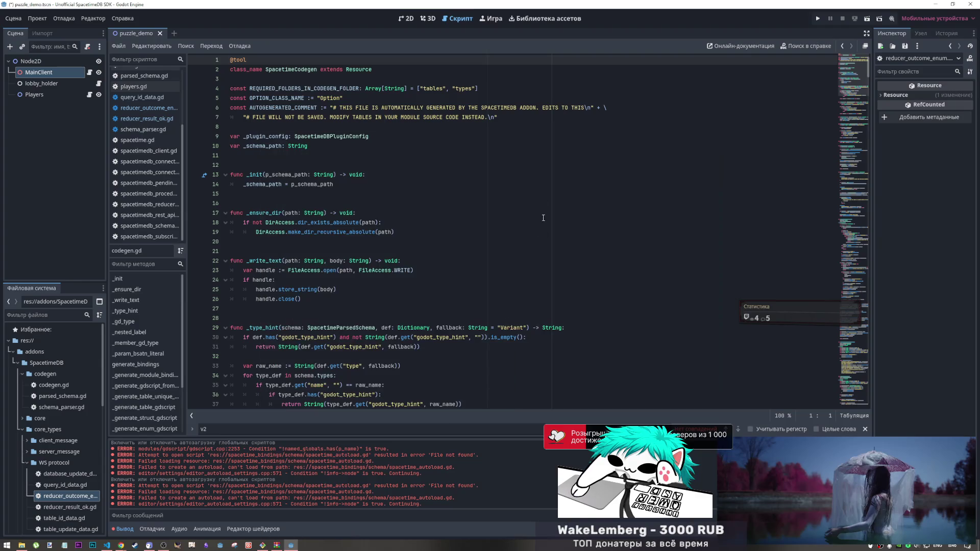
click(538, 165)
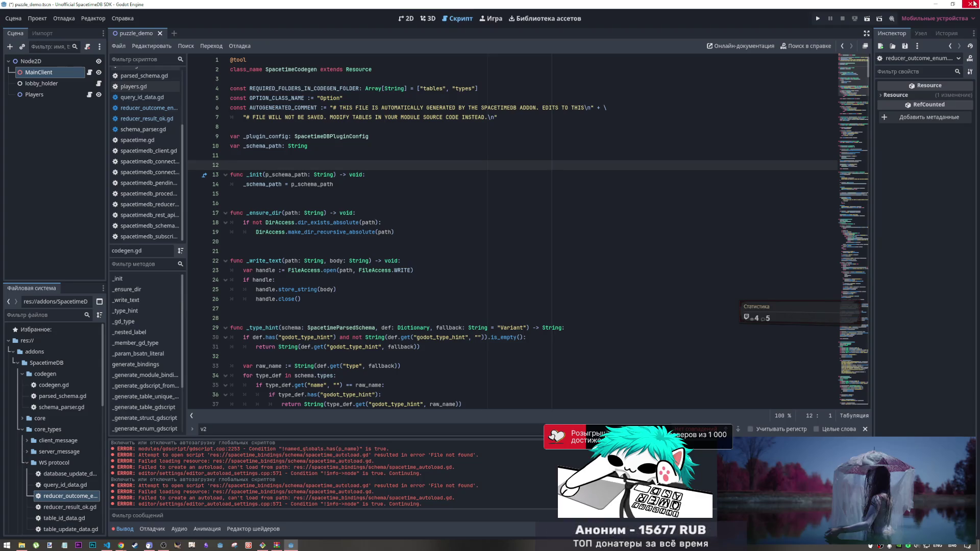
Step: Choose Quit to Project List from the Project menu
click(37, 18)
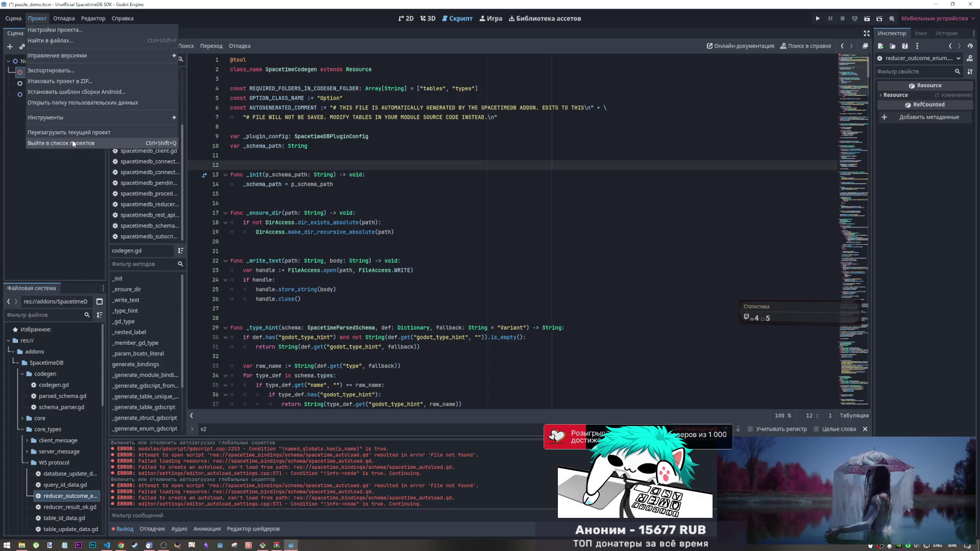
click(73, 143)
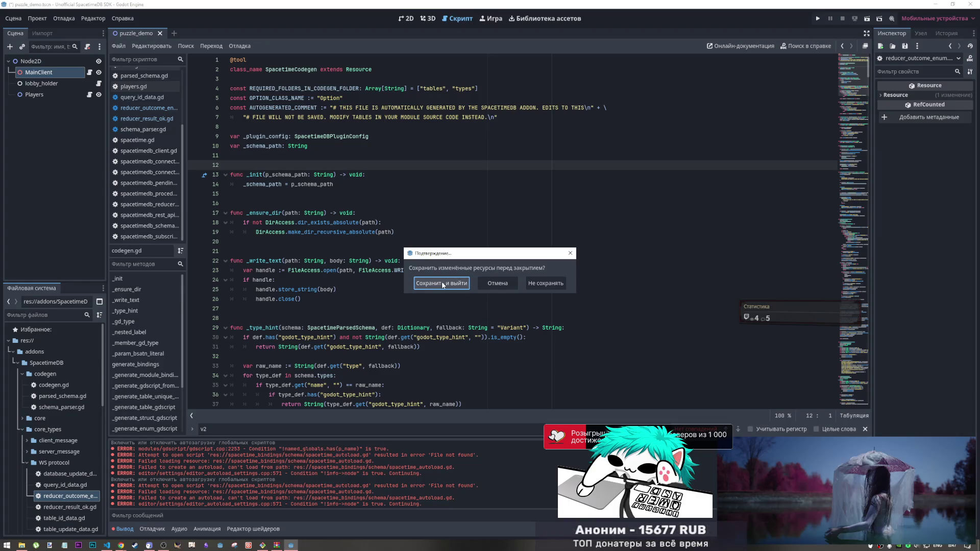
Step: Choose Don't Save to discard the changed resources
click(540, 285)
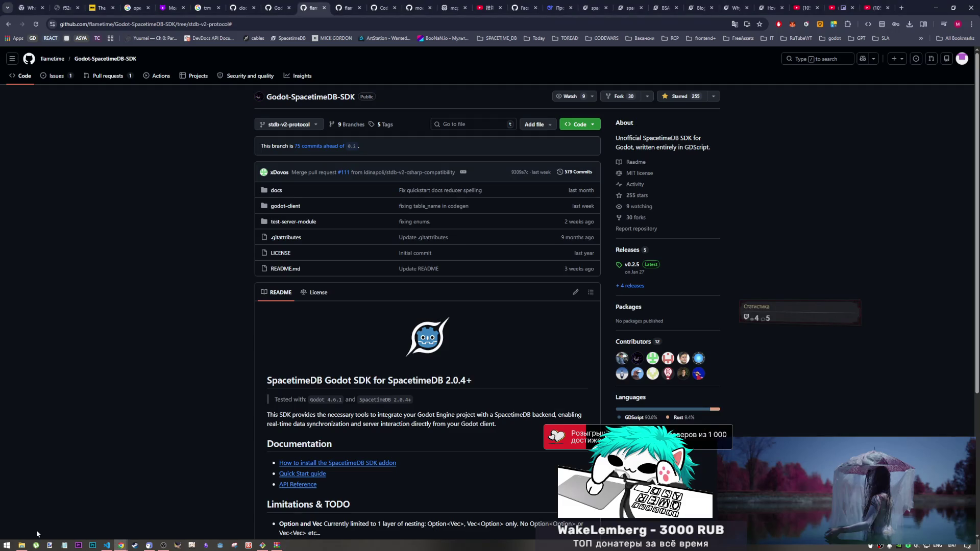
Step: Remove Unofficial SpacetimeDB SDK from the Project Manager list and delete the v2_proto folder
click(21, 545)
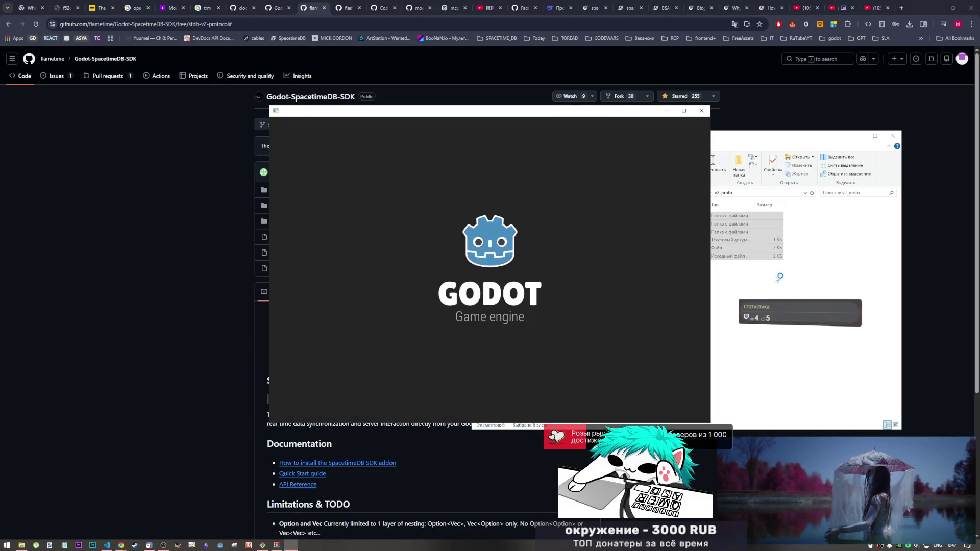
click(689, 193)
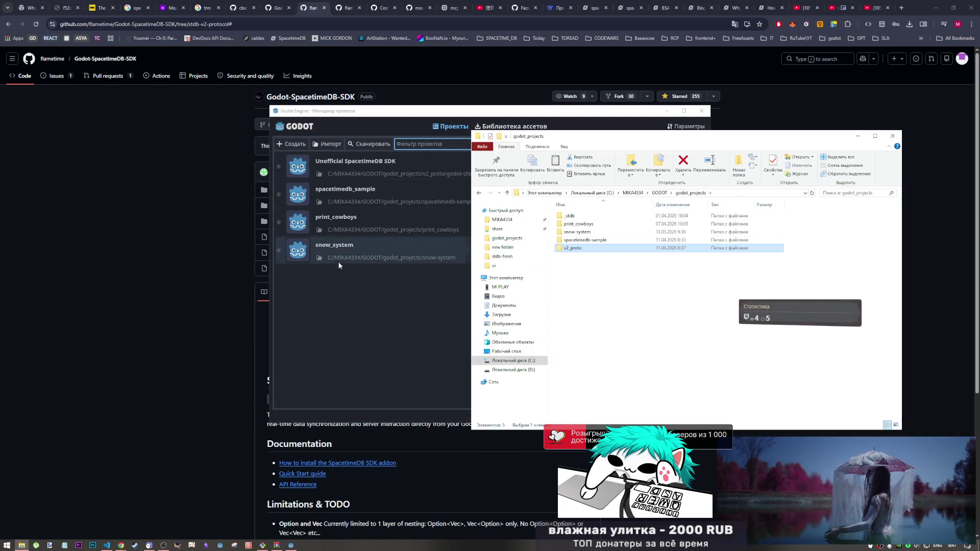
click(372, 165)
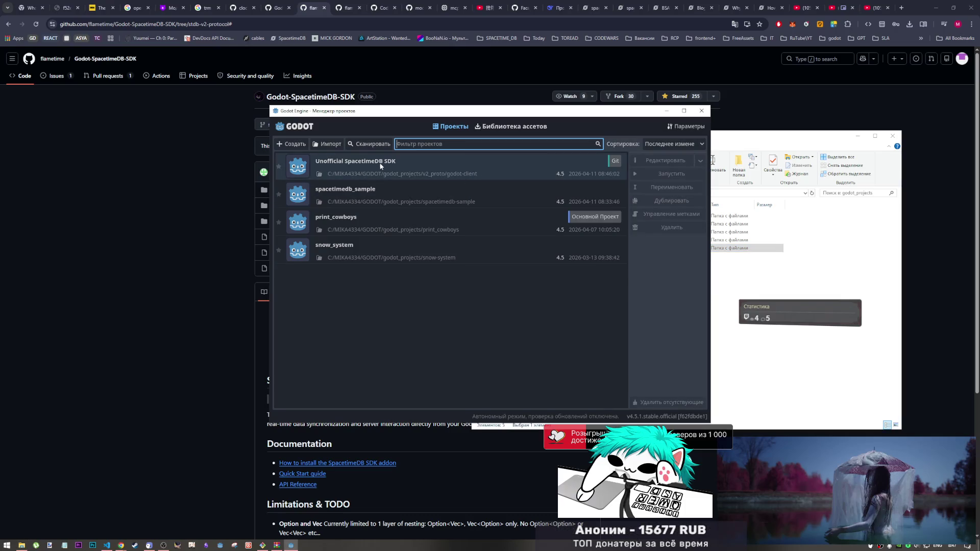
click(378, 166)
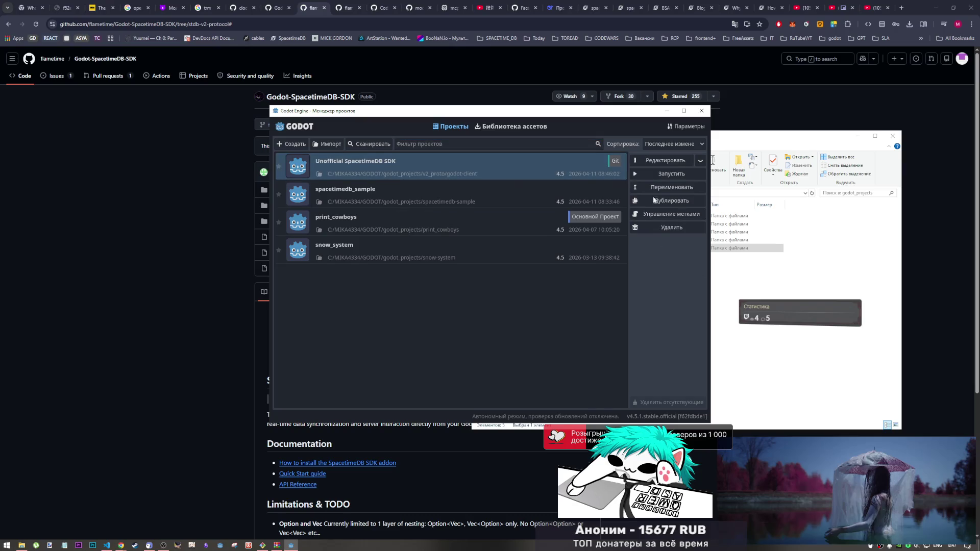
click(659, 232)
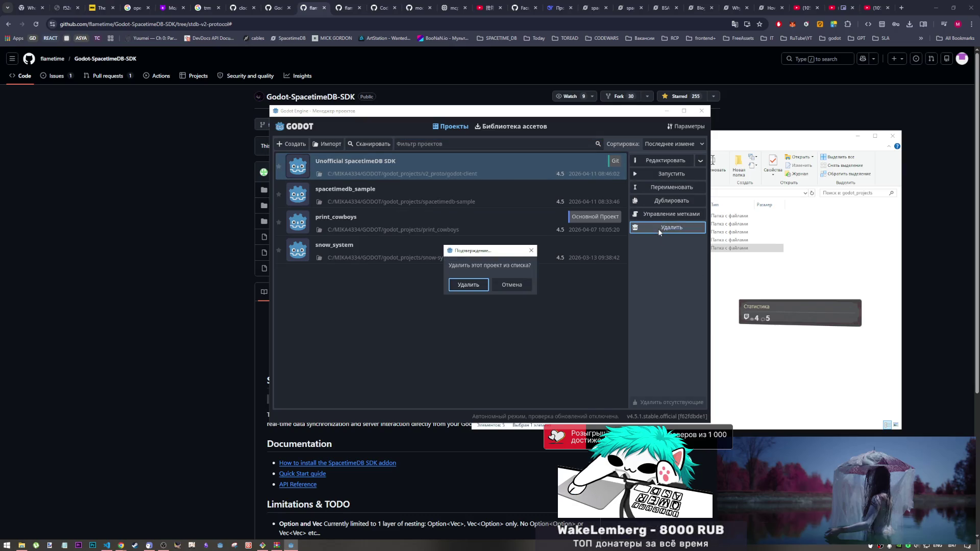
click(469, 285)
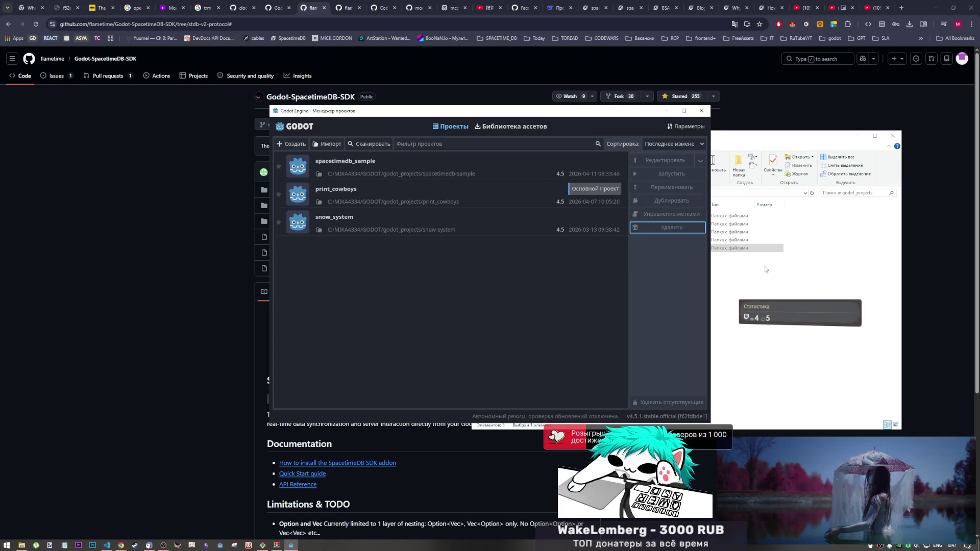
click(730, 249)
key(shift+Delete)
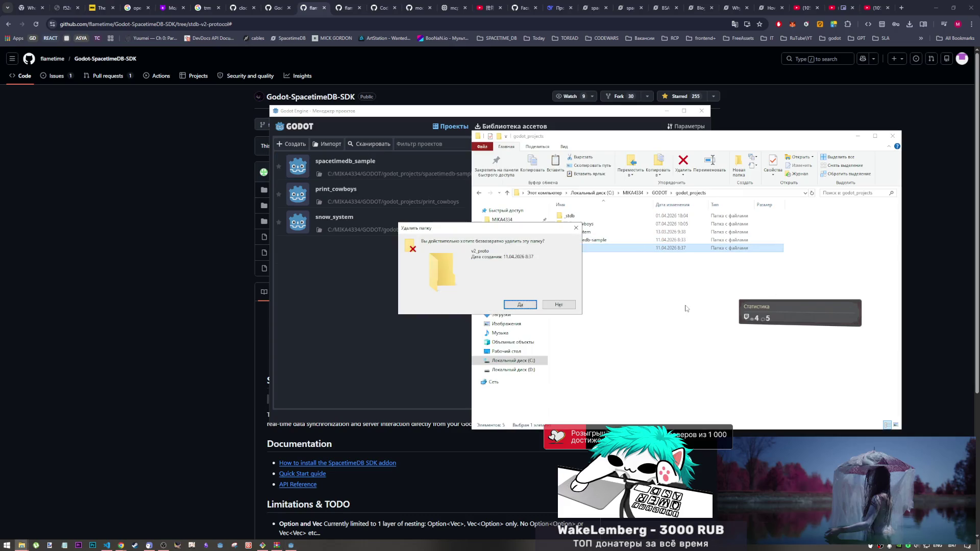
Step: Permanently delete v2_proto and drag the desktop SpacetimeDB folder into godot_projects
key(Return)
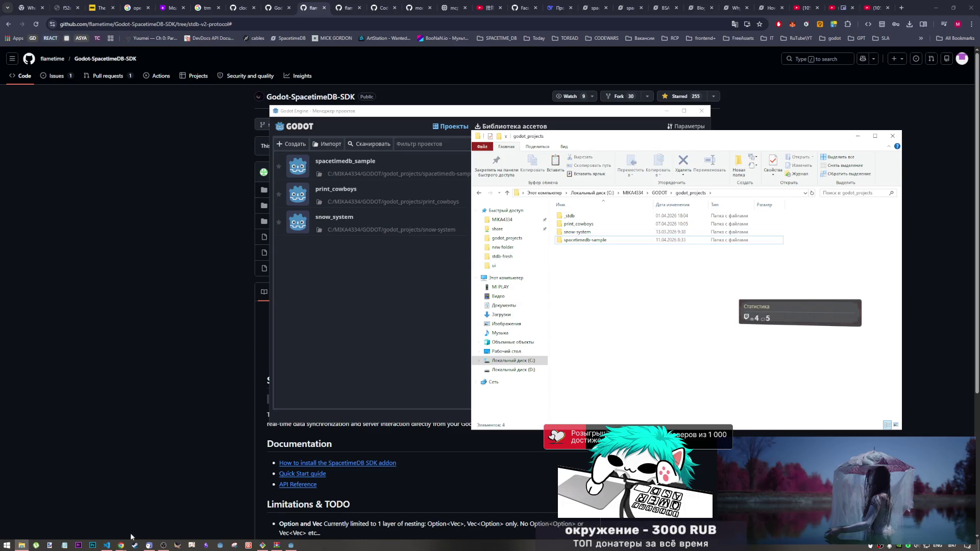
key(super+d)
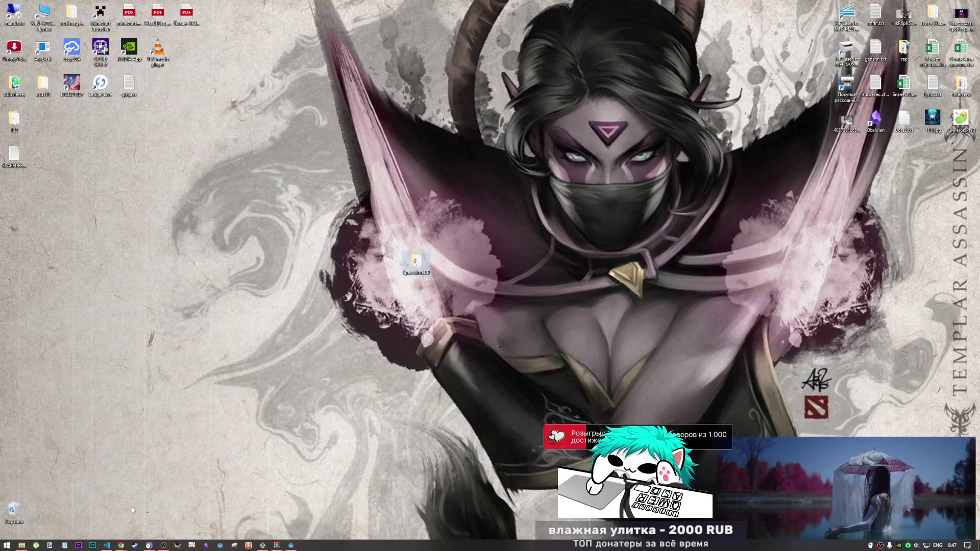
click(441, 330)
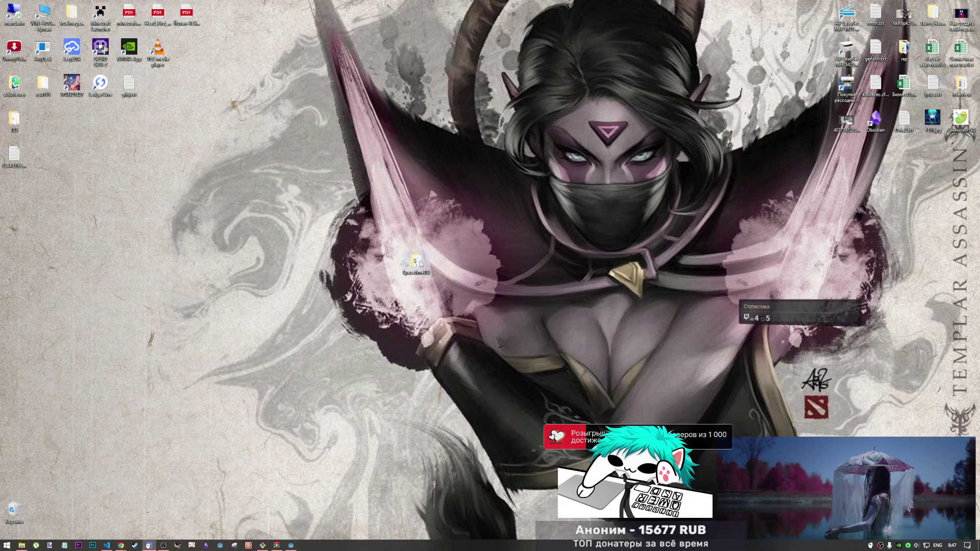
mouse_move(420, 261)
mouse_down()
mouse_move(388, 326)
mouse_move(293, 392)
mouse_move(122, 405)
mouse_move(42, 501)
mouse_move(21, 544)
mouse_move(635, 286)
mouse_up()
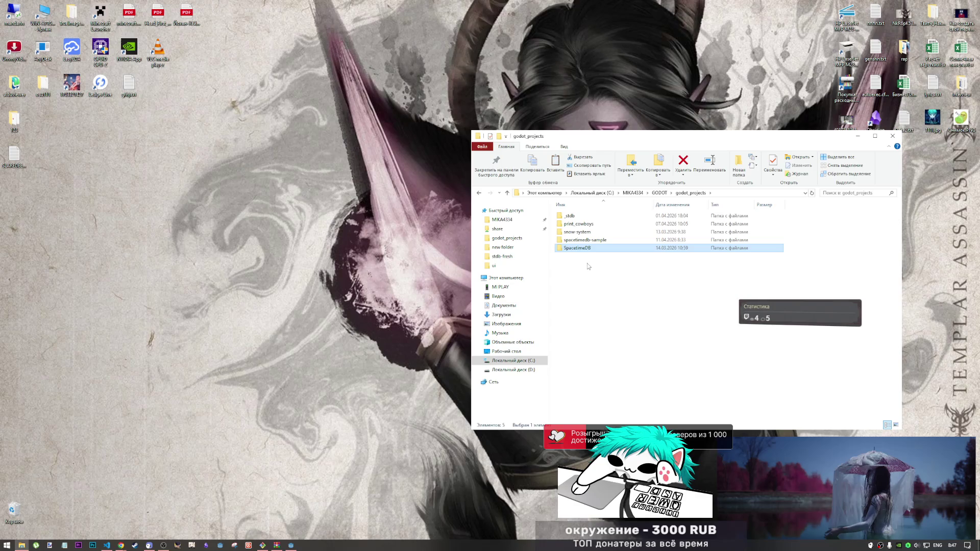
Step: Paste the SpacetimeDB folder into spacetimedb-sample's empty addons folder
double_click(587, 240)
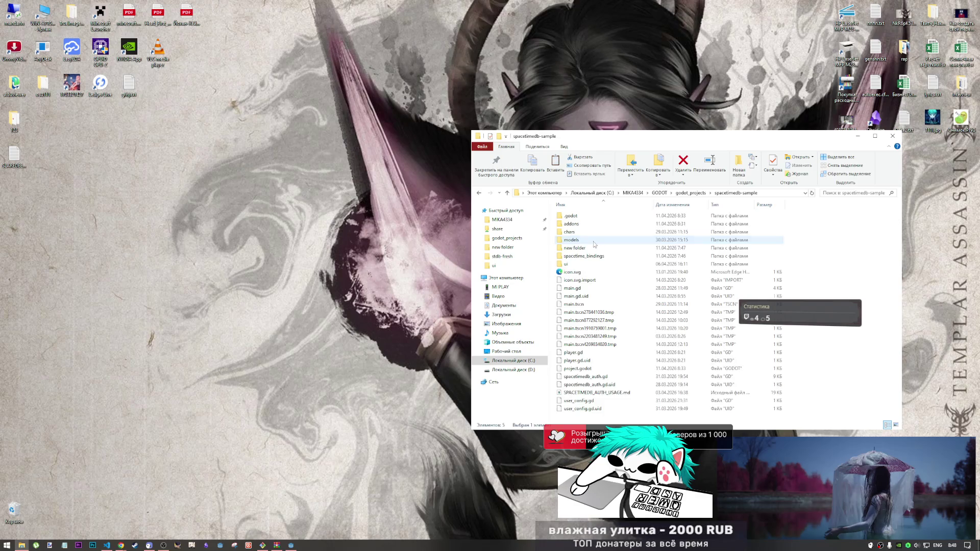
double_click(590, 225)
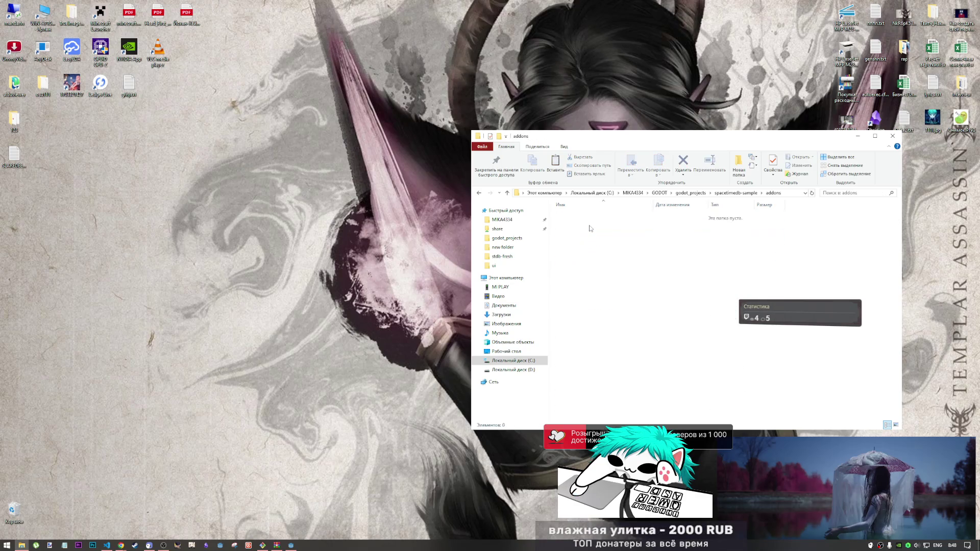
right_click(589, 238)
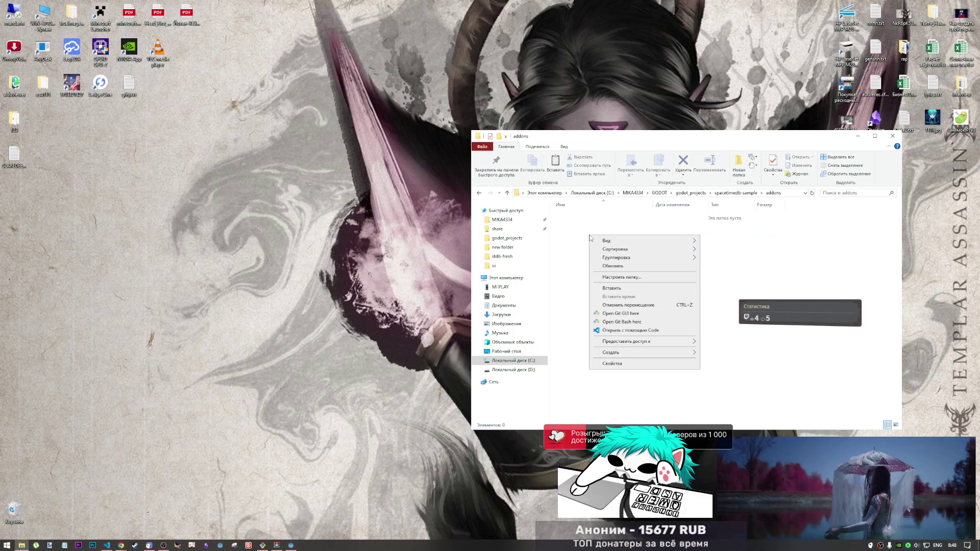
click(613, 288)
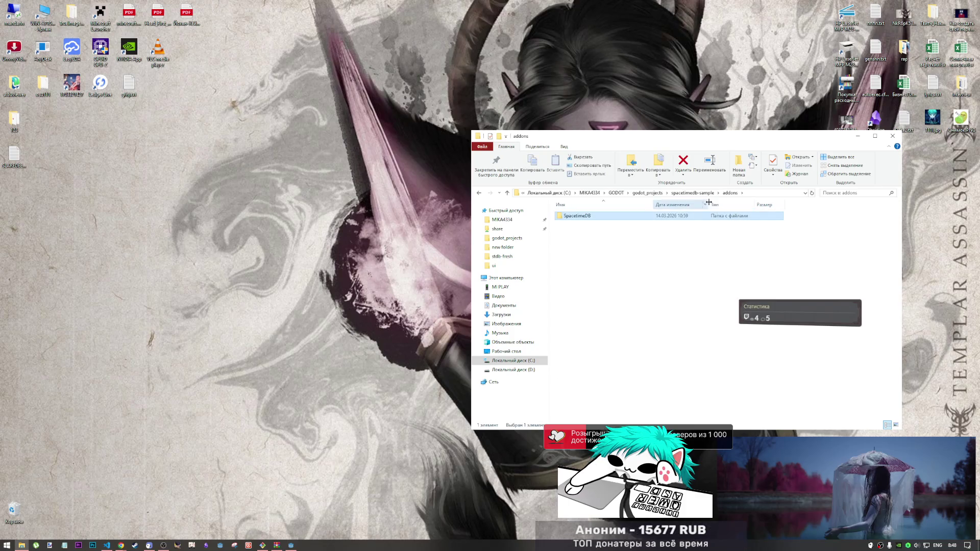
Step: Look inside the _stdb folder in godot_projects, then close File Explorer
click(696, 195)
click(690, 193)
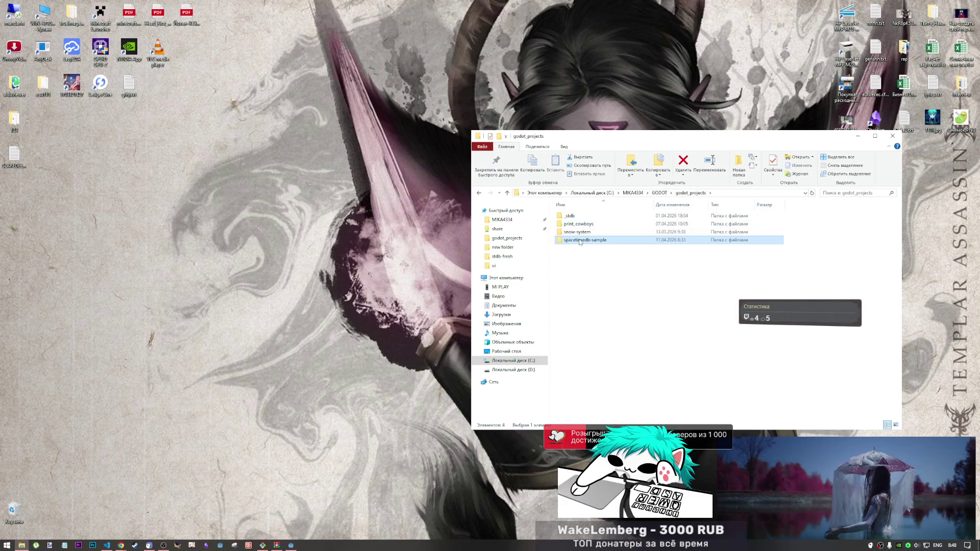
double_click(582, 218)
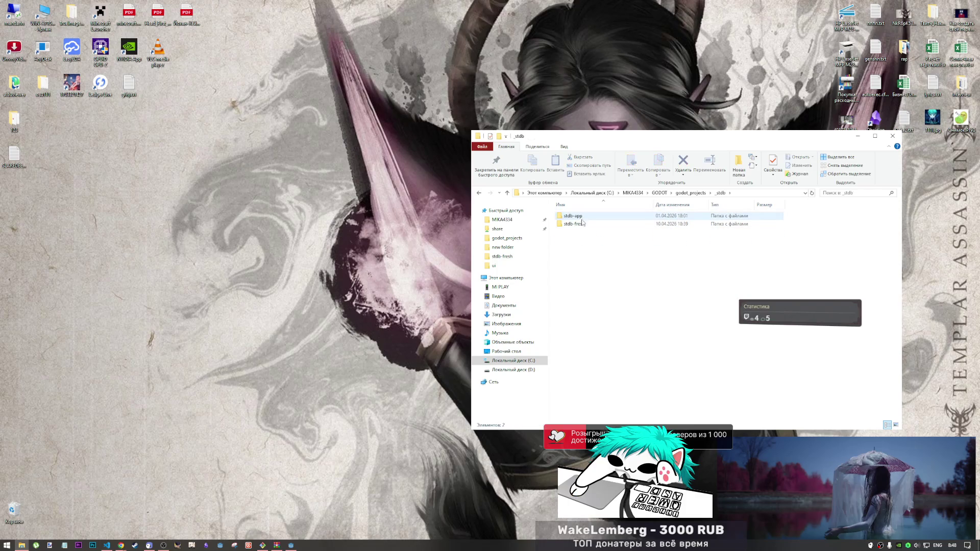
click(507, 193)
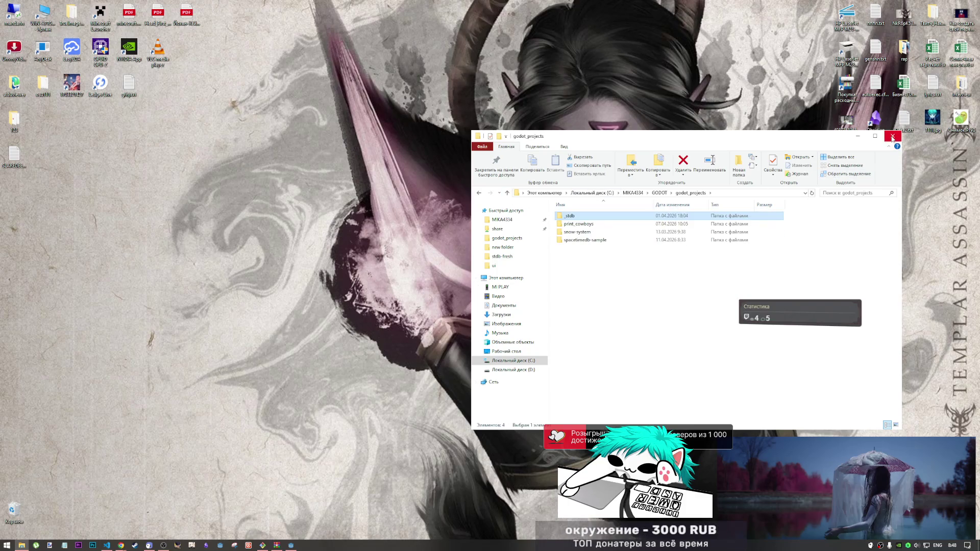
click(892, 137)
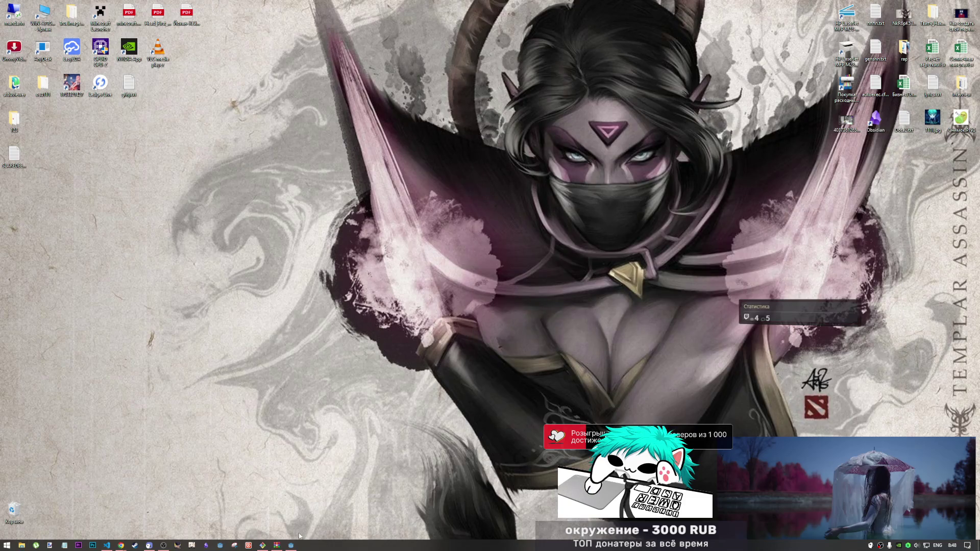
click(291, 545)
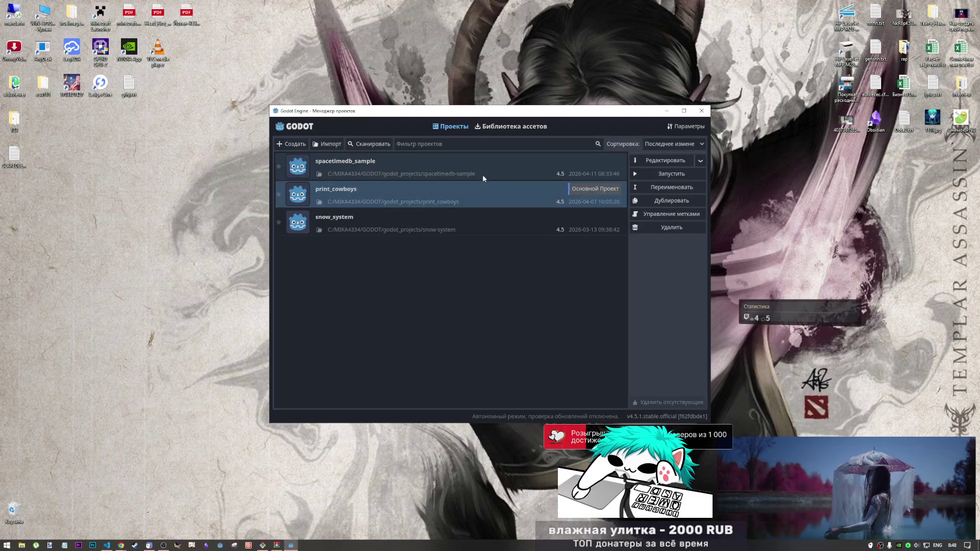
Step: Open spacetimedb_sample, delete the LocalDatabase node, and show the SpacetimeDB SDK panel
double_click(483, 173)
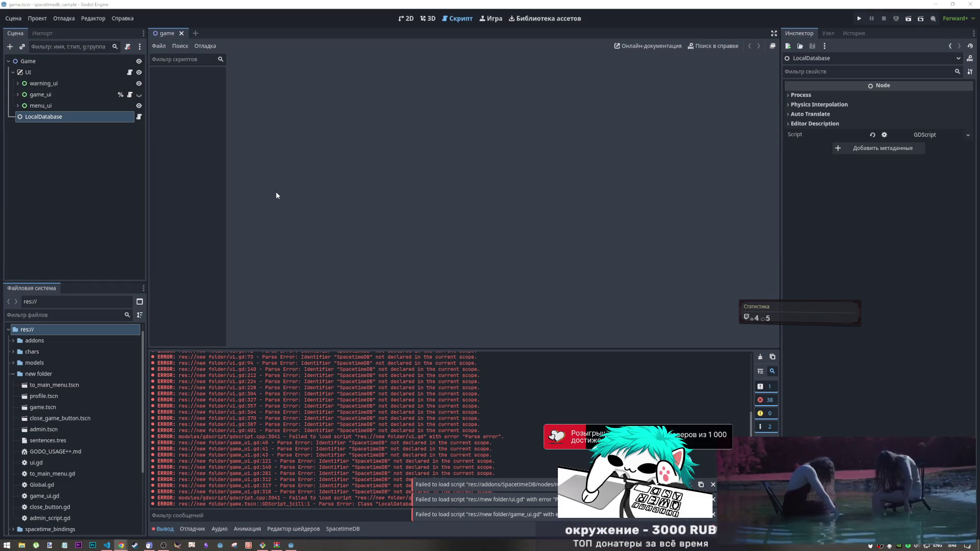
click(70, 115)
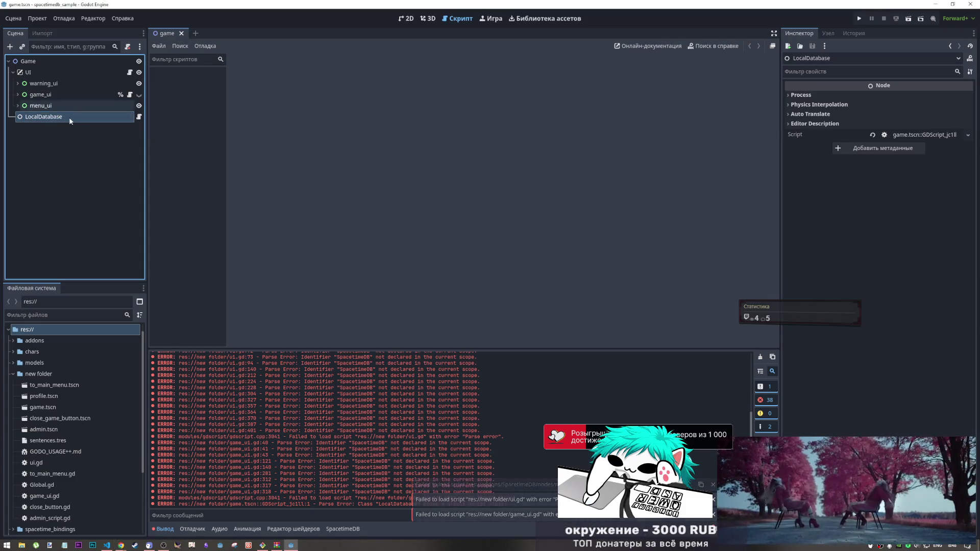
key(Delete)
key(Return)
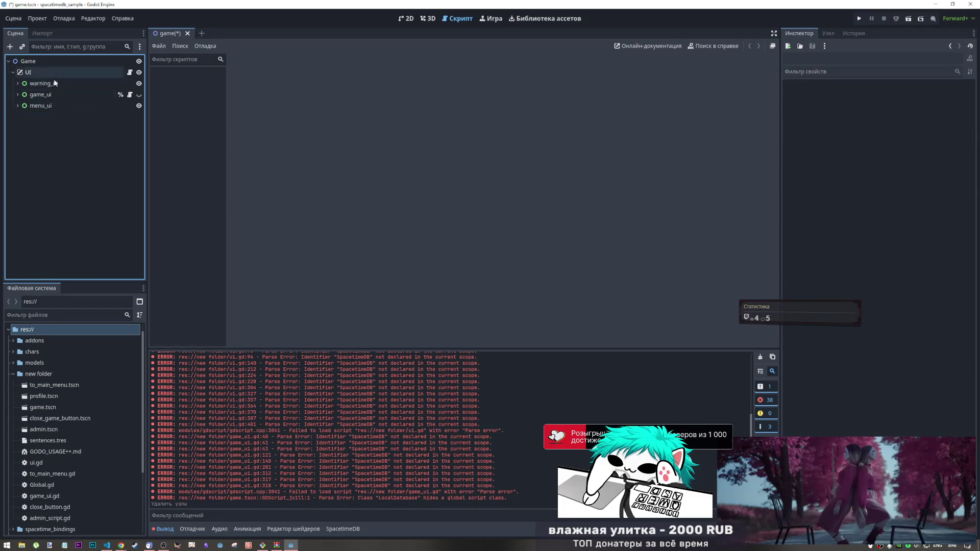
click(338, 529)
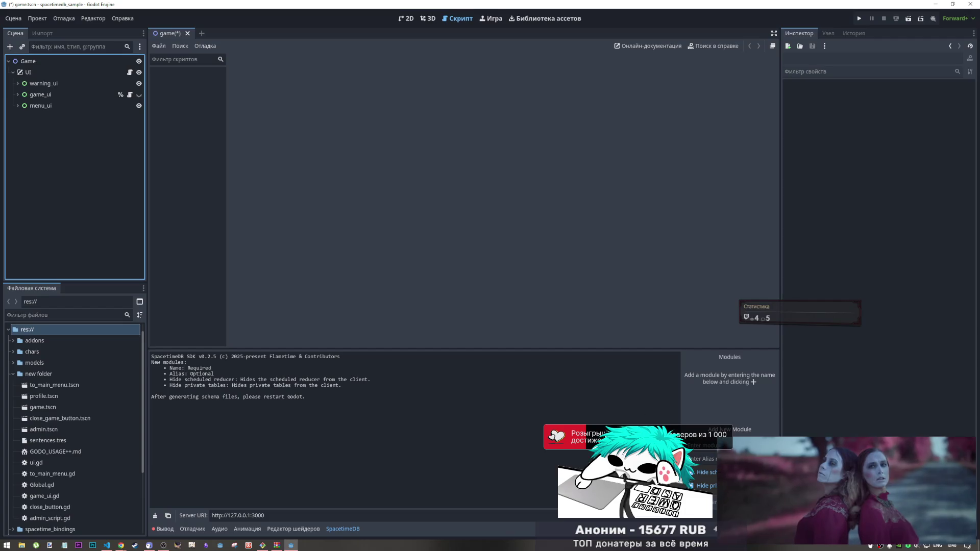
Step: Check the autoload list in Project Settings, then toggle the SpacetimeDB bottom panel
click(38, 18)
click(81, 35)
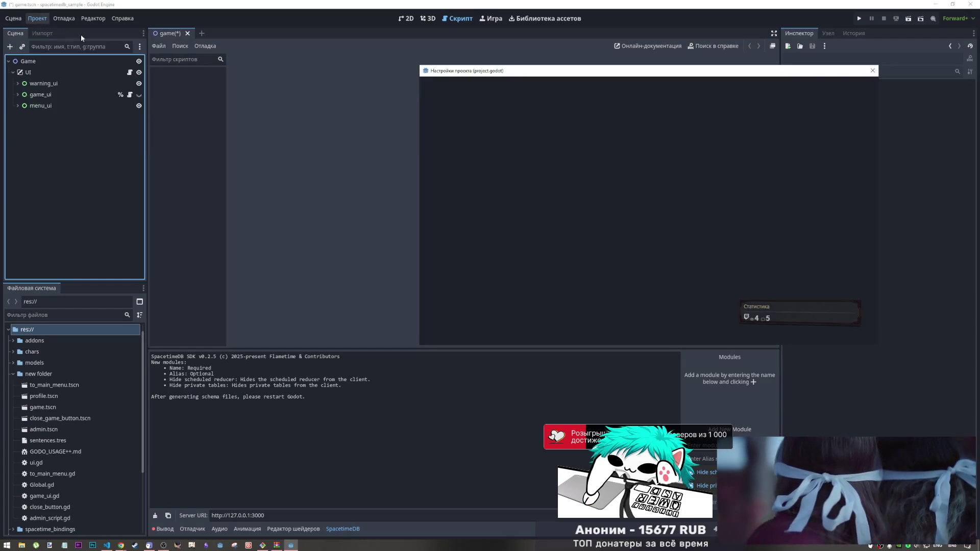
click(574, 85)
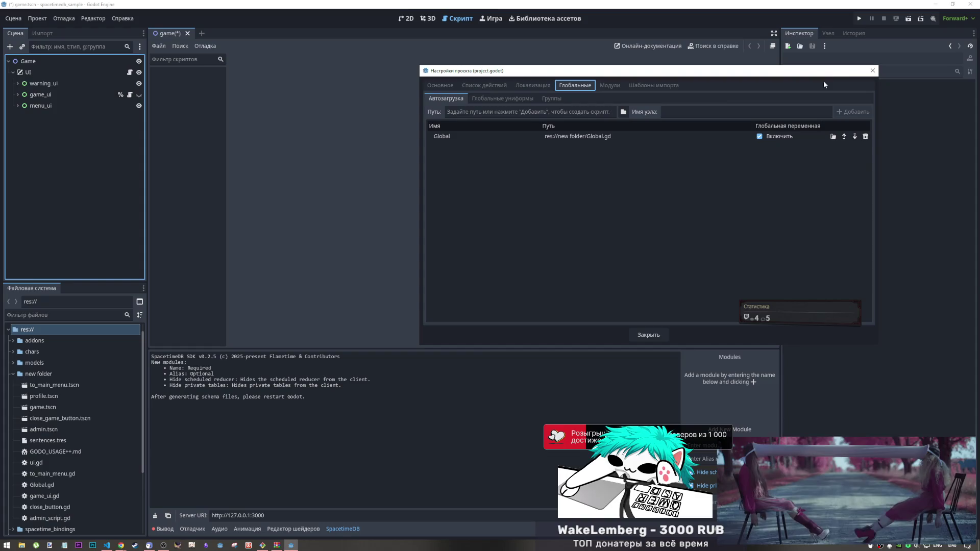
click(873, 72)
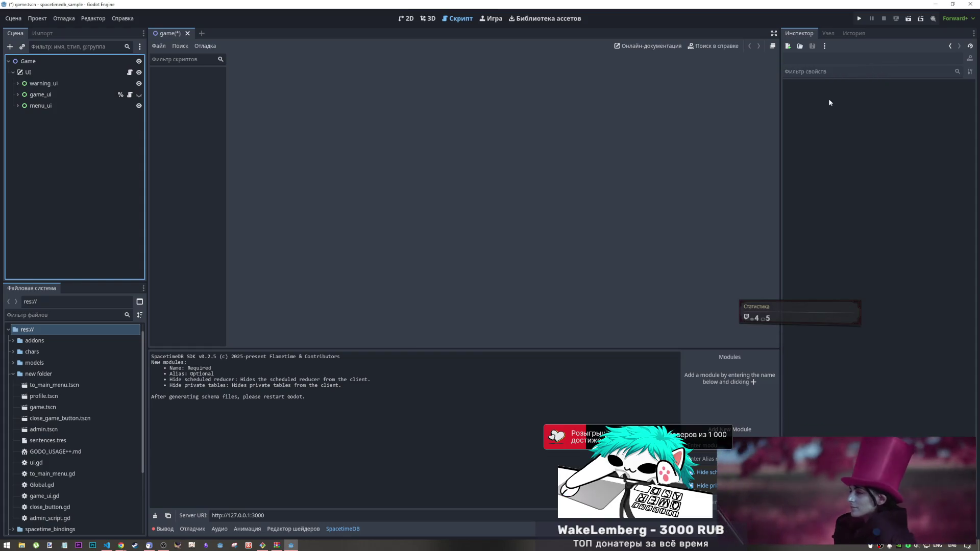
click(344, 529)
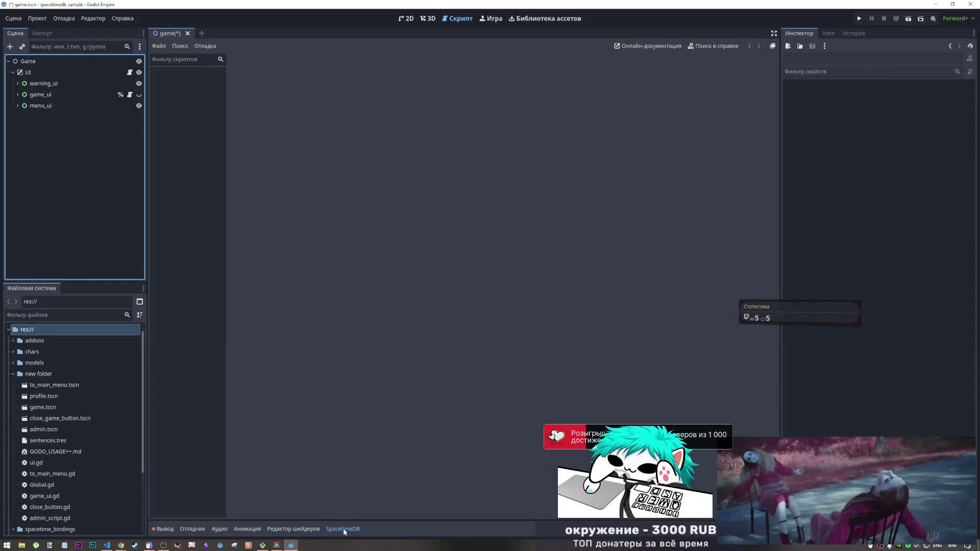
click(344, 529)
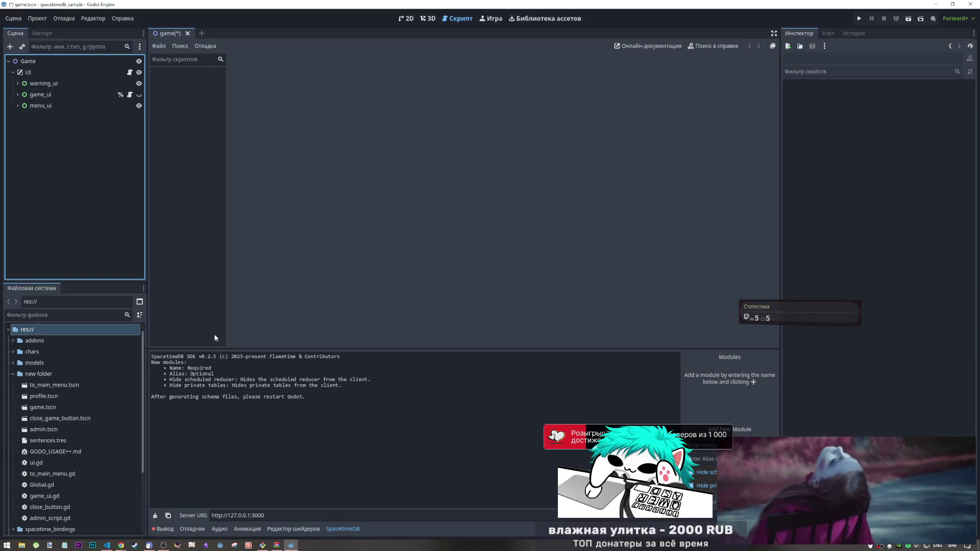
Step: Collapse 'new folder' in the FileSystem dock and expand the addons folder
scroll(89, 400, down, 3)
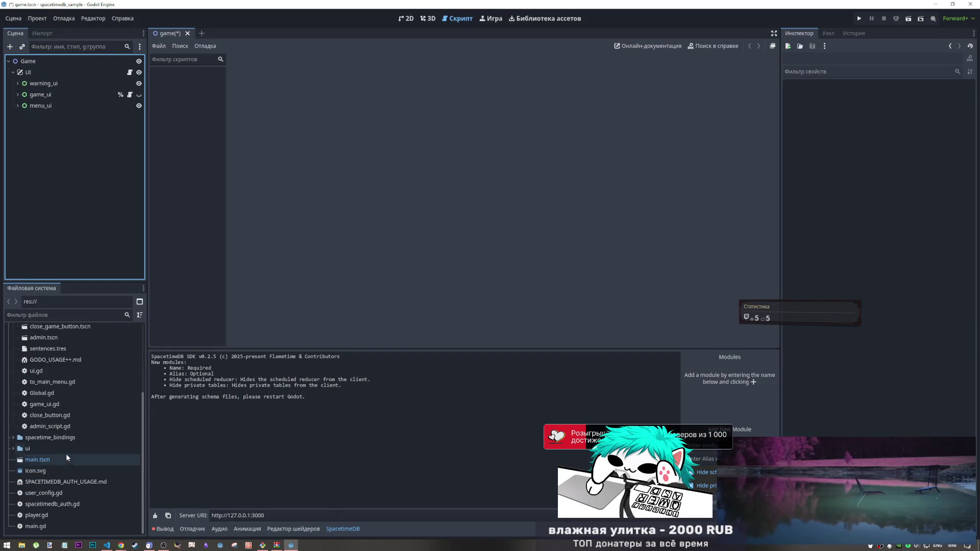
scroll(52, 400, up, 5)
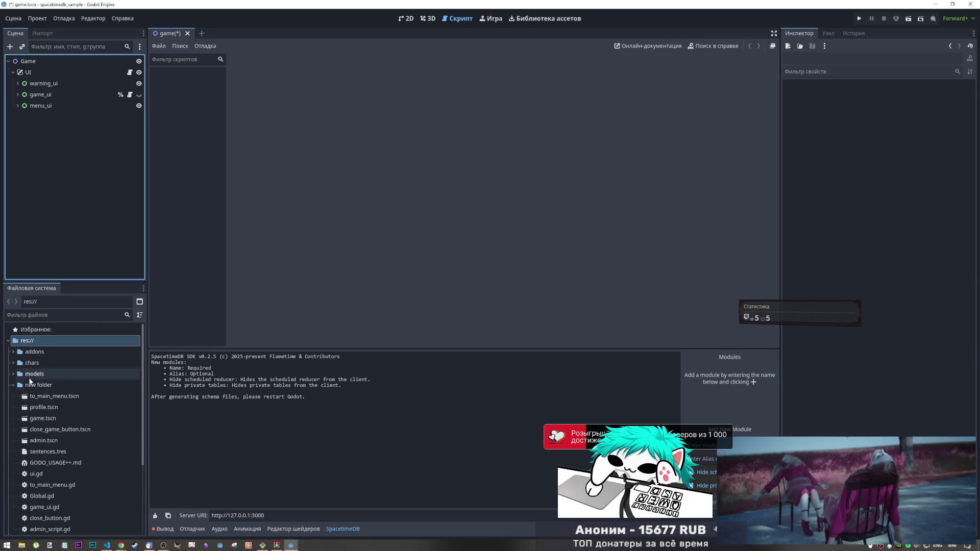
click(13, 385)
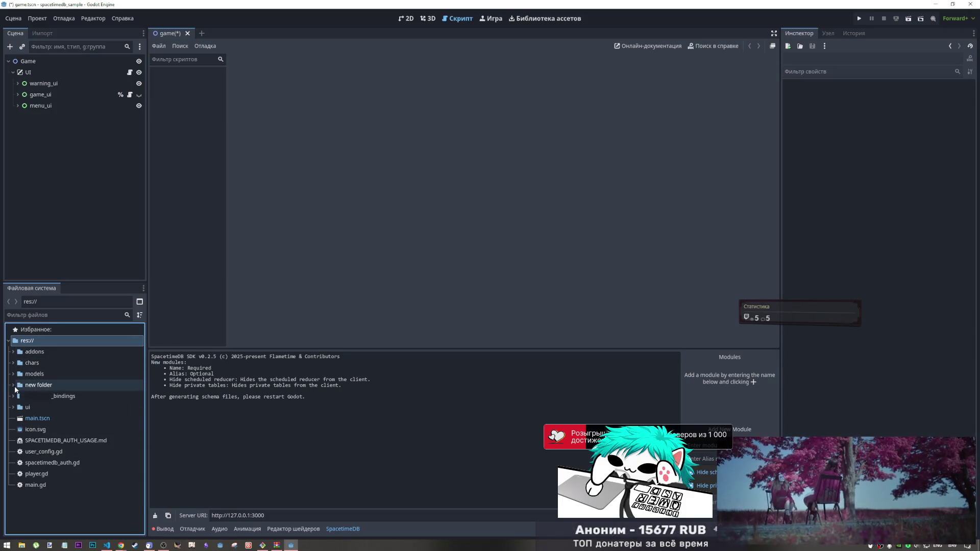
click(13, 396)
click(14, 396)
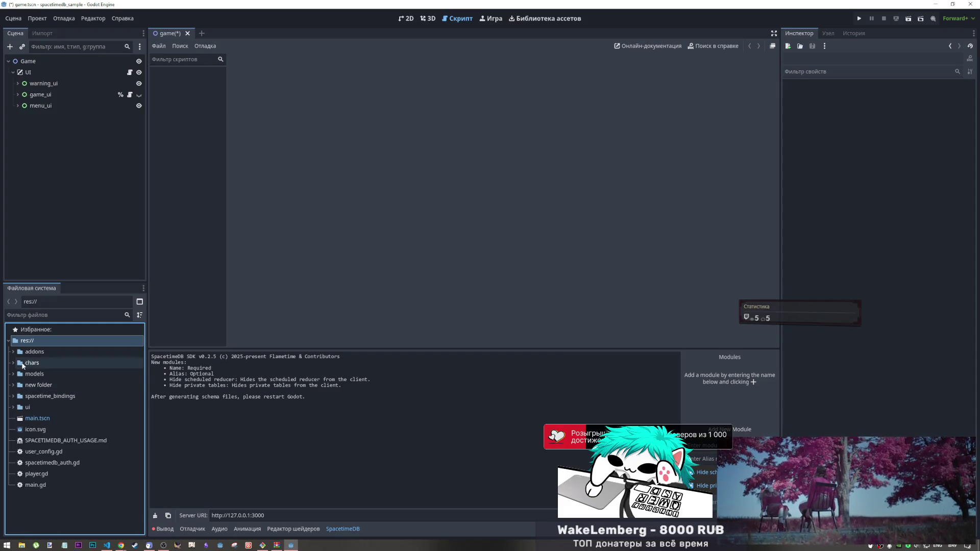
click(14, 352)
Step: Browse the SpacetimeDB addon's core_types, nodes, ui and icons folders, then expand core
double_click(51, 367)
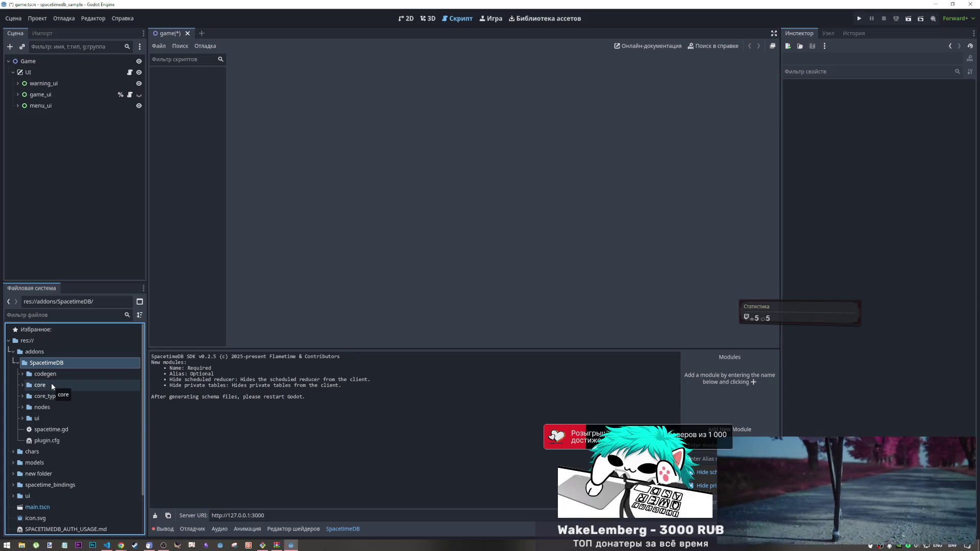
key(Down)
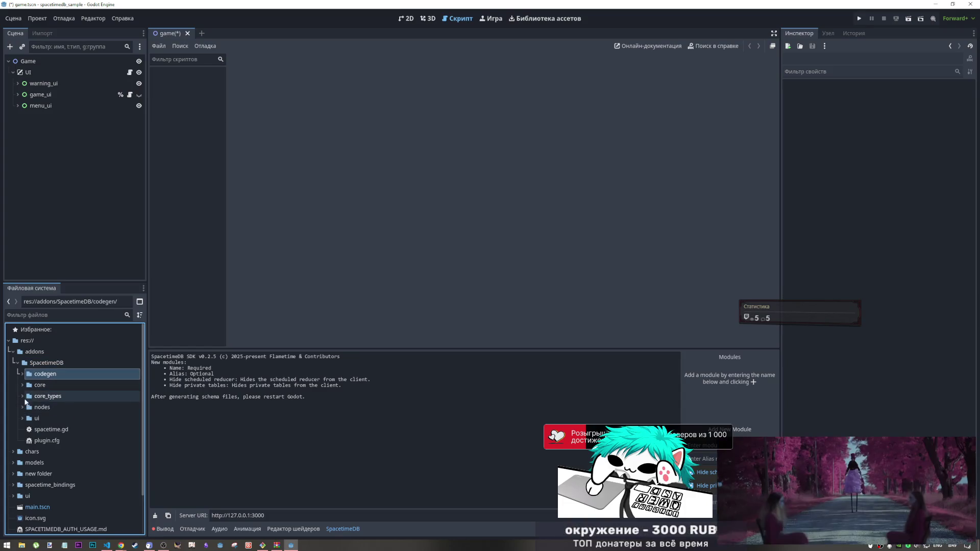
click(23, 396)
click(22, 397)
click(20, 408)
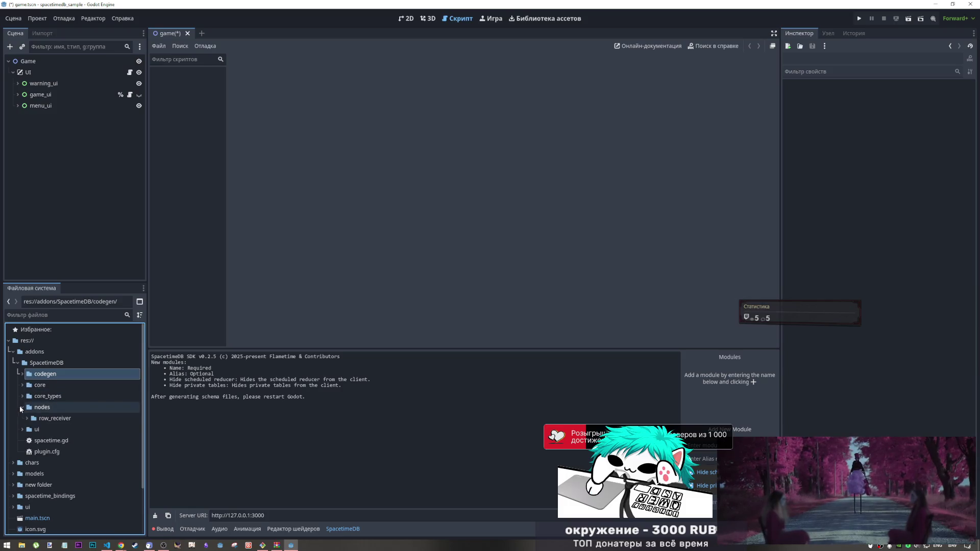
click(21, 408)
click(22, 418)
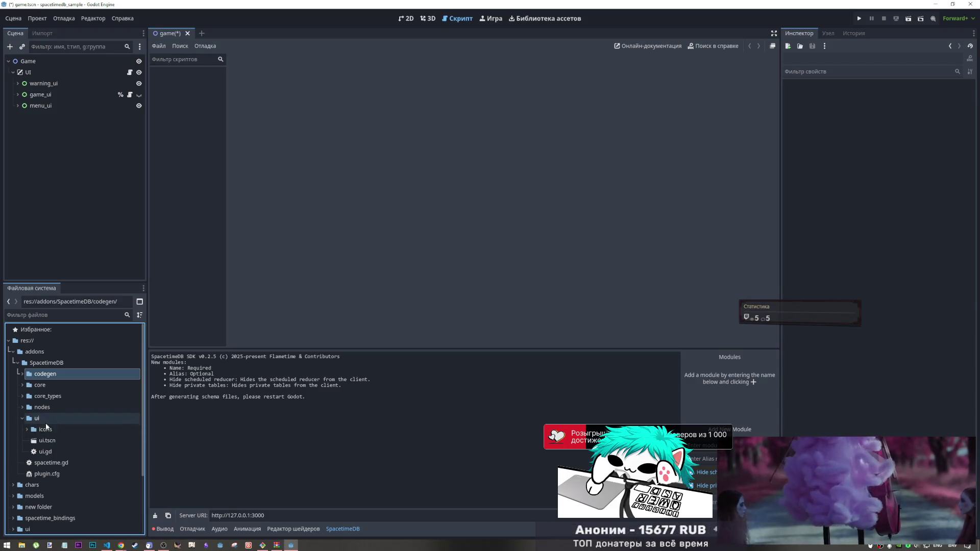
click(27, 430)
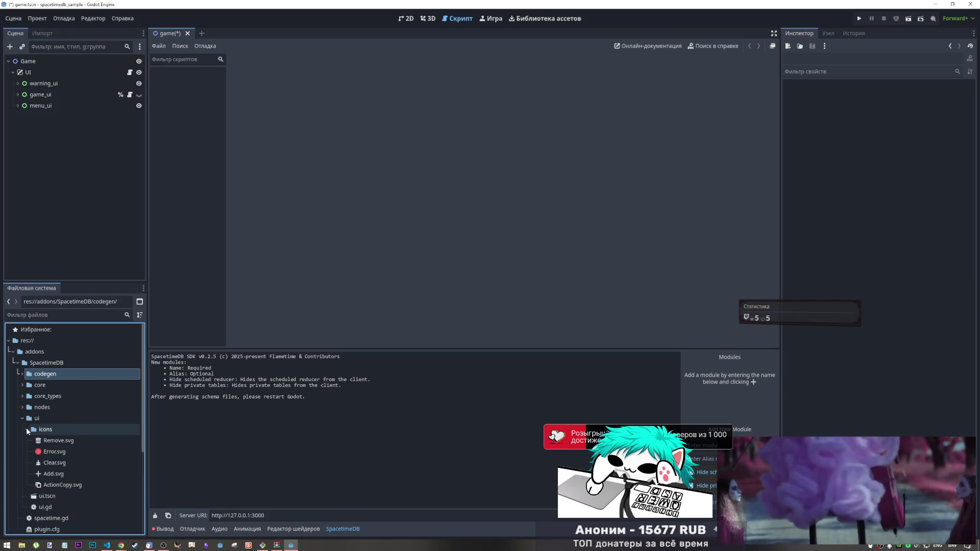
click(26, 428)
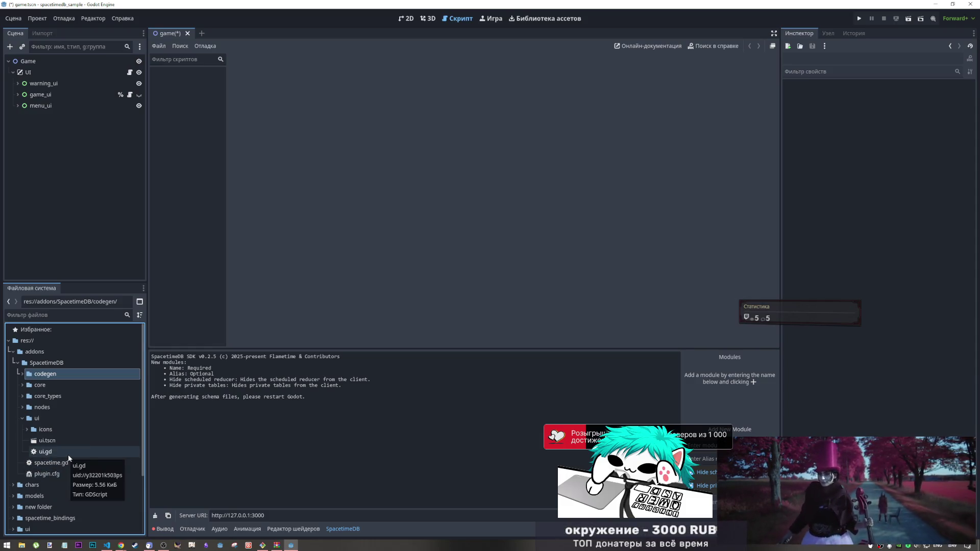
click(22, 385)
Step: Search the core scripts for 'v2', opening subscription, schema, rest_api, reducer_call, connection and client scripts
double_click(61, 397)
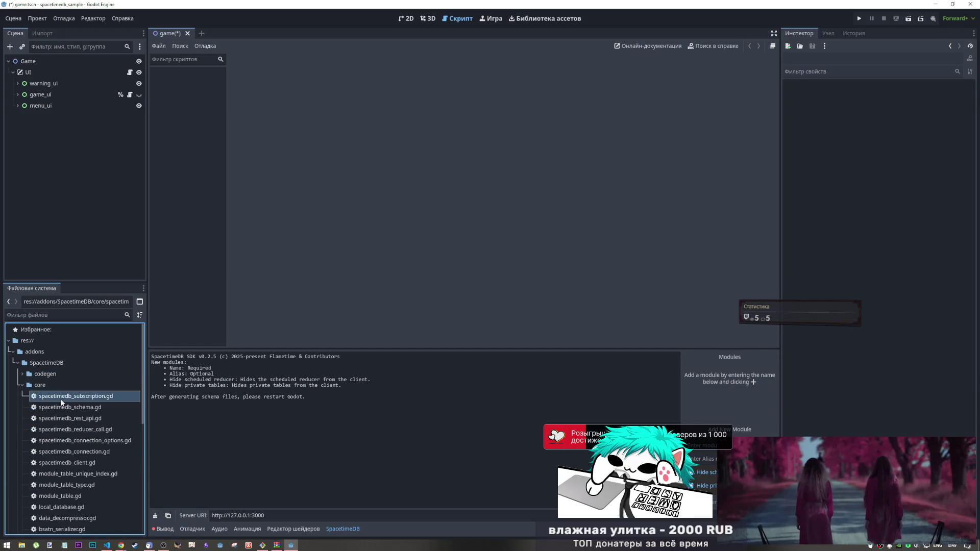
click(447, 268)
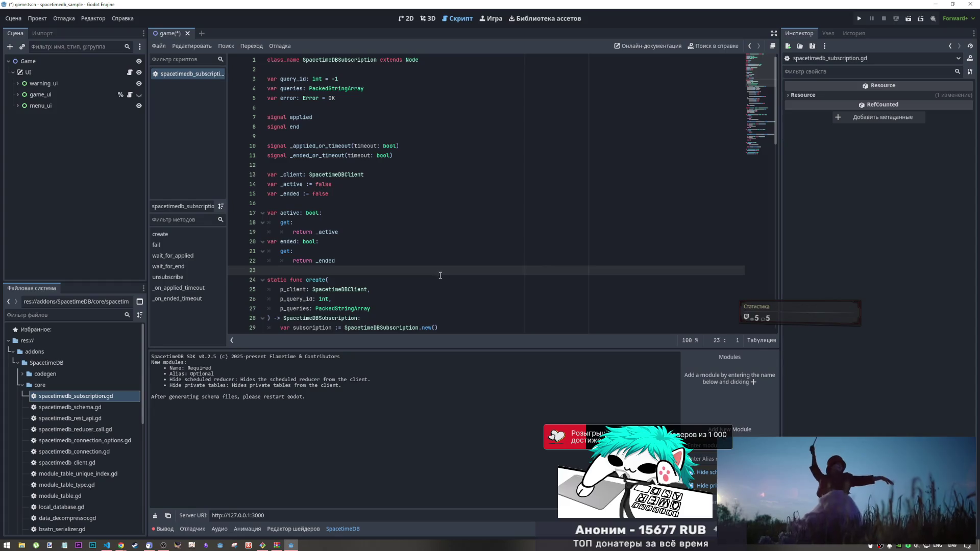
key(ctrl+f)
text(v2)
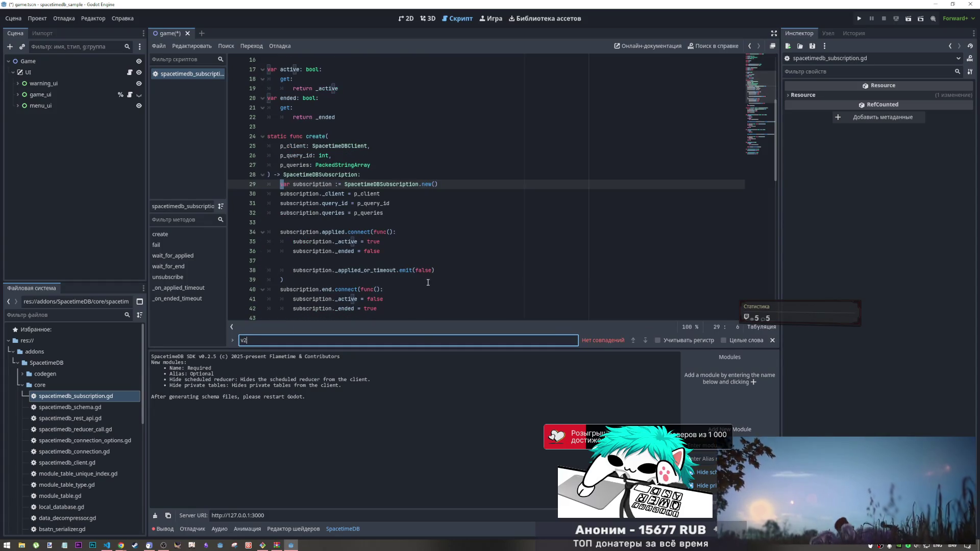
double_click(78, 408)
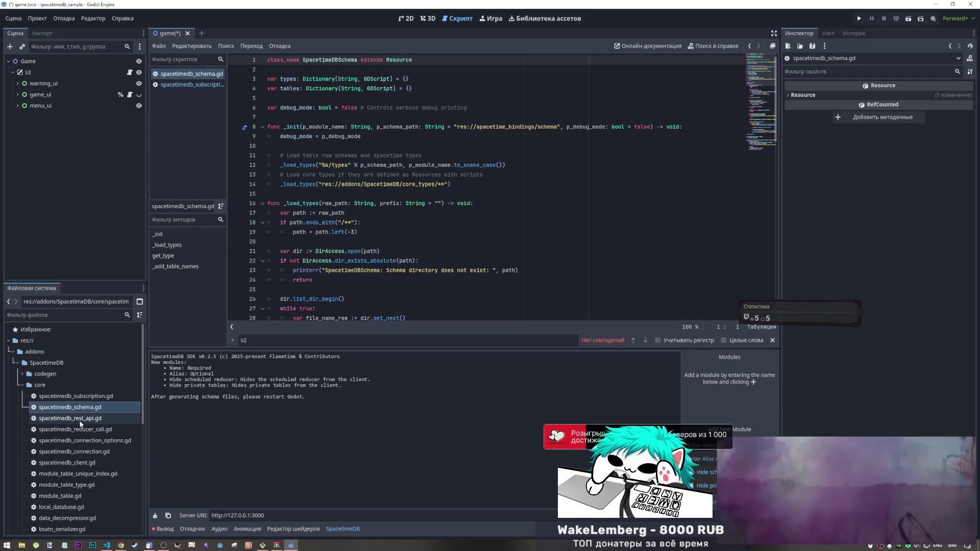
double_click(79, 419)
double_click(78, 430)
scroll(77, 429, down, 3)
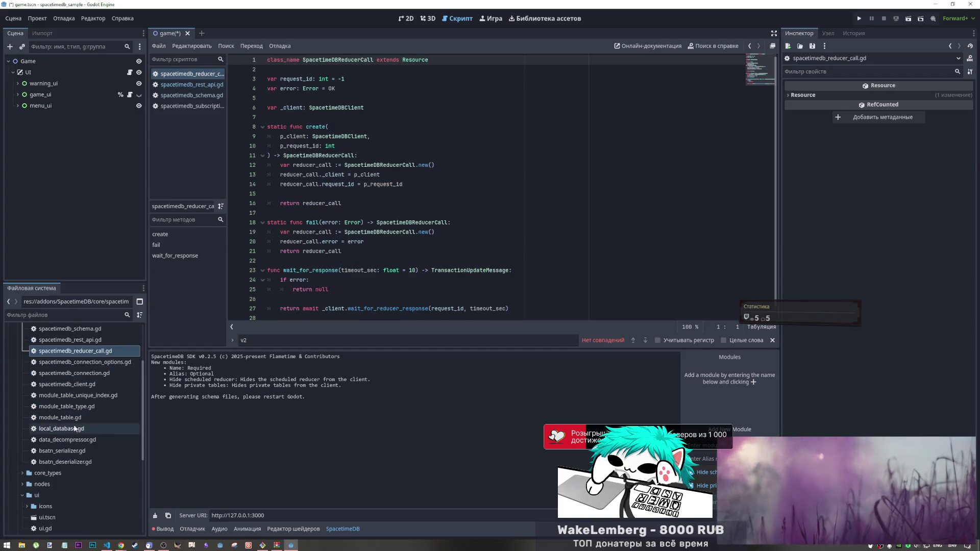
double_click(82, 363)
double_click(82, 373)
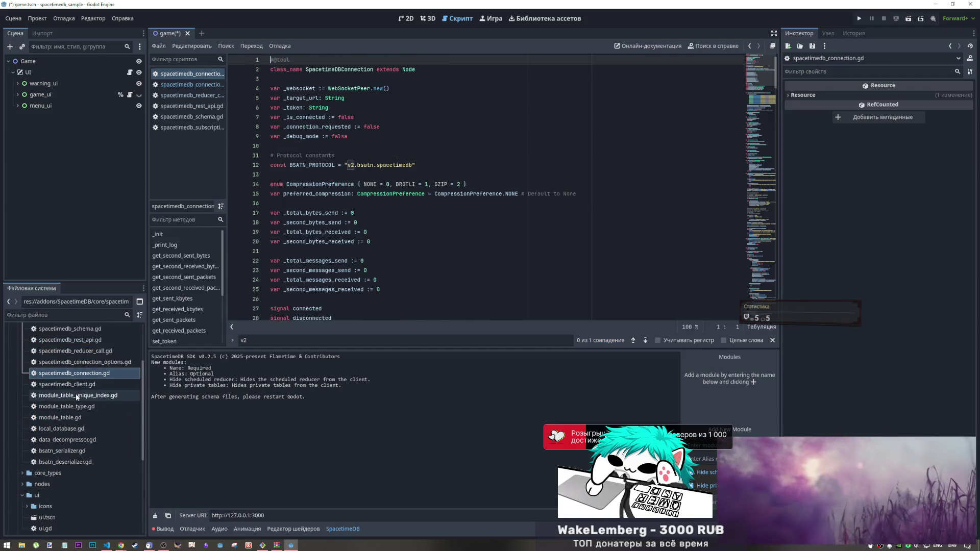
double_click(74, 387)
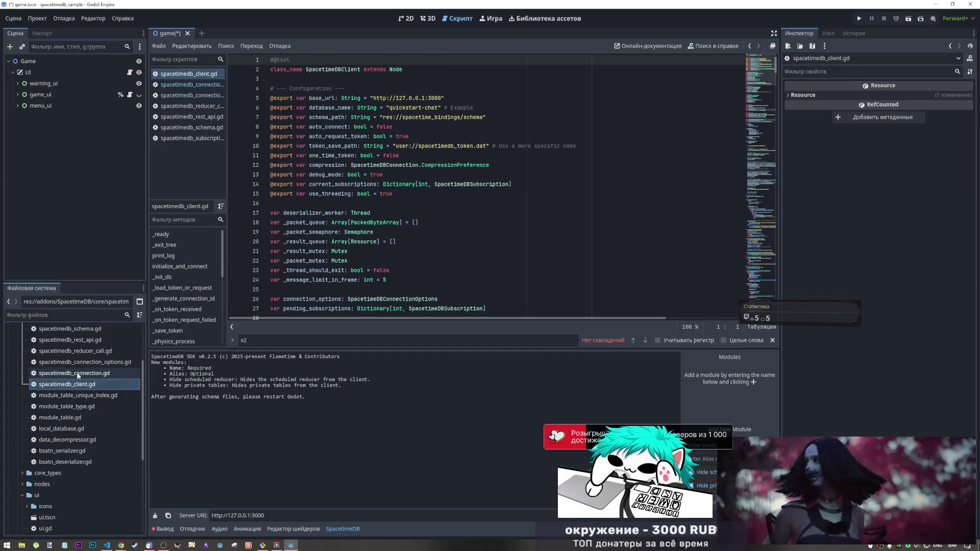
Step: Change line 12 of spacetimedb_connection.gd to read v1.bsatn.spacetimedb
double_click(78, 376)
click(650, 339)
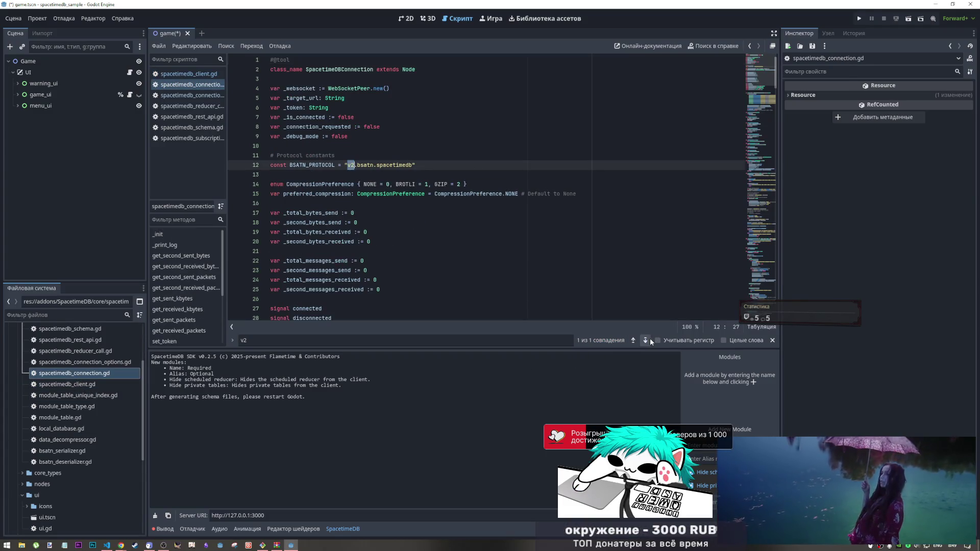
click(354, 166)
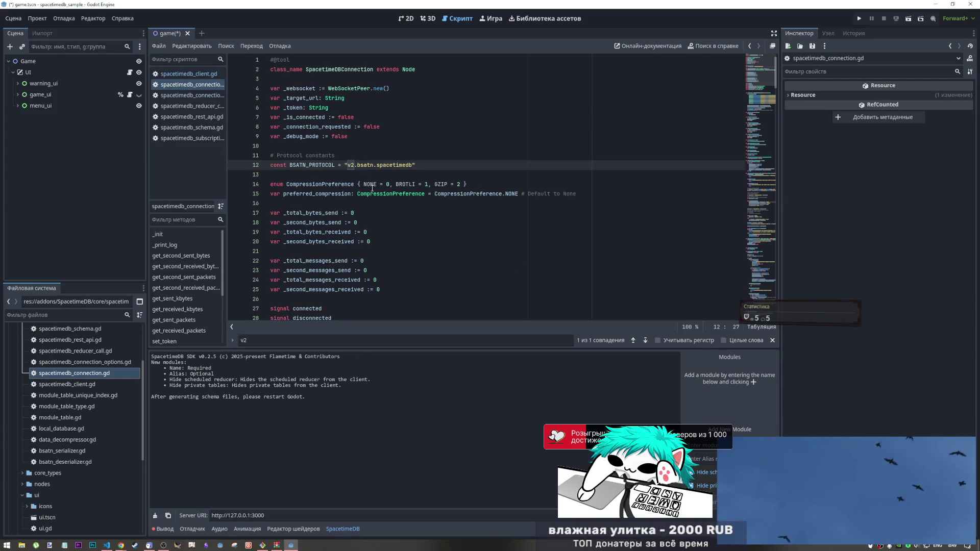
key(BackSpace)
text(1)
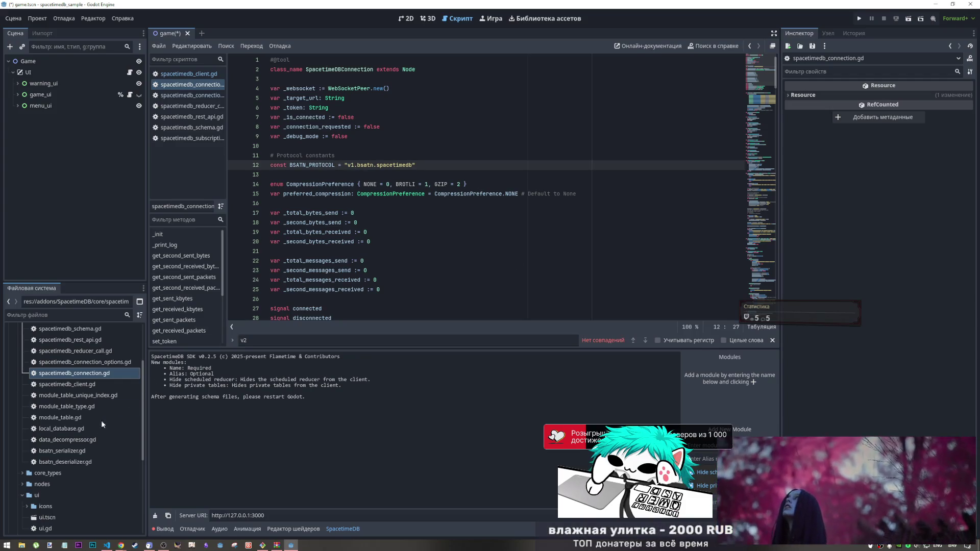
Step: Open spacetimedb_client.gd and module_table_unique_index.gd in the script editor
double_click(66, 384)
click(65, 395)
double_click(65, 395)
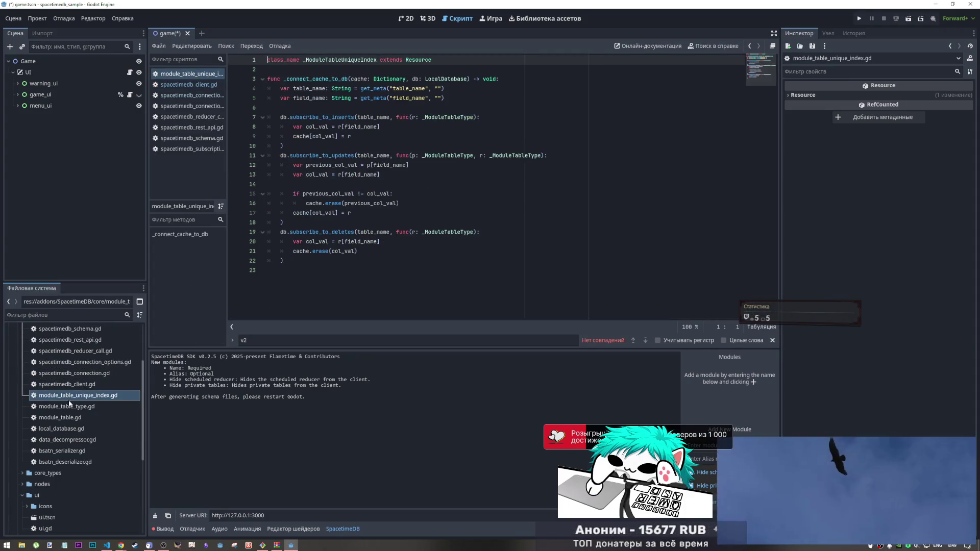
Step: Review module_table_type, module_table, local_database, data_decompressor and the BSATN serializer/deserializer scripts
double_click(66, 406)
double_click(68, 418)
double_click(69, 428)
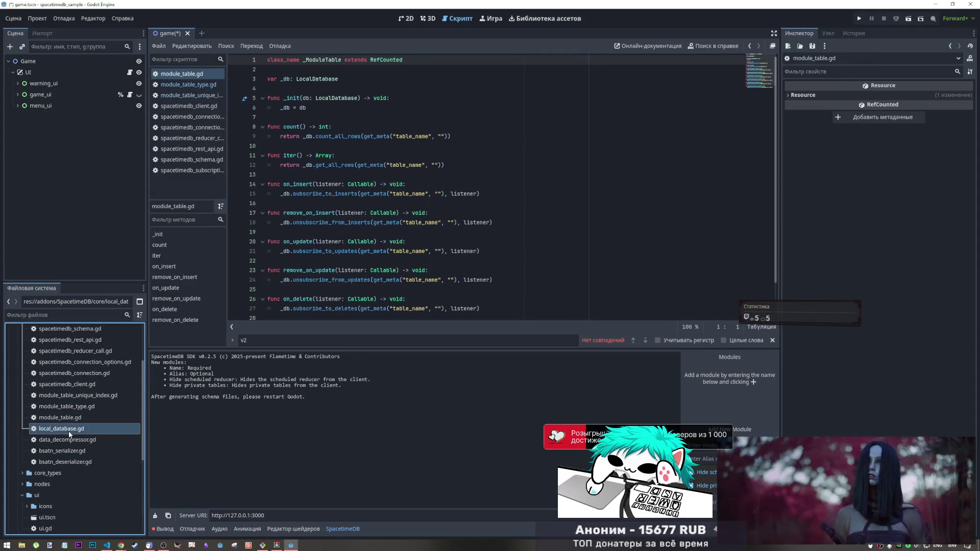
click(70, 440)
double_click(70, 440)
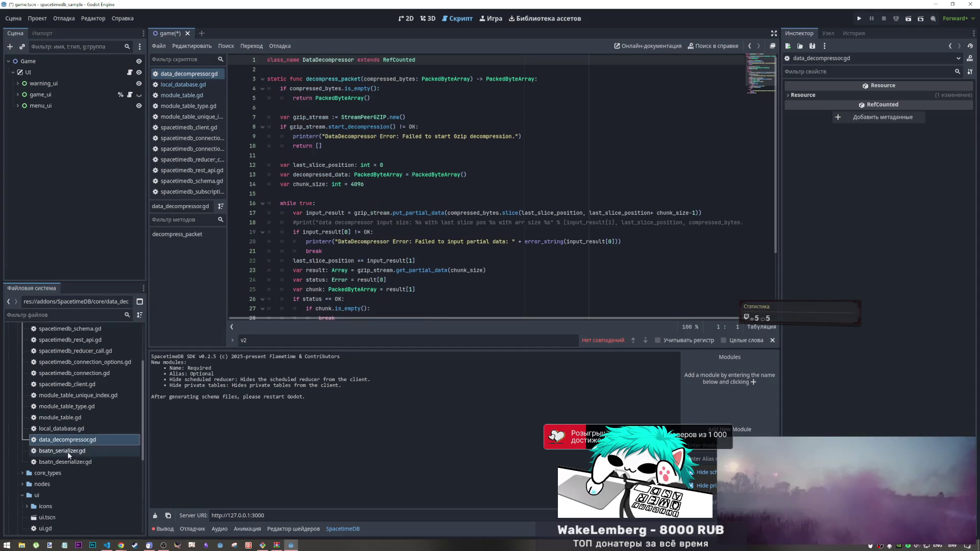
click(68, 451)
double_click(67, 452)
click(70, 461)
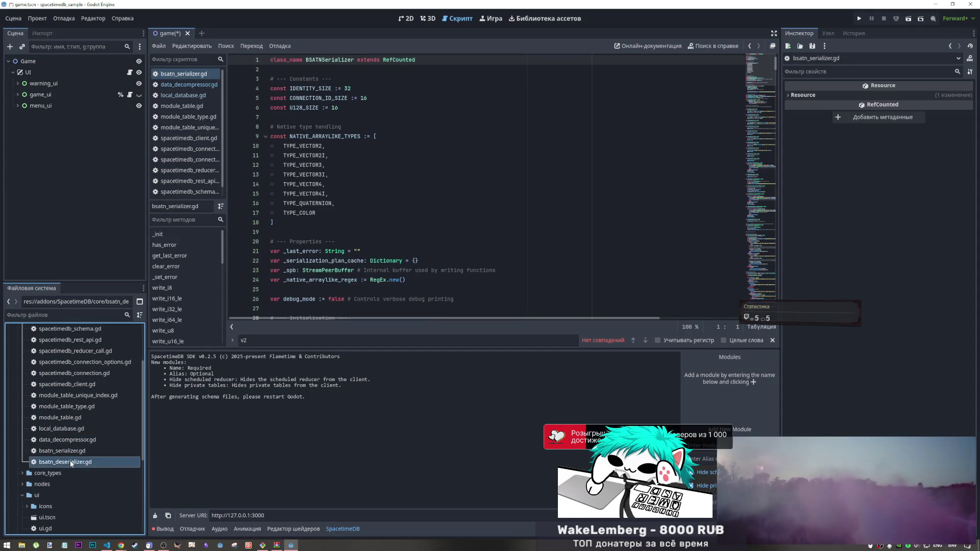
double_click(71, 462)
Step: Expand core_types and review the client message scripts, from unsubscribe.gd to call_reducer.gd
click(23, 473)
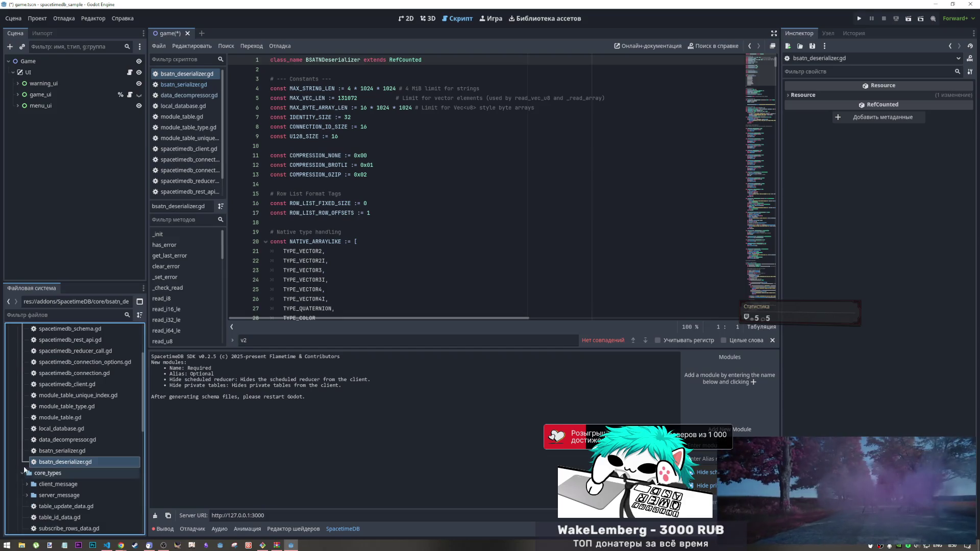
scroll(25, 459, down, 3)
click(50, 401)
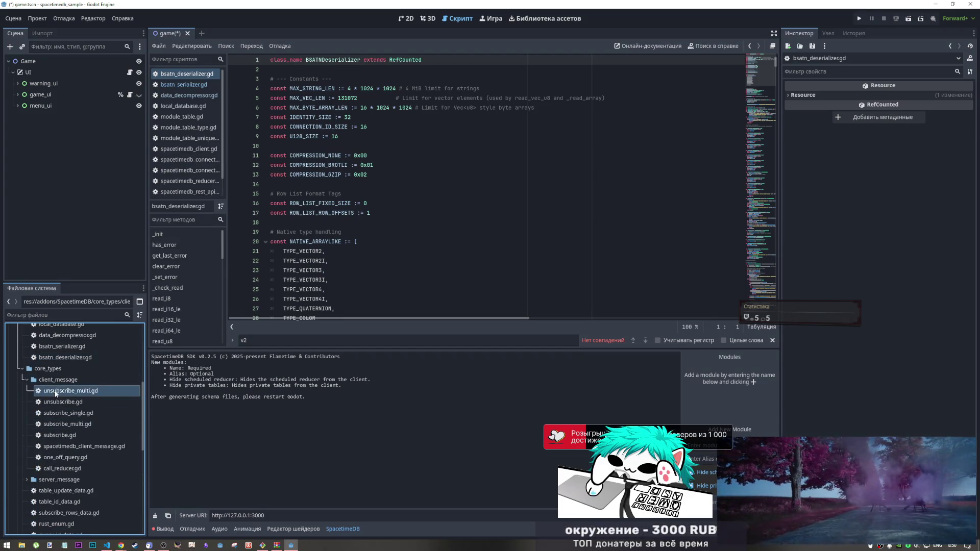
click(56, 412)
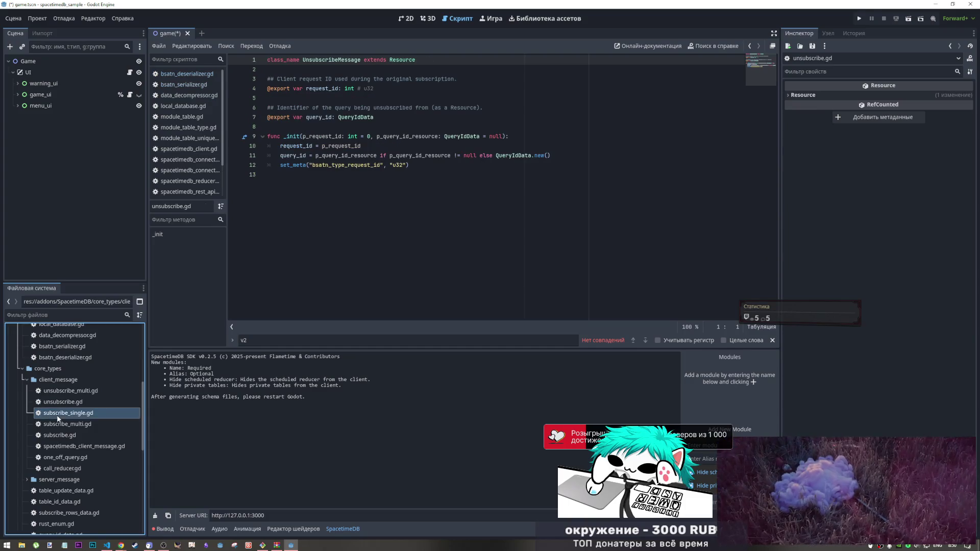
click(58, 425)
click(59, 435)
click(60, 446)
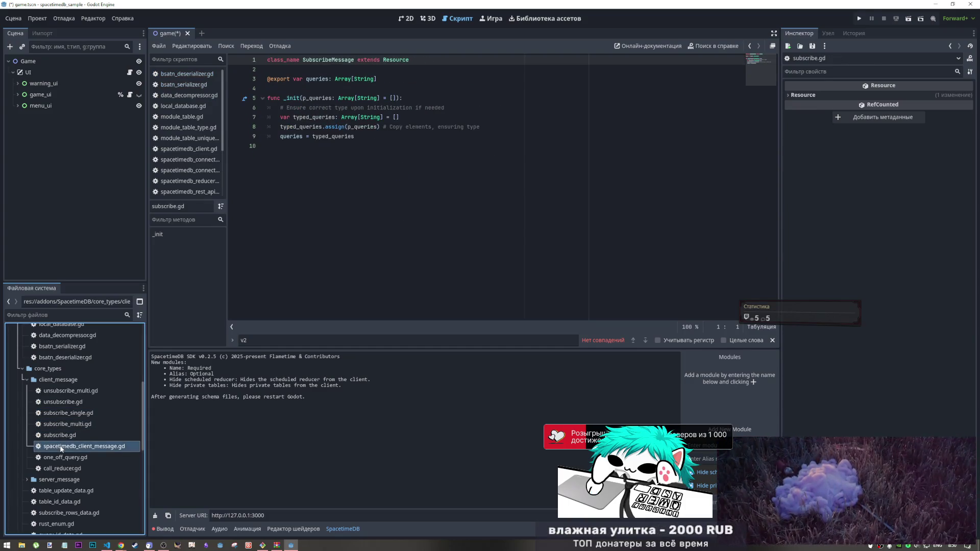
scroll(60, 444, down, 2)
click(59, 405)
click(59, 415)
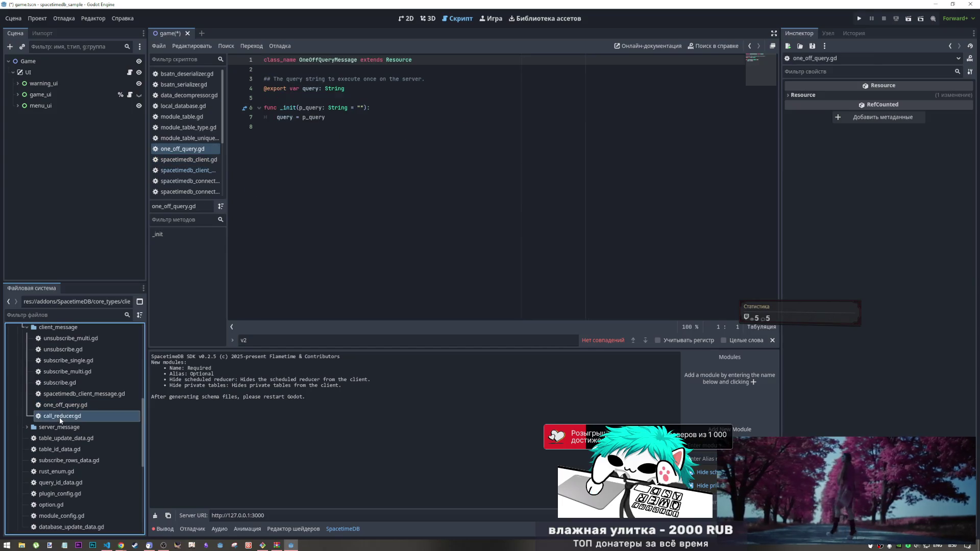
Step: Expand server_message and transaction_update, reviewing update_status_data through subscribe_applied scripts
scroll(57, 421, down, 2)
click(34, 385)
click(26, 375)
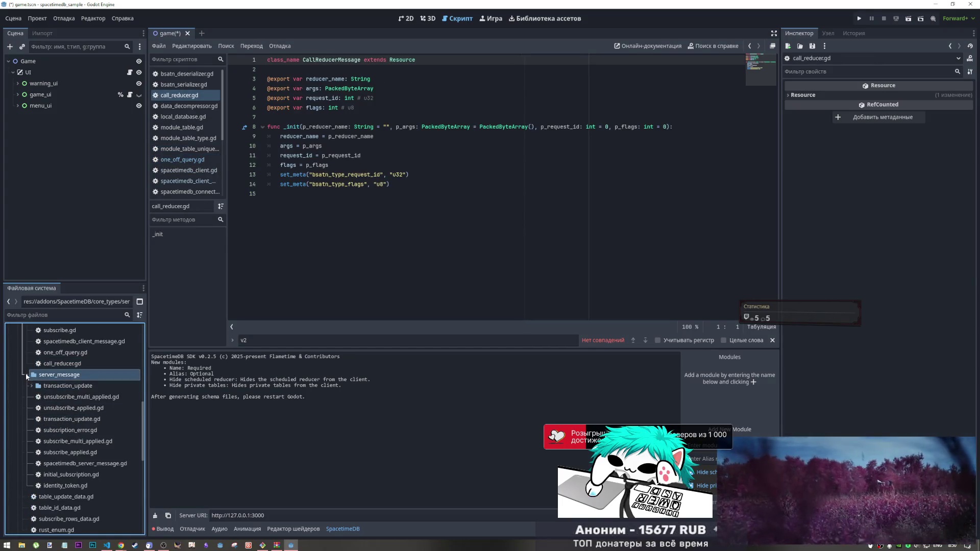
double_click(66, 386)
click(57, 397)
click(61, 407)
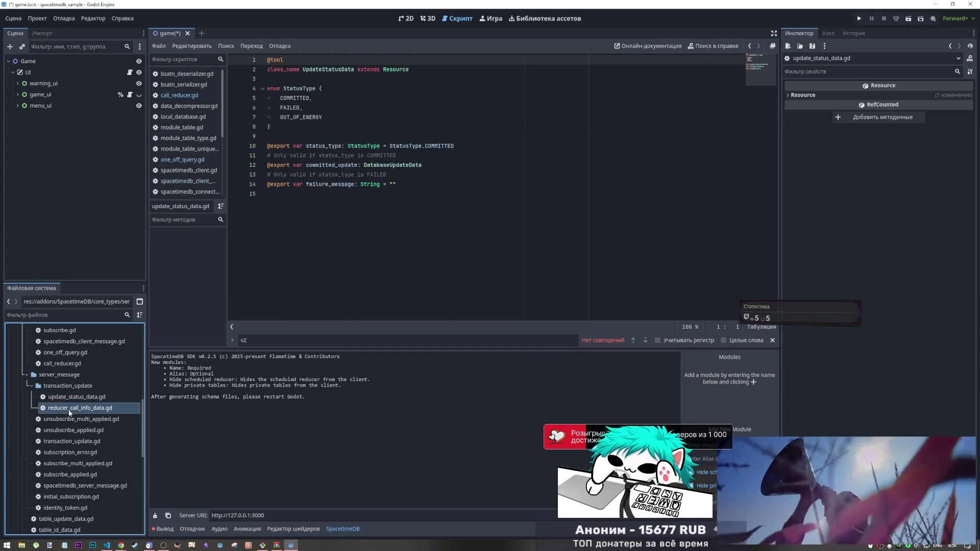
click(63, 420)
click(63, 430)
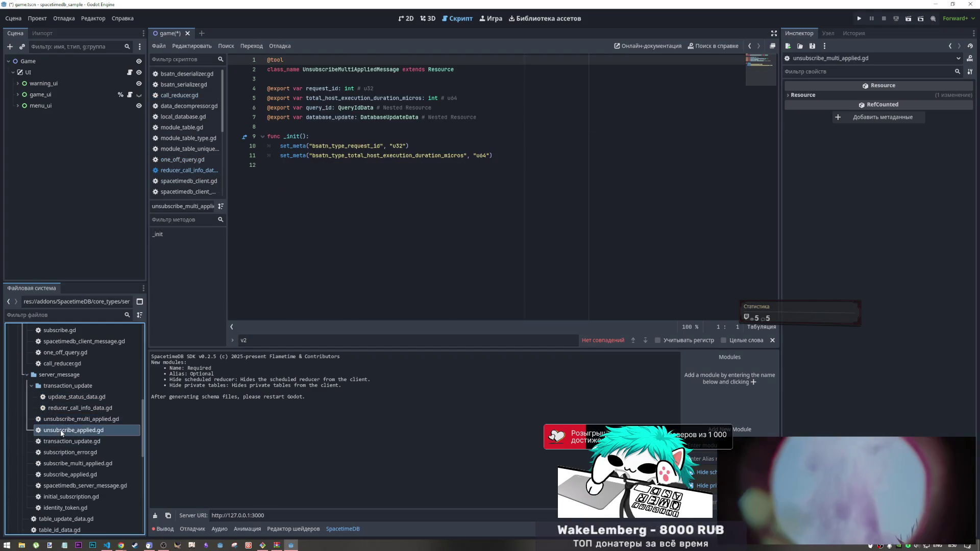
click(63, 441)
click(63, 453)
click(64, 463)
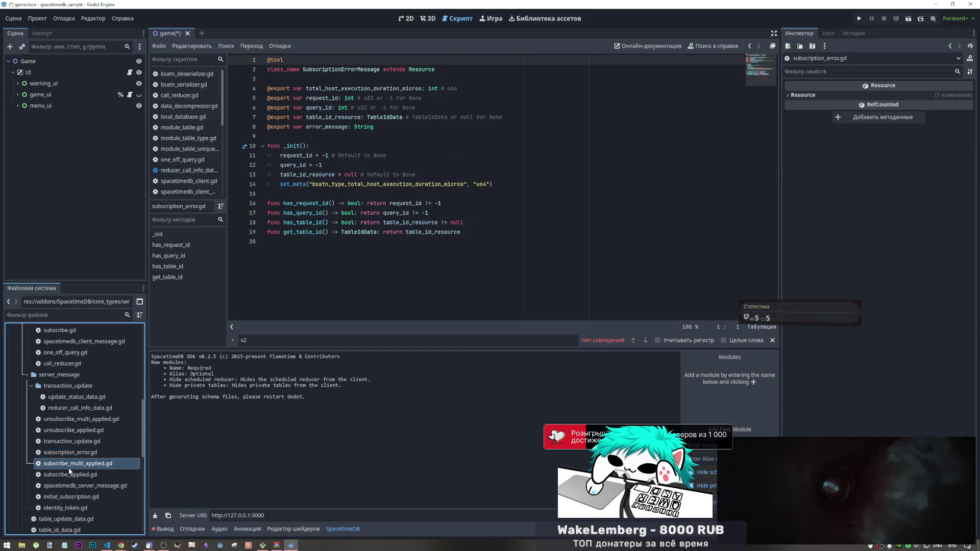
click(65, 475)
Step: Review spacetimedb_server_message.gd, initial_subscription.gd and identity_token.gd
scroll(65, 473, down, 3)
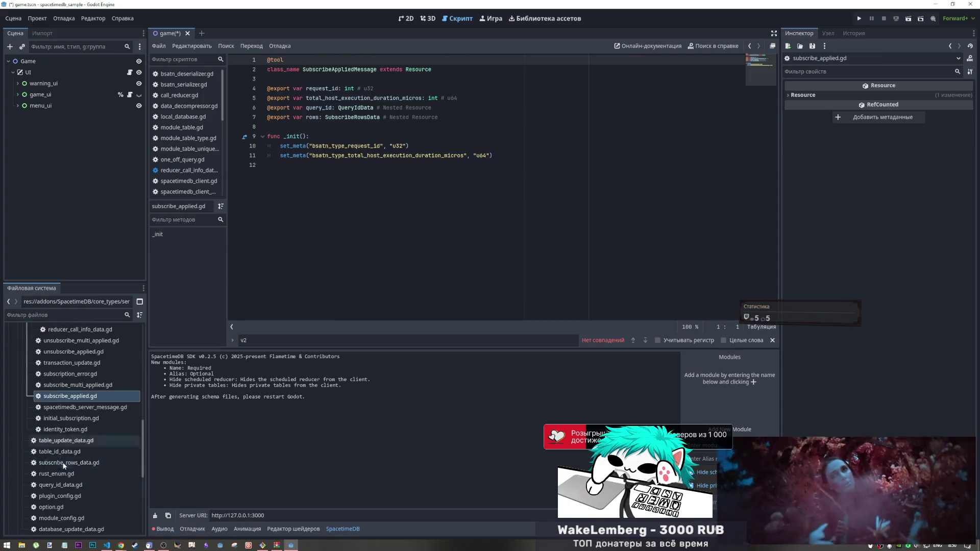
click(62, 408)
click(62, 418)
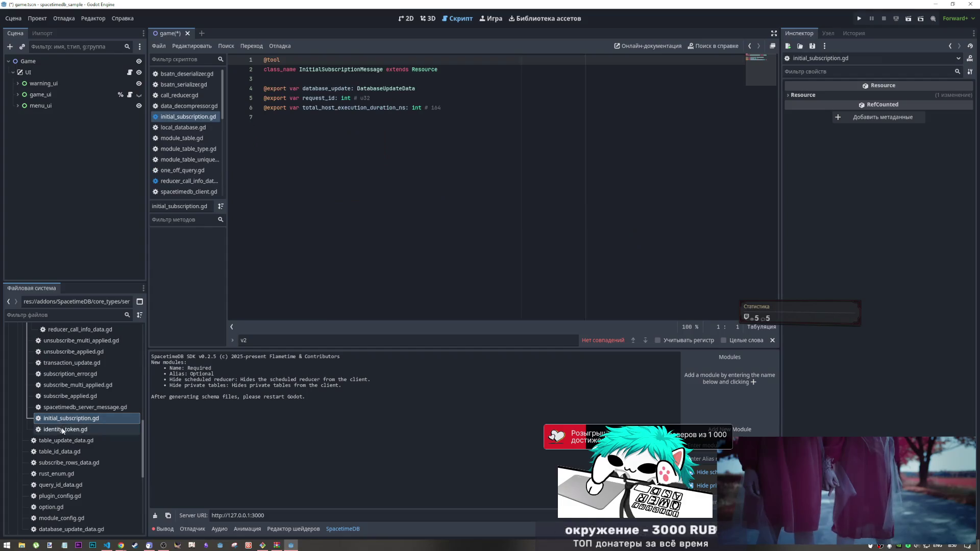
click(63, 409)
click(62, 430)
Step: Review table_update_data, table_id_data, subscribe_rows_data, rust_enum, query_id_data, plugin_config, option, module_config, database_update_data
scroll(62, 430, down, 2)
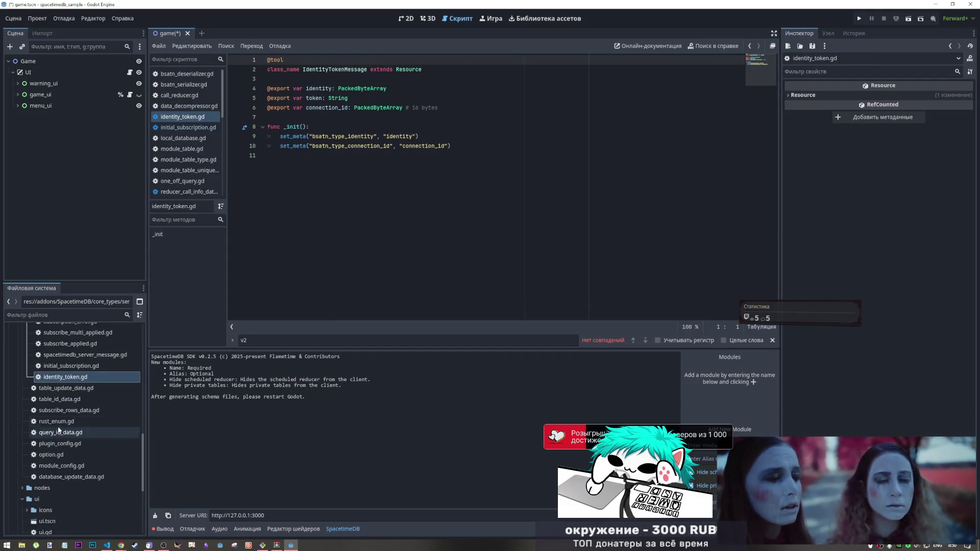
click(60, 388)
click(59, 399)
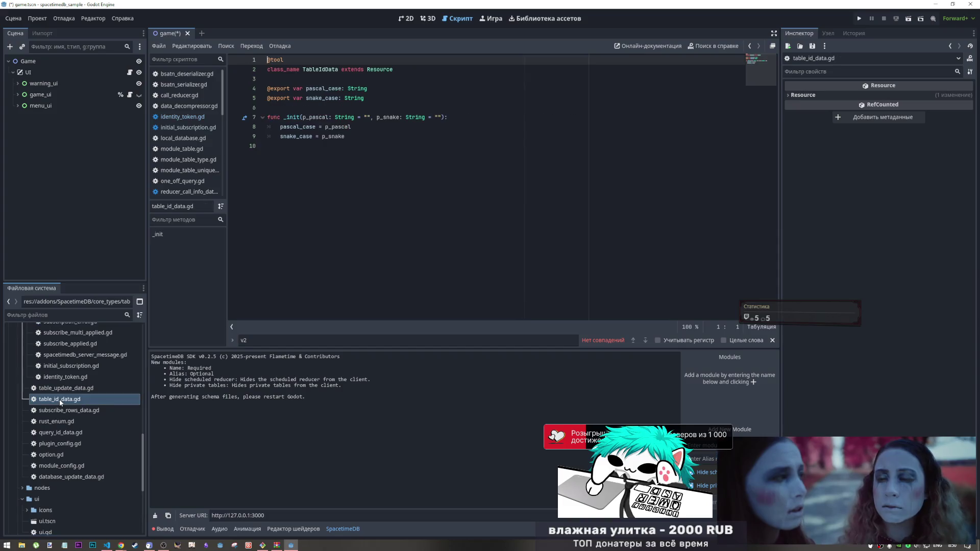
click(59, 410)
click(57, 421)
click(57, 432)
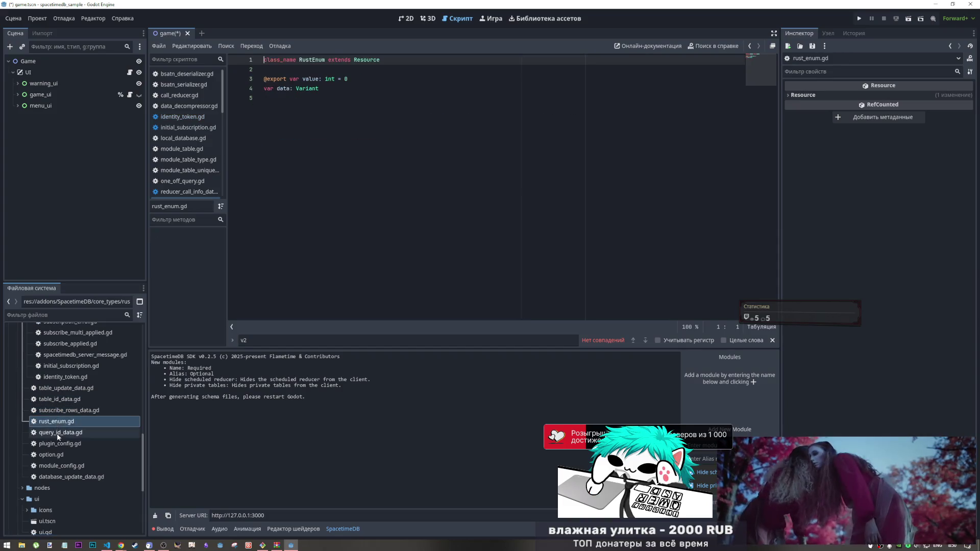
click(57, 444)
click(58, 454)
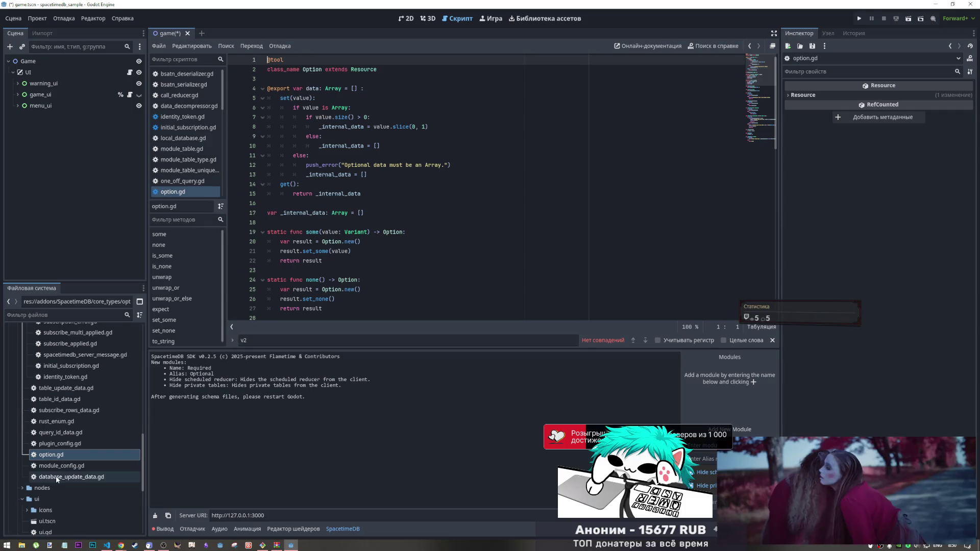
click(58, 465)
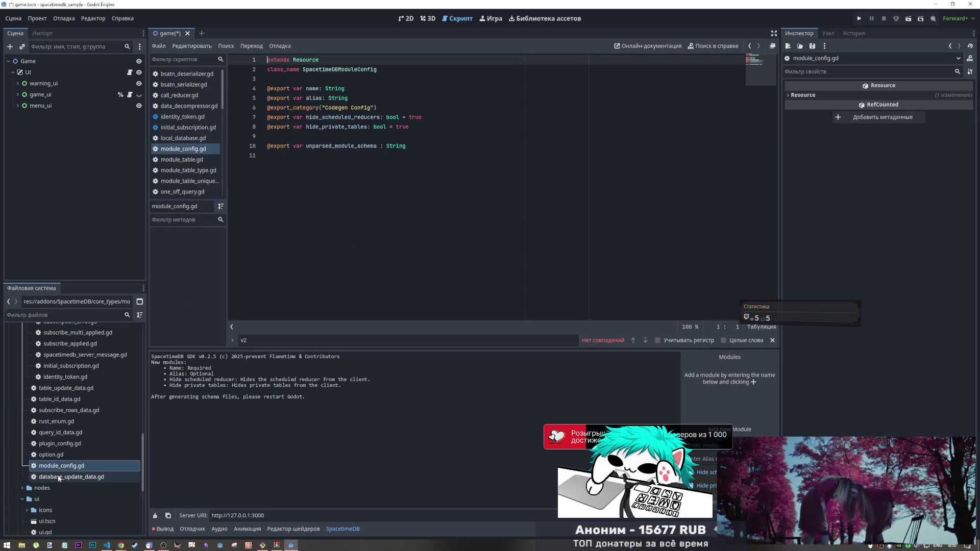
click(58, 477)
Step: Open row_receiver.gd and locate the undeclared SpacetimeDB error on line 26
scroll(48, 437, down, 5)
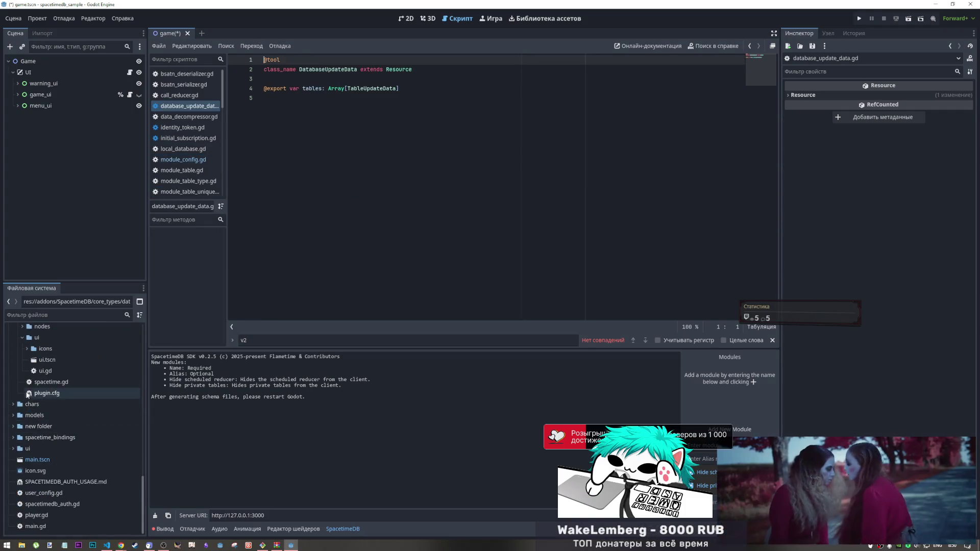
scroll(41, 362, up, 3)
scroll(36, 393, down, 2)
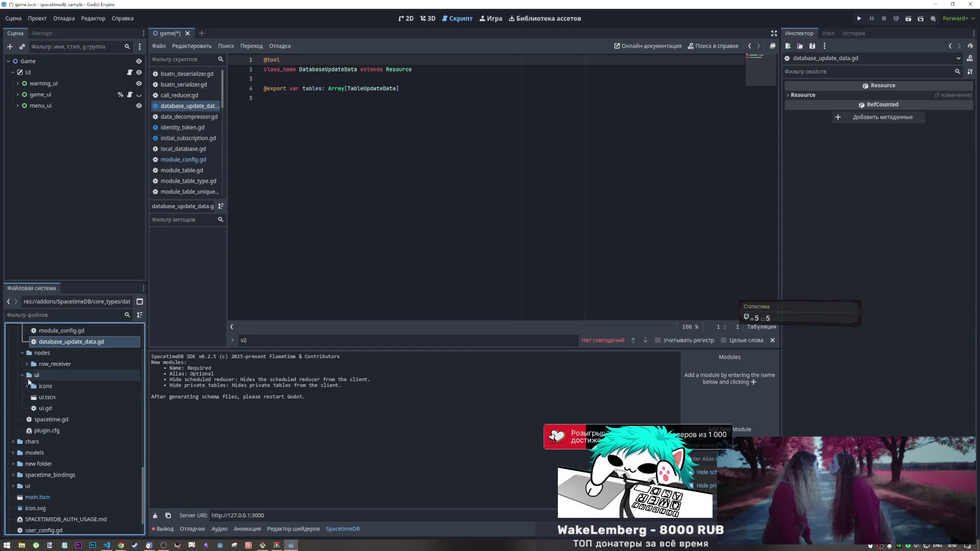
click(27, 364)
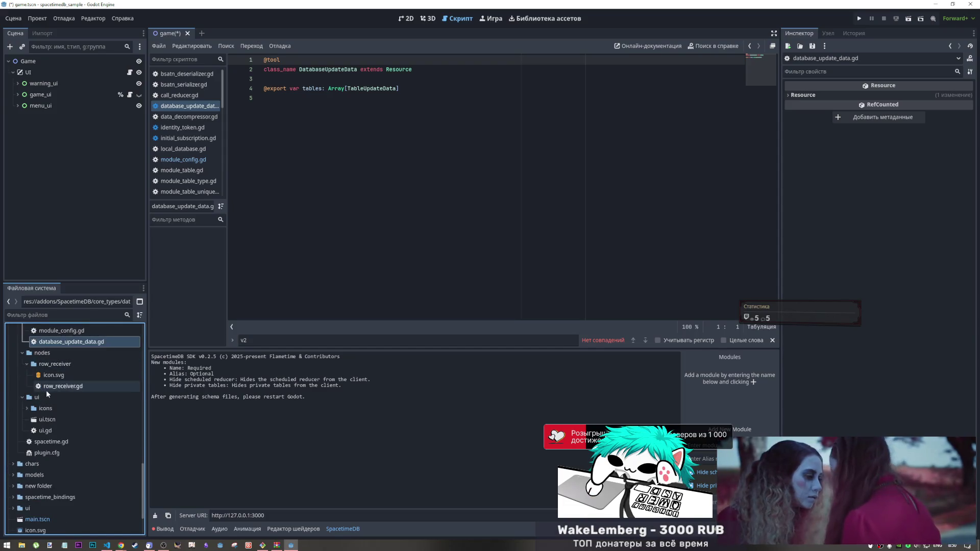
double_click(46, 388)
click(329, 299)
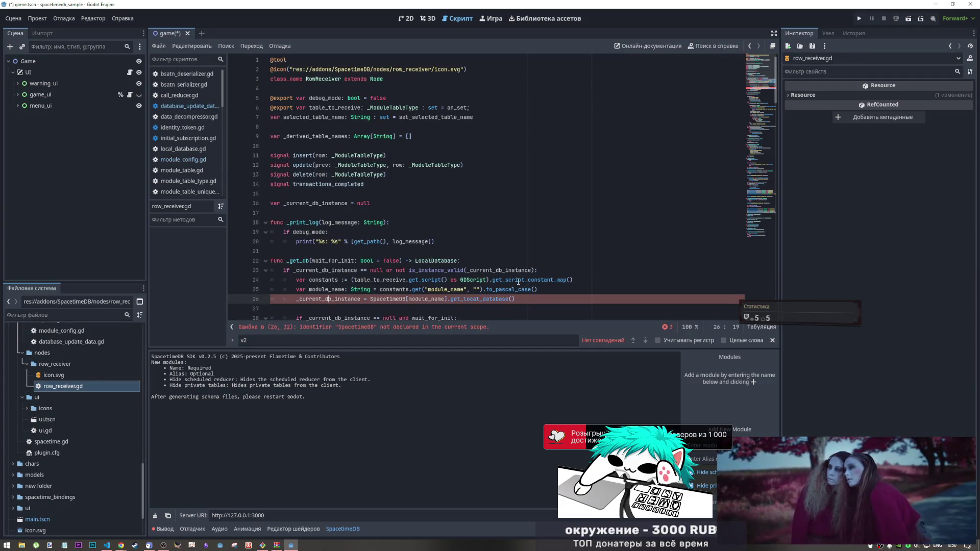
click(382, 329)
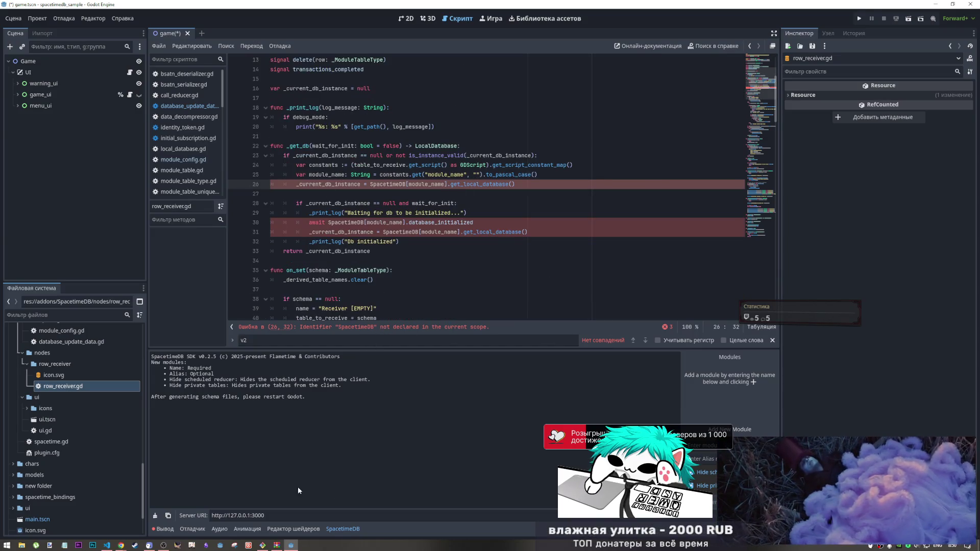
Step: Select the addon's spacetime.gd and open Project Settings
click(55, 442)
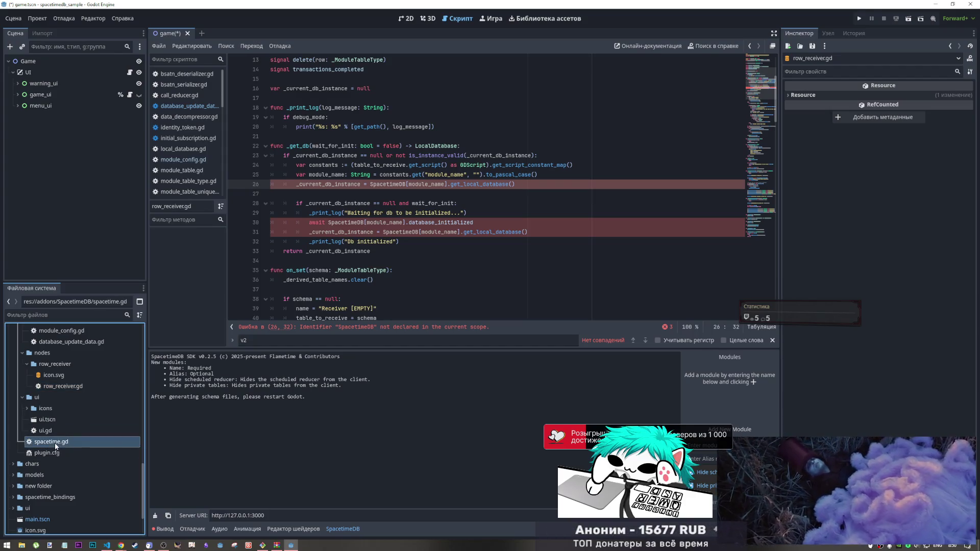
click(35, 18)
click(47, 29)
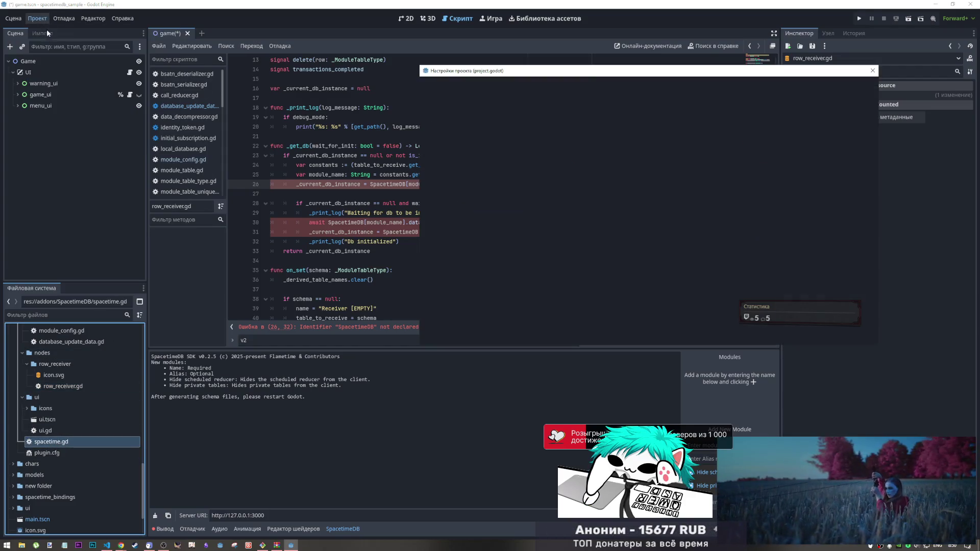
Step: Add res://addons/SpacetimeDB/spacetime.gd as an autoload named SpacetimeDB
click(539, 86)
click(567, 87)
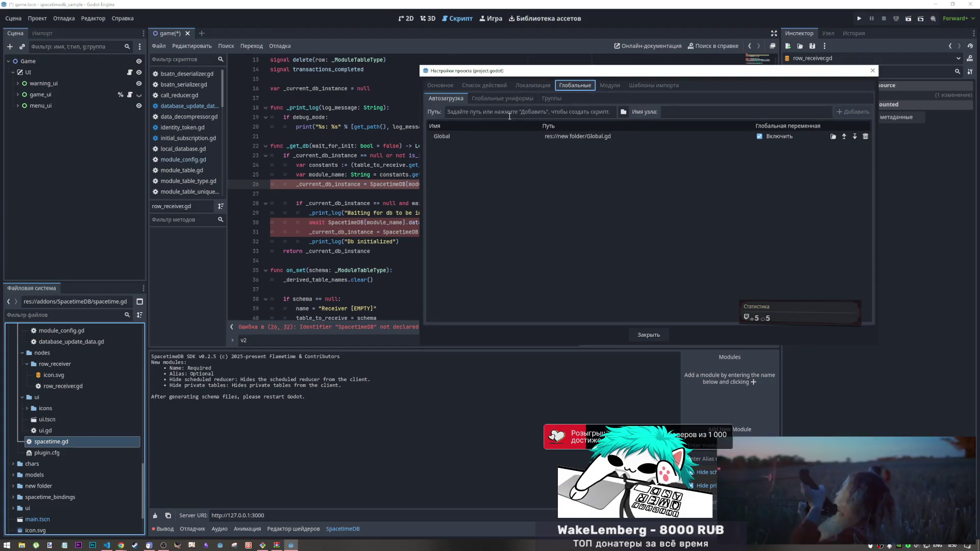
click(623, 112)
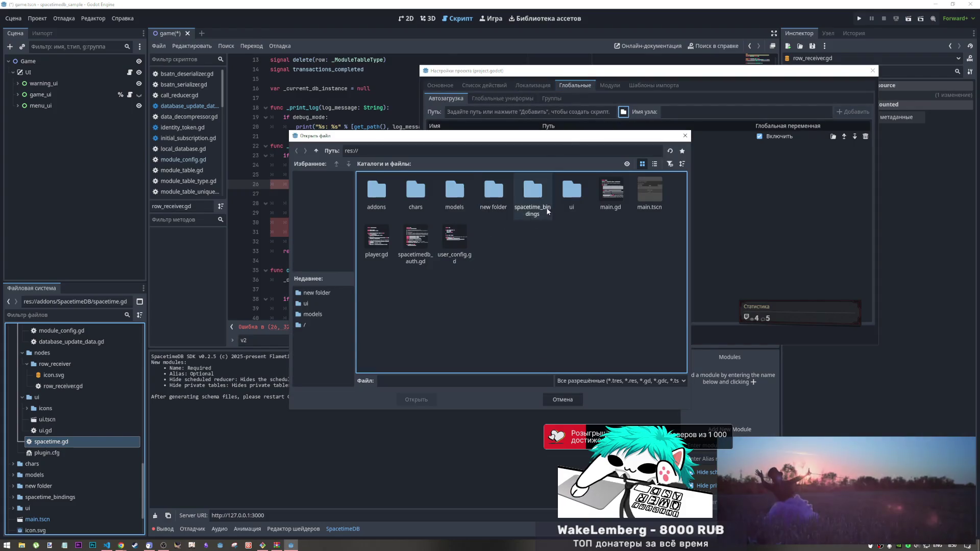
double_click(377, 192)
double_click(376, 193)
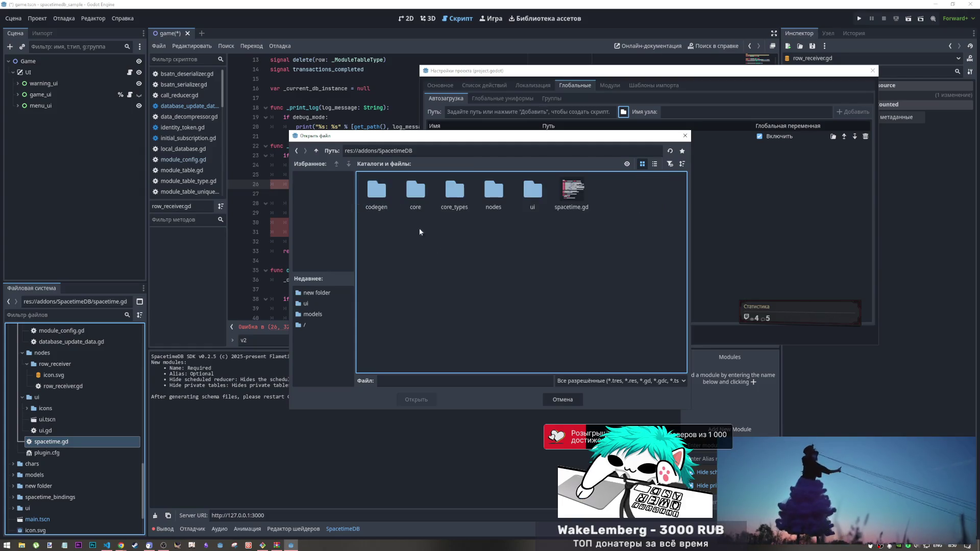
click(432, 403)
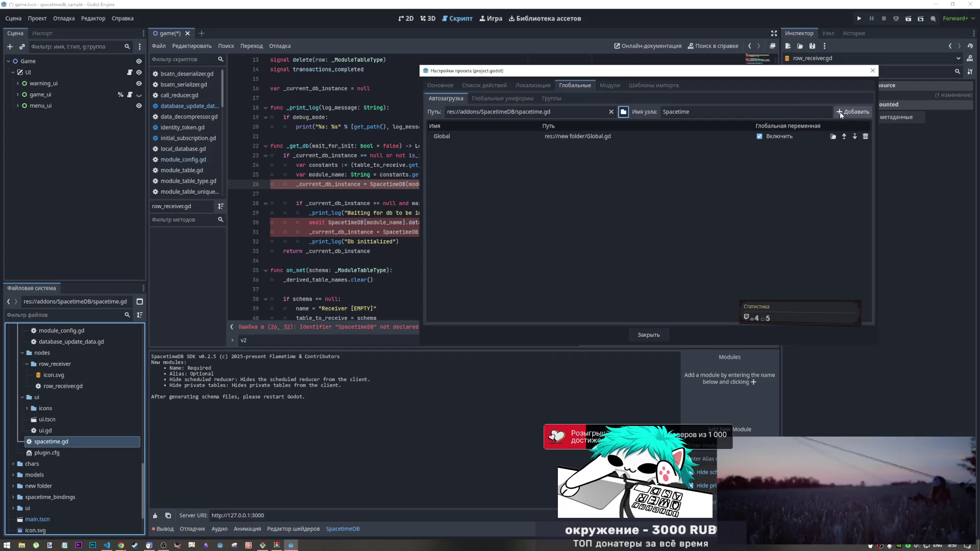
click(713, 112)
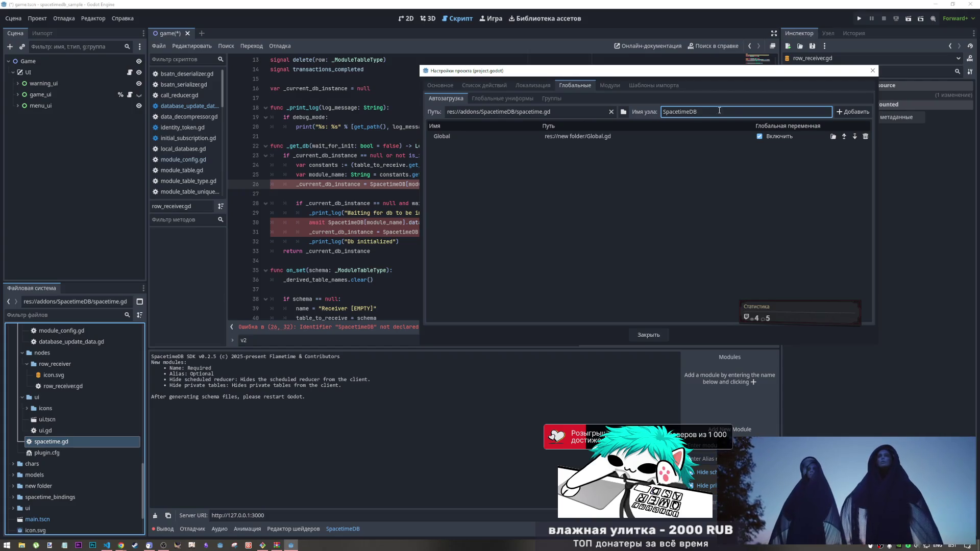
click(838, 113)
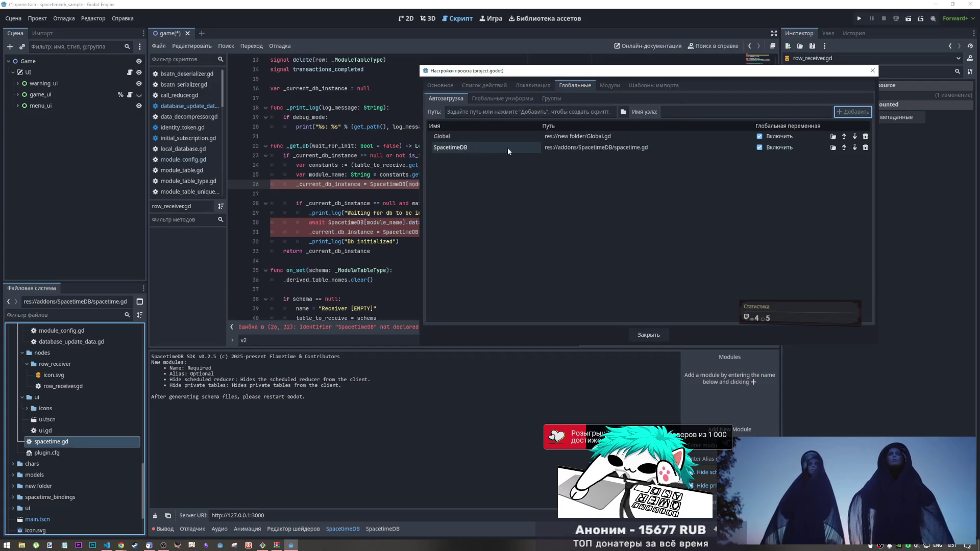
click(475, 147)
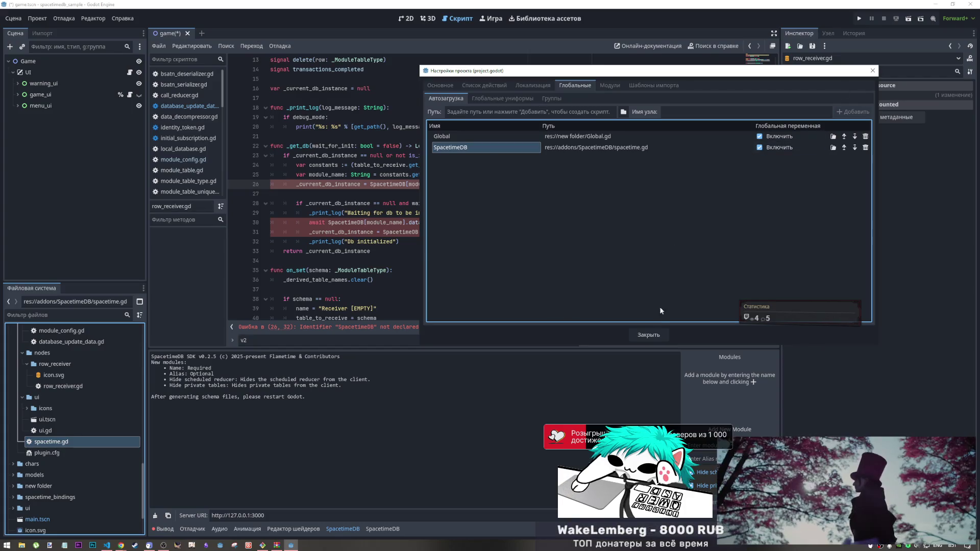
Step: Close Project Settings and recheck the row_receiver.gd error on line 30
click(645, 333)
click(374, 222)
scroll(375, 222, down, 1)
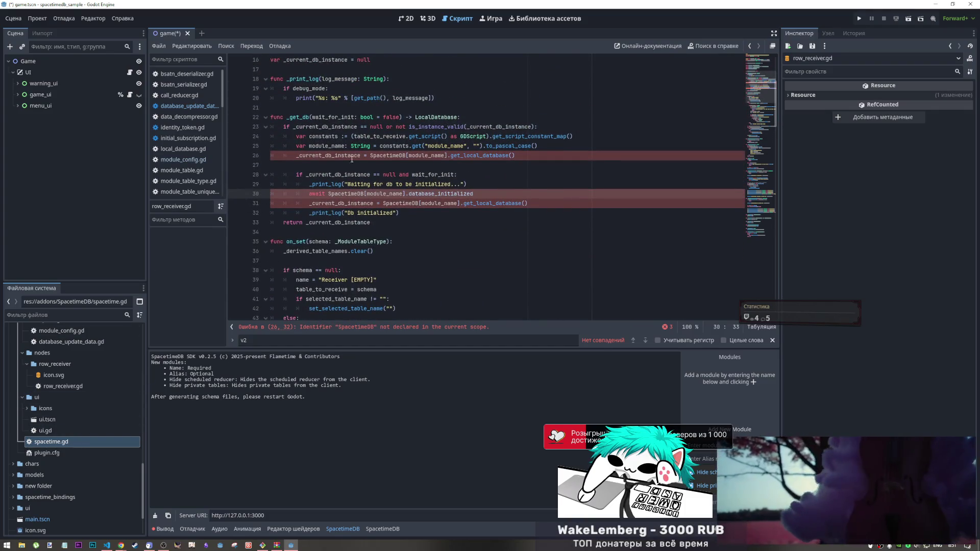
scroll(352, 159, up, 5)
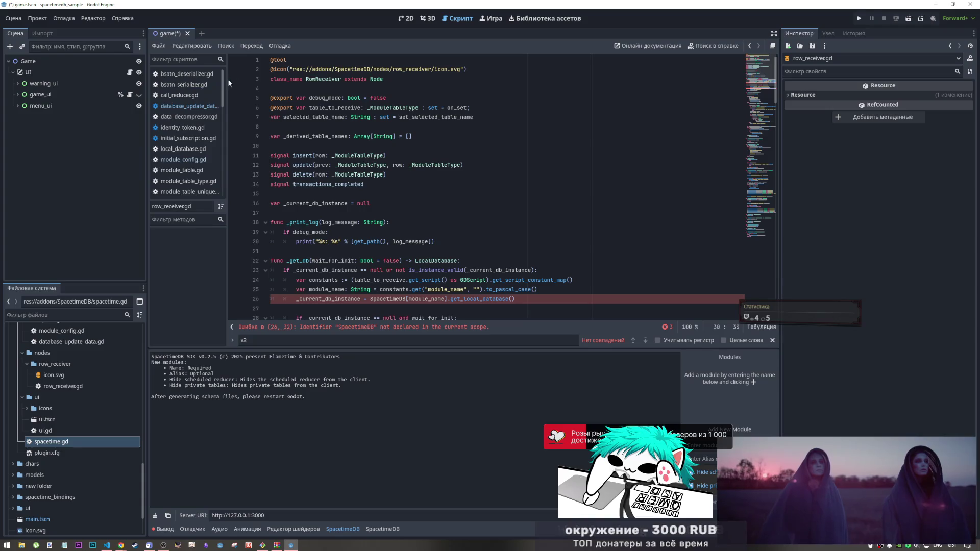
Step: Close row_receiver.gd and reopen it from the FileSystem dock in the script editor
scroll(196, 184, down, 5)
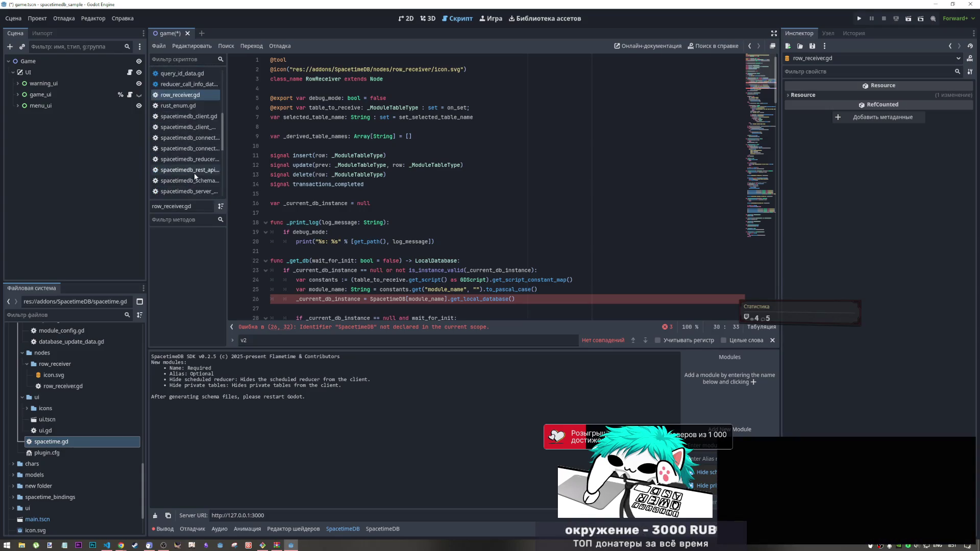
click(189, 145)
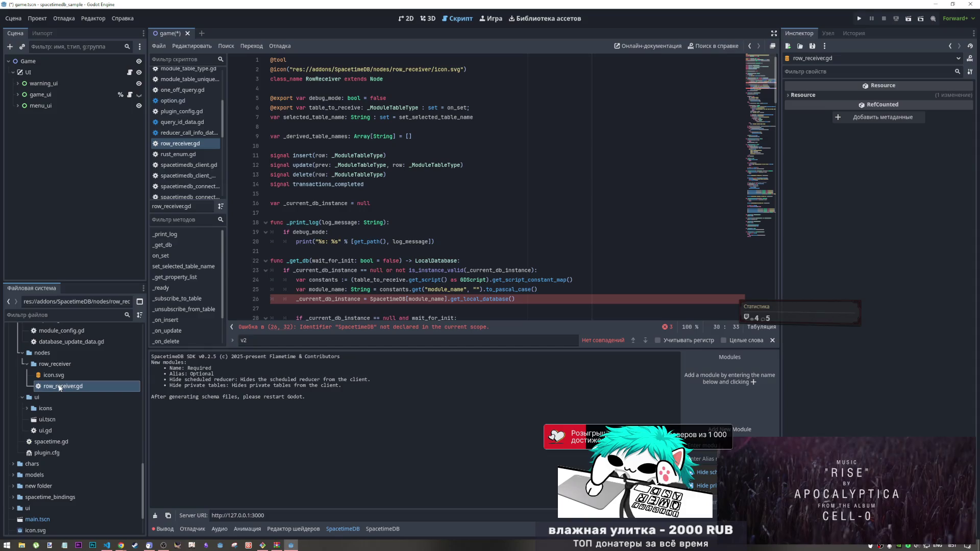
middle_click(171, 145)
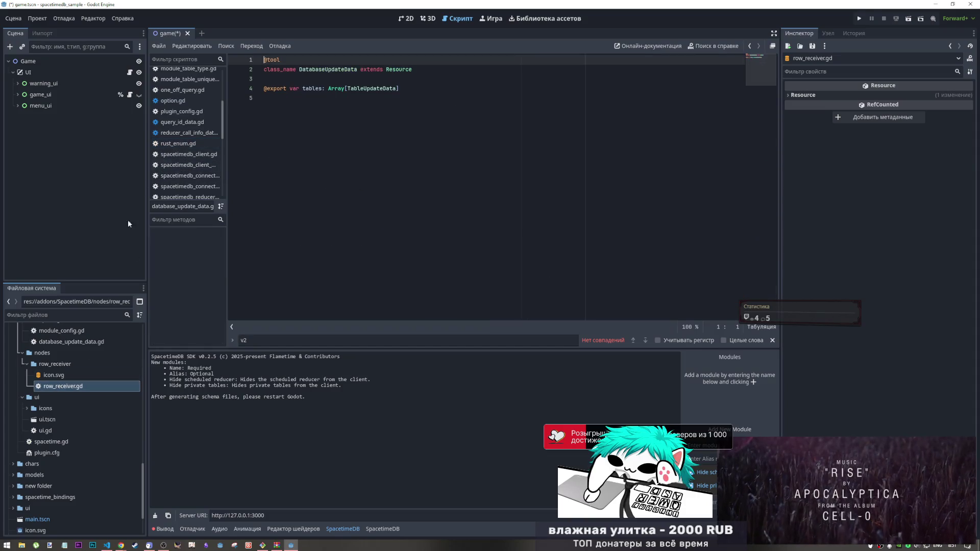
double_click(70, 387)
scroll(372, 204, down, 5)
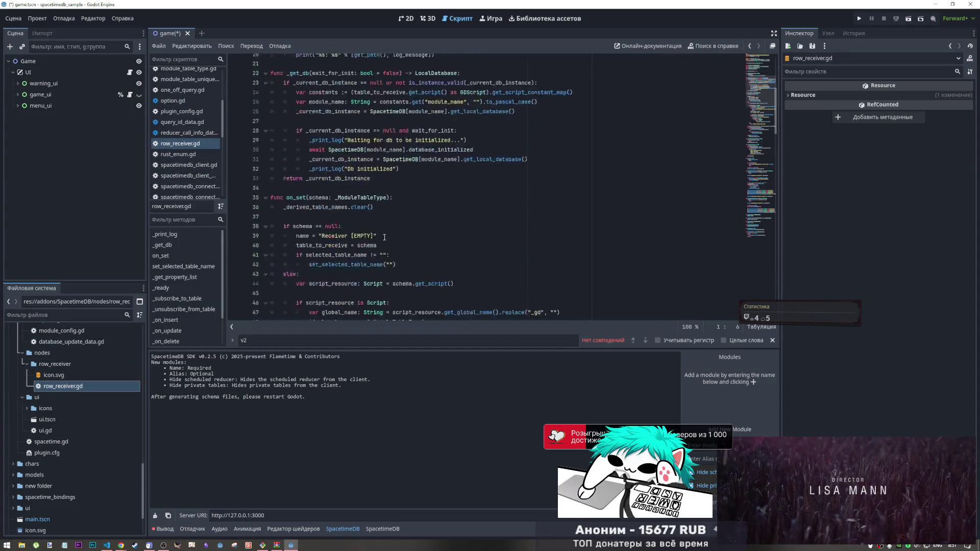
click(372, 232)
scroll(48, 388, down, 2)
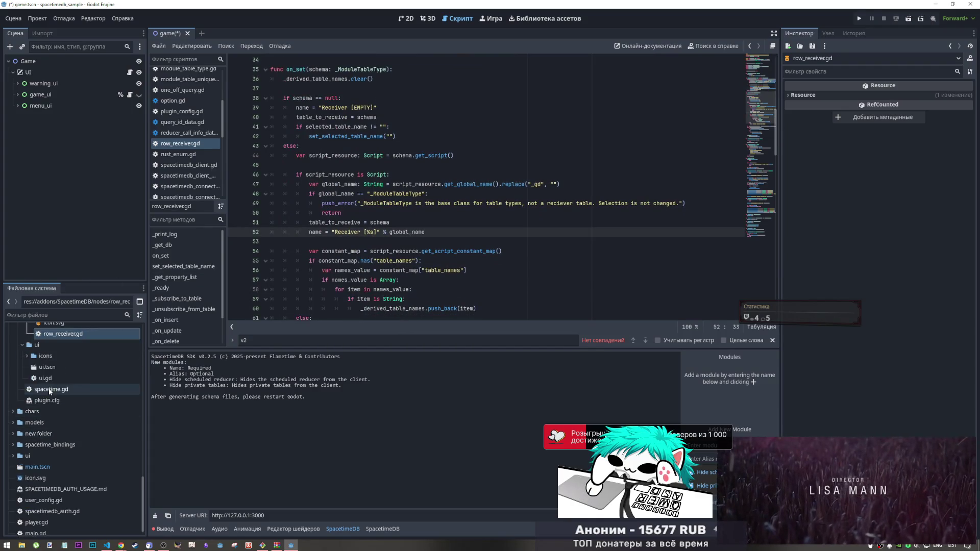
Step: Expand spacetime_bindings and codegen_debug to review the addon's generated schema files
click(26, 357)
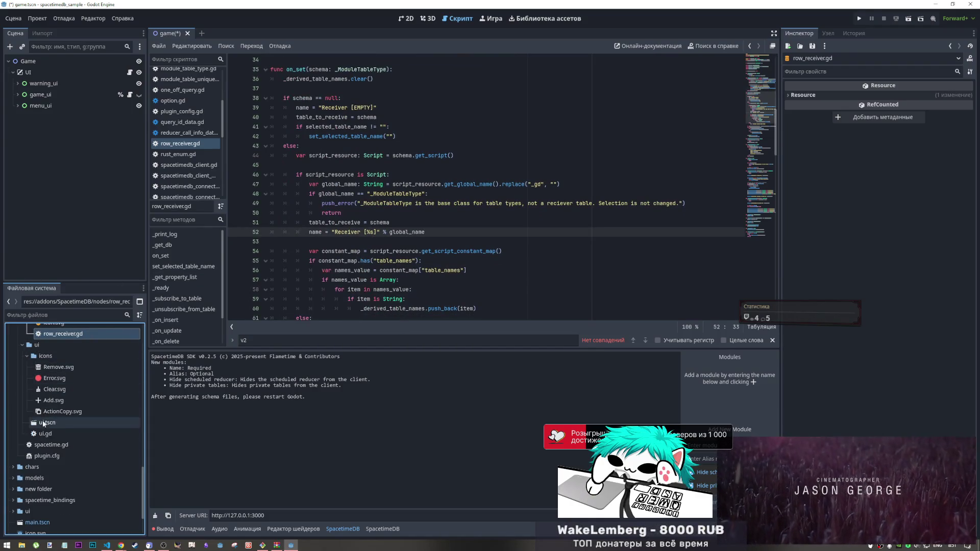
click(25, 357)
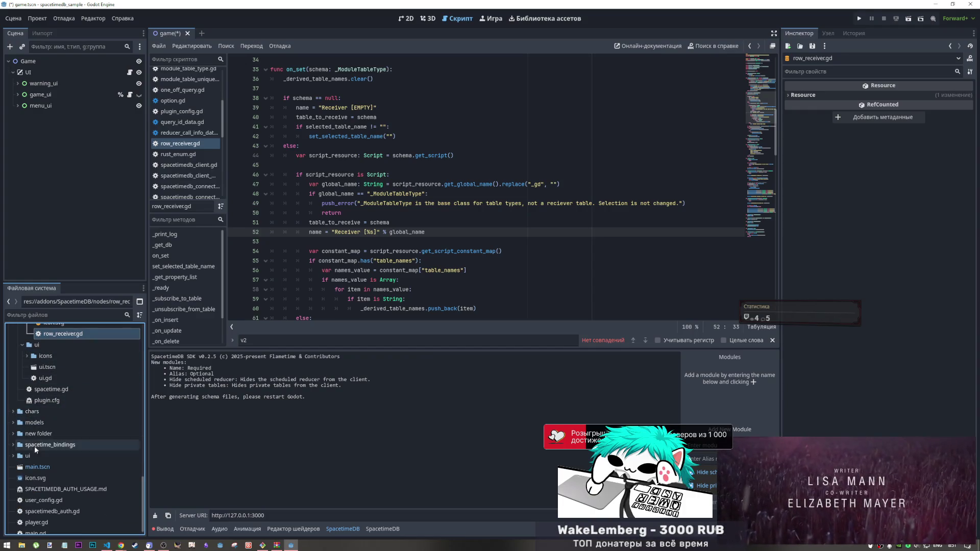
click(14, 423)
click(13, 423)
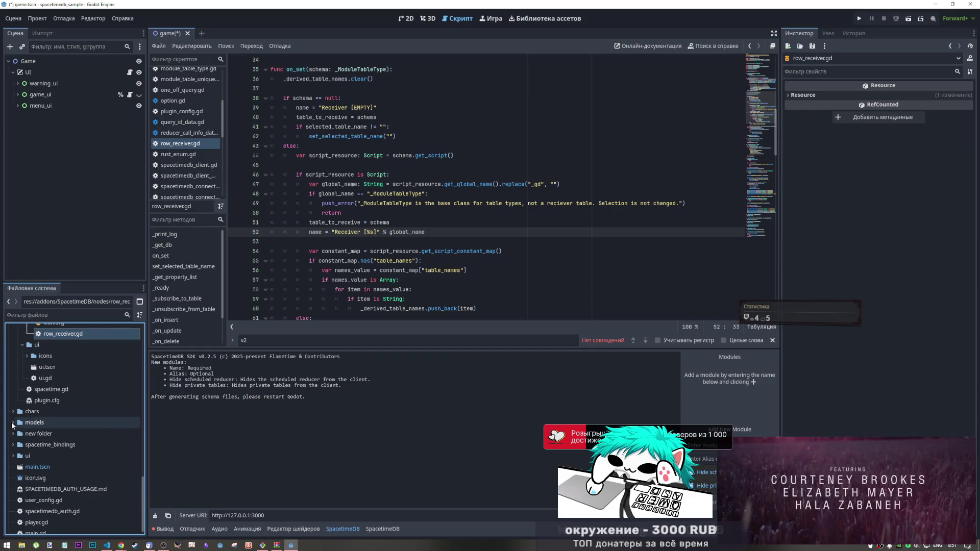
click(13, 445)
scroll(34, 418, down, 2)
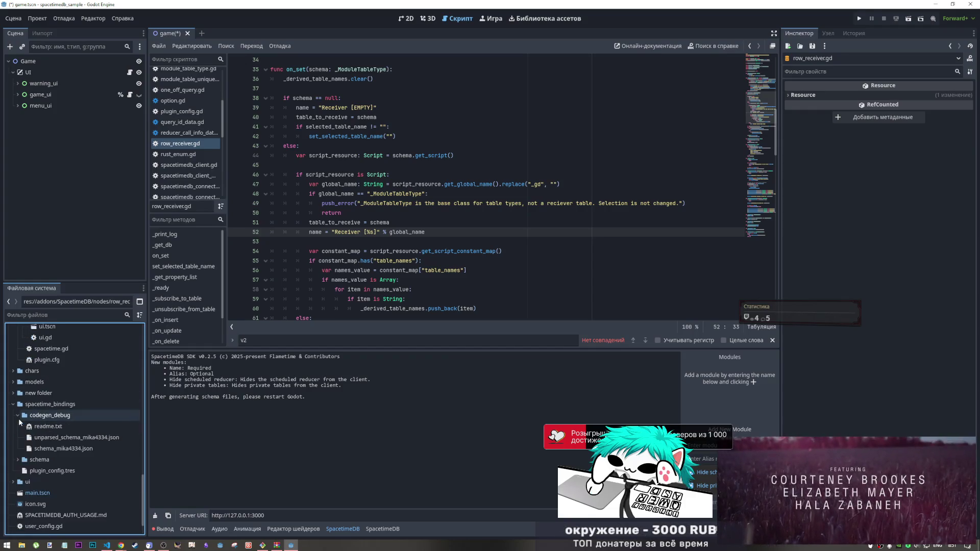
click(18, 416)
scroll(45, 368, down, 5)
scroll(77, 357, up, 3)
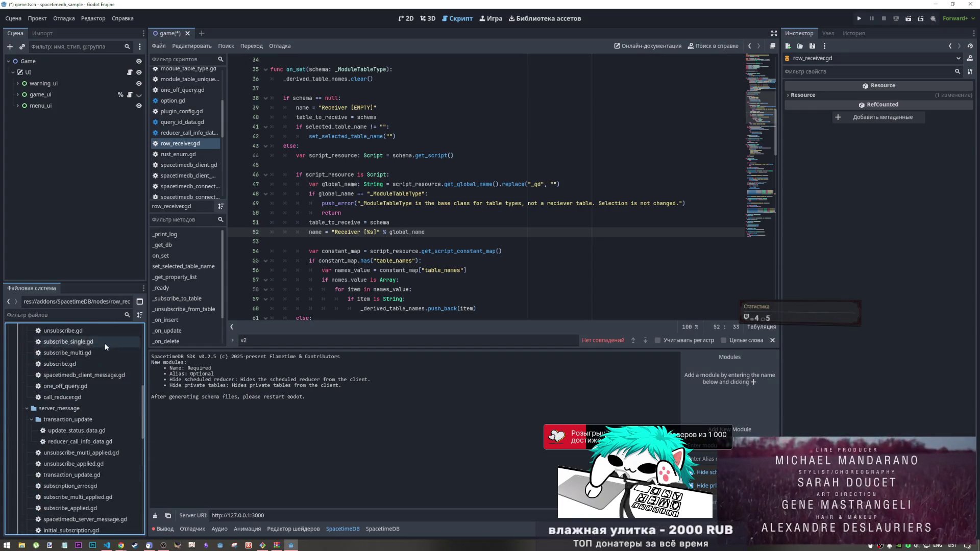
double_click(68, 421)
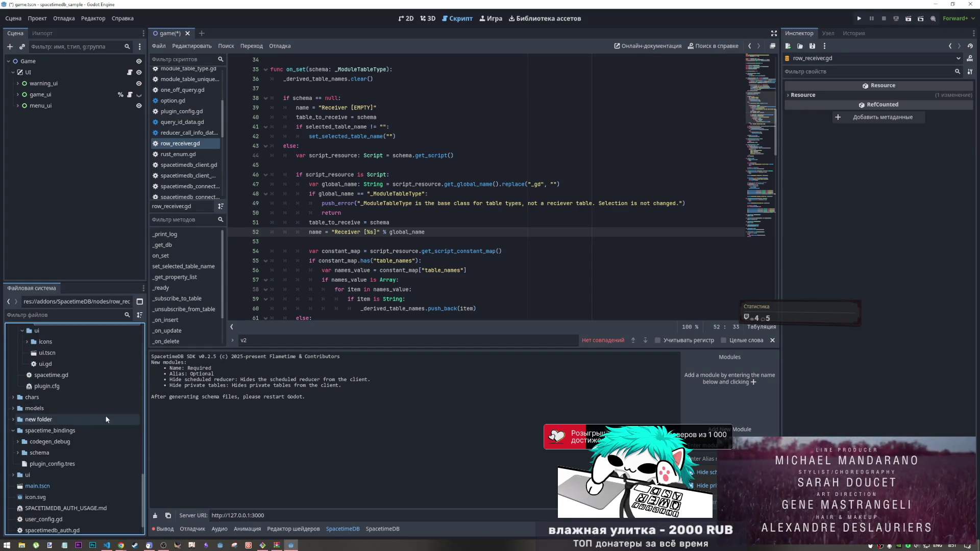
click(383, 529)
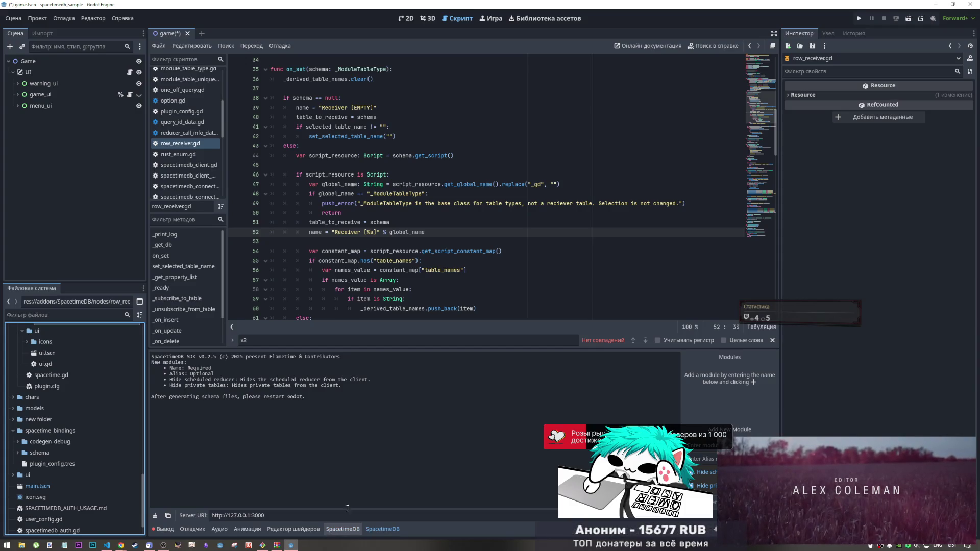
click(62, 19)
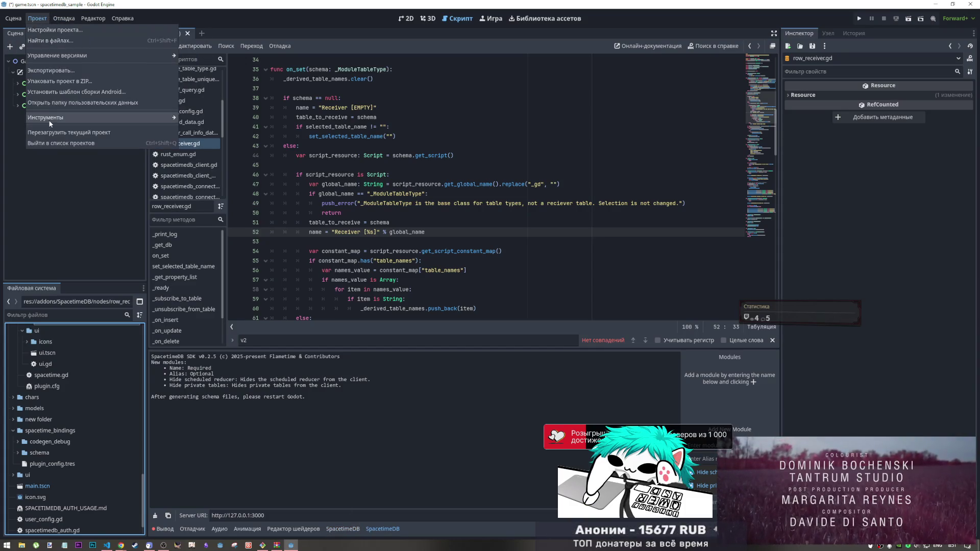
Step: Reload the current project after saving the scene, then return the floating video to YouTube
click(64, 132)
click(437, 297)
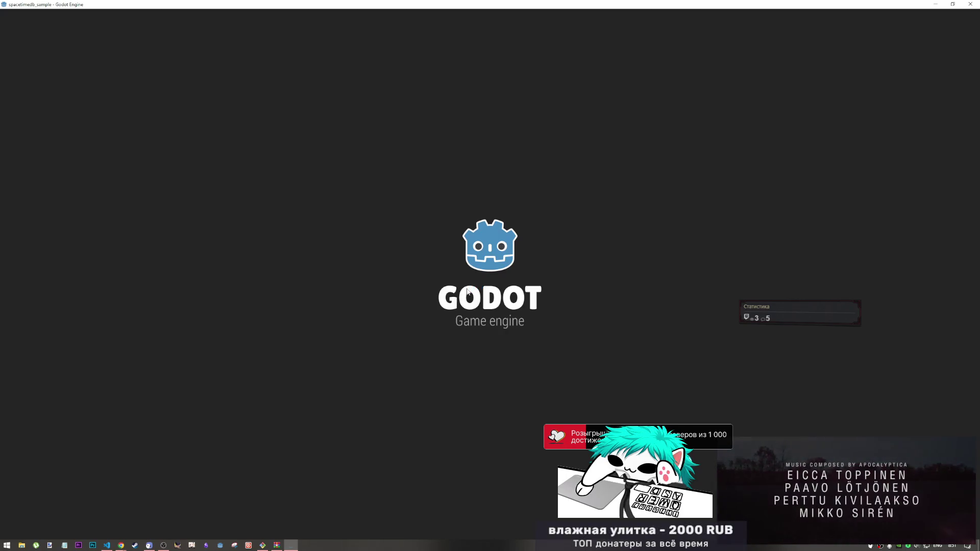
mouse_move(895, 468)
click(958, 445)
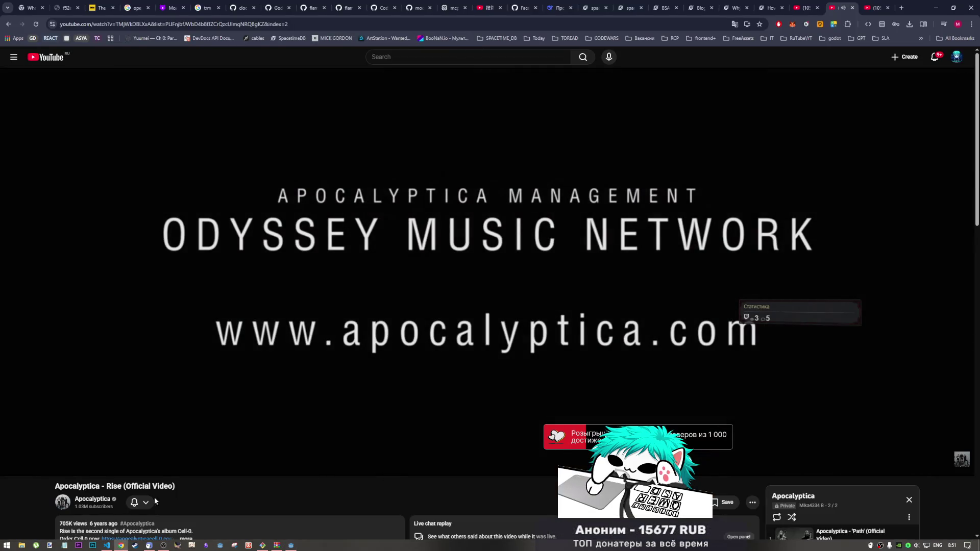
Step: Back in Chrome, go from the Rise video to the Apocalyptica channel page
click(291, 546)
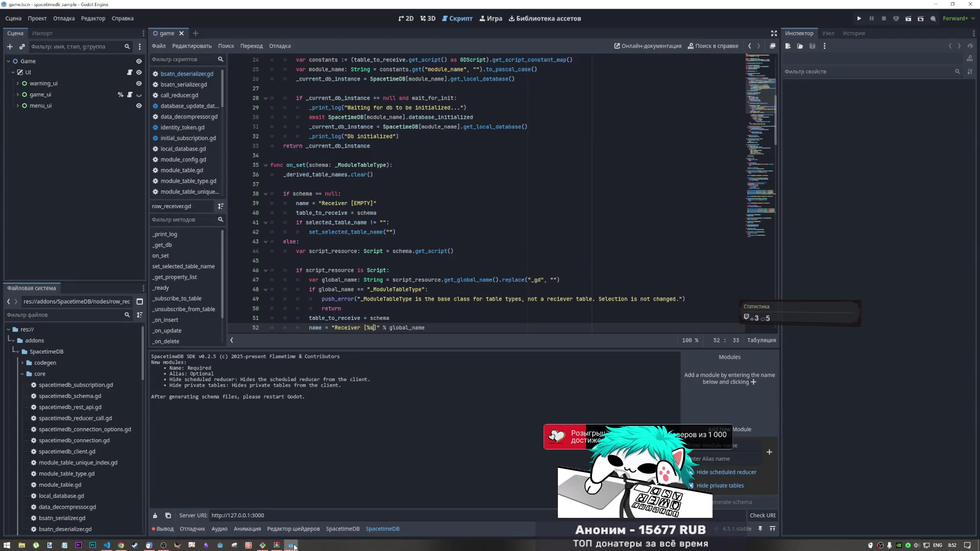
click(121, 546)
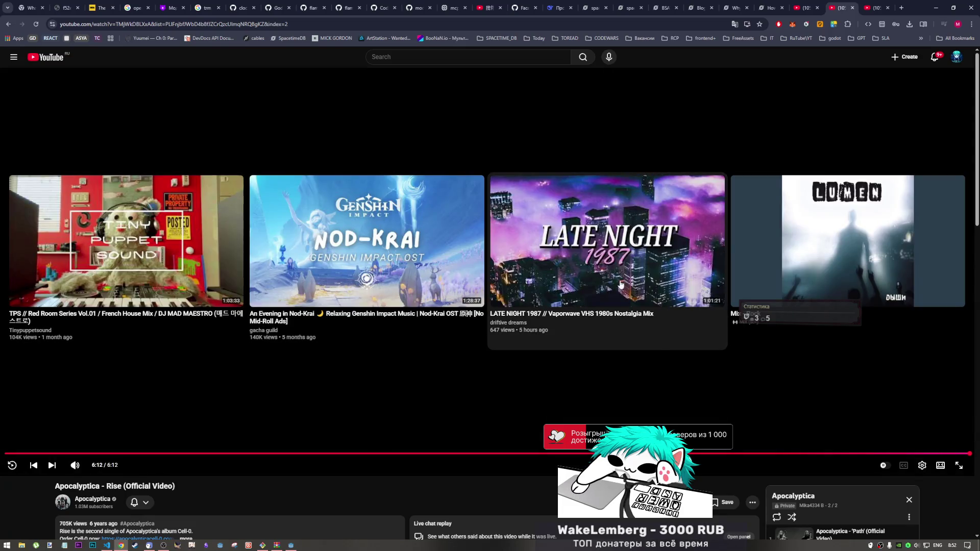
scroll(412, 428, down, 3)
scroll(413, 415, up, 3)
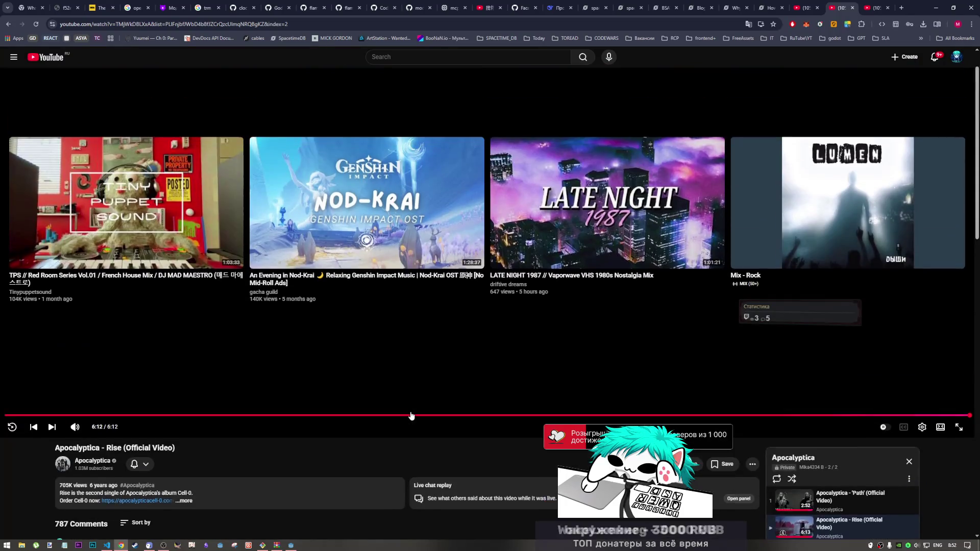
scroll(408, 414, down, 7)
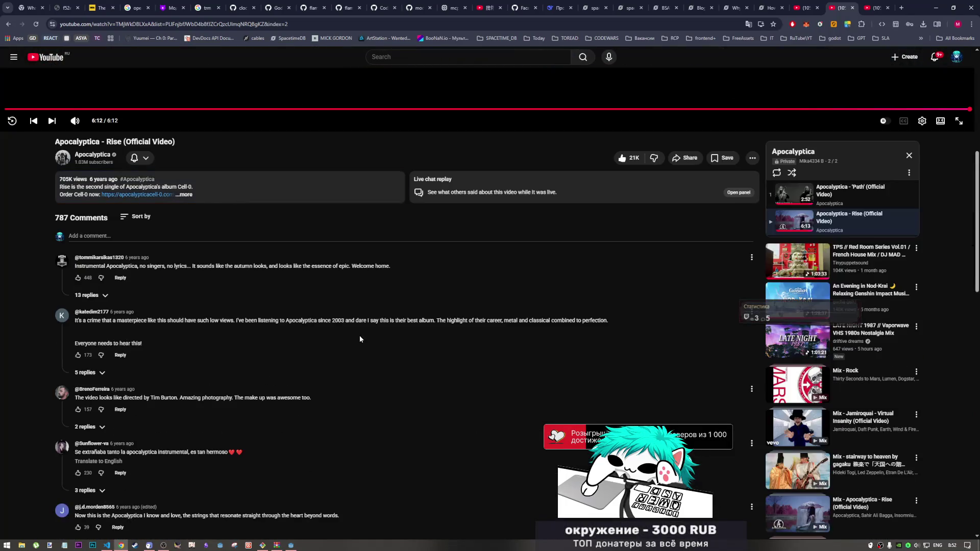
scroll(357, 337, up, 4)
click(89, 346)
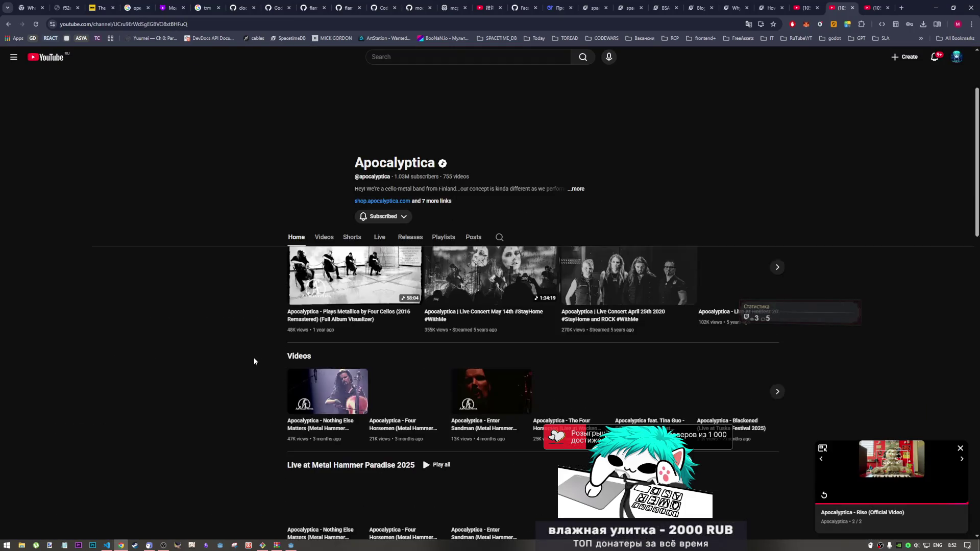
Step: Scroll the Apocalyptica channel page and browse the official music videos carousel
scroll(493, 247, down, 2)
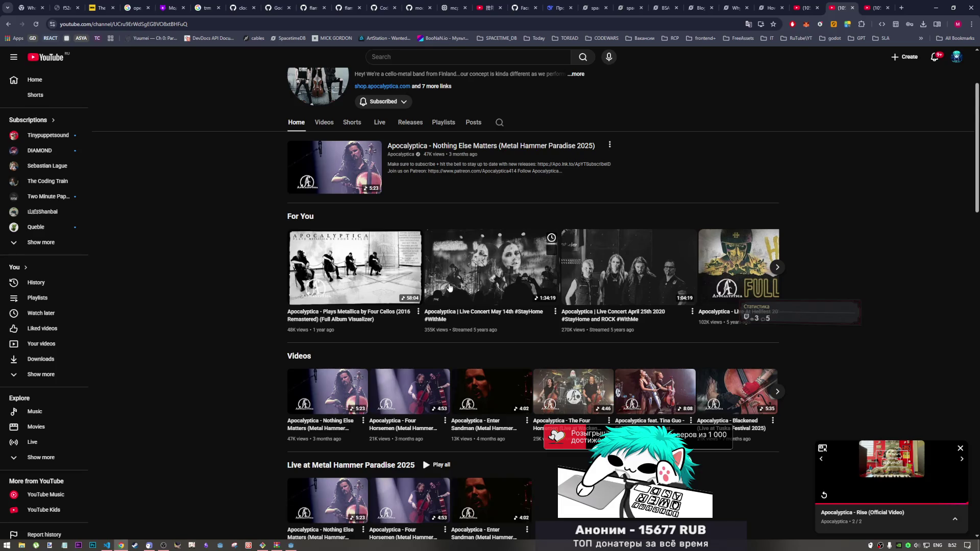
scroll(449, 287, down, 9)
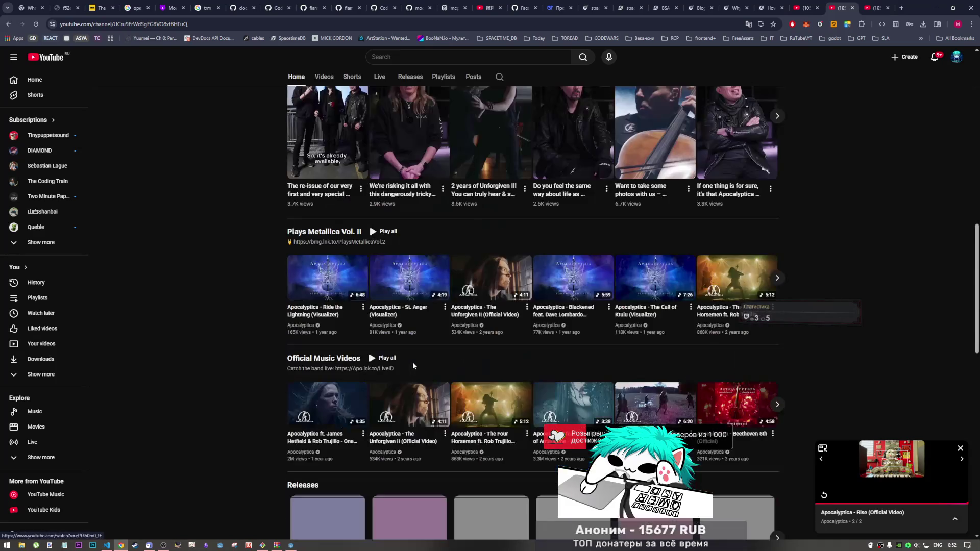
scroll(365, 360, down, 4)
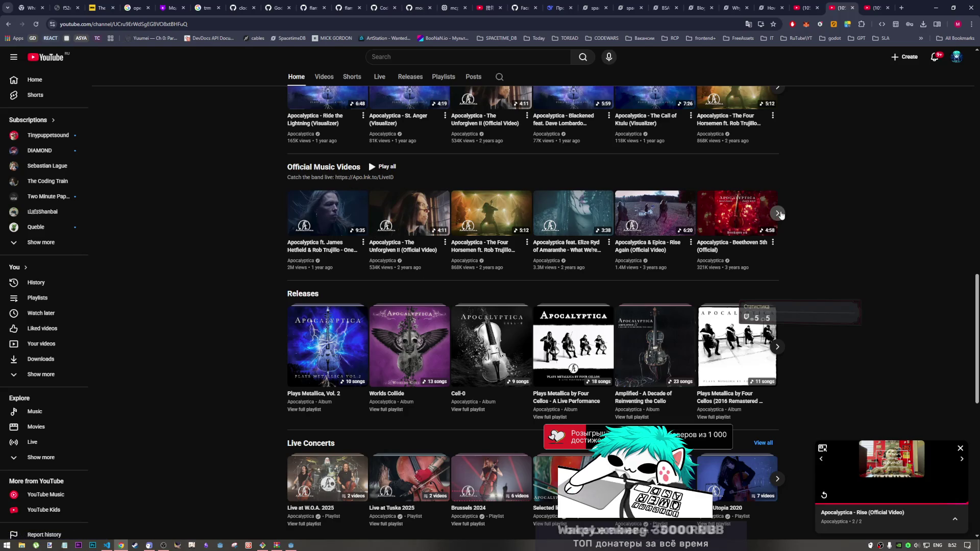
click(774, 214)
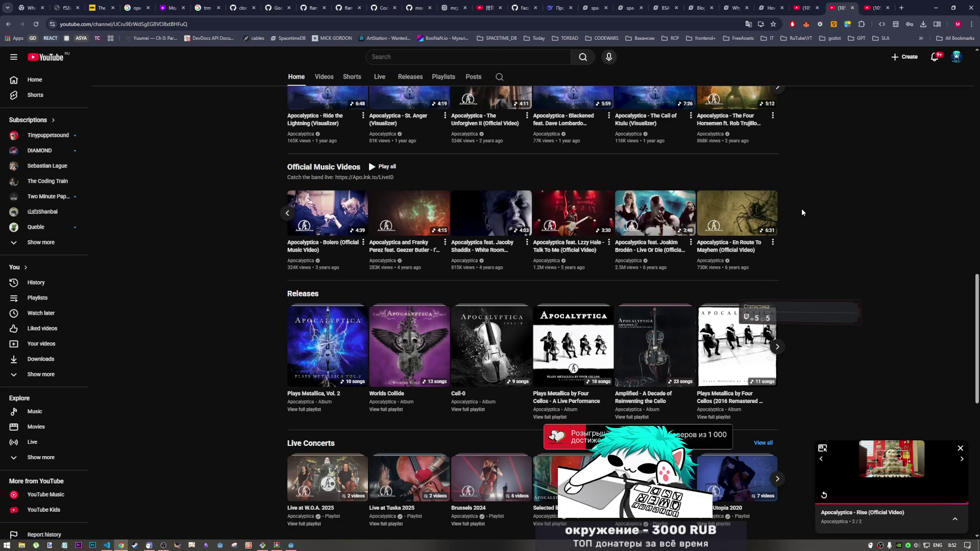
scroll(524, 286, down, 3)
scroll(468, 299, down, 2)
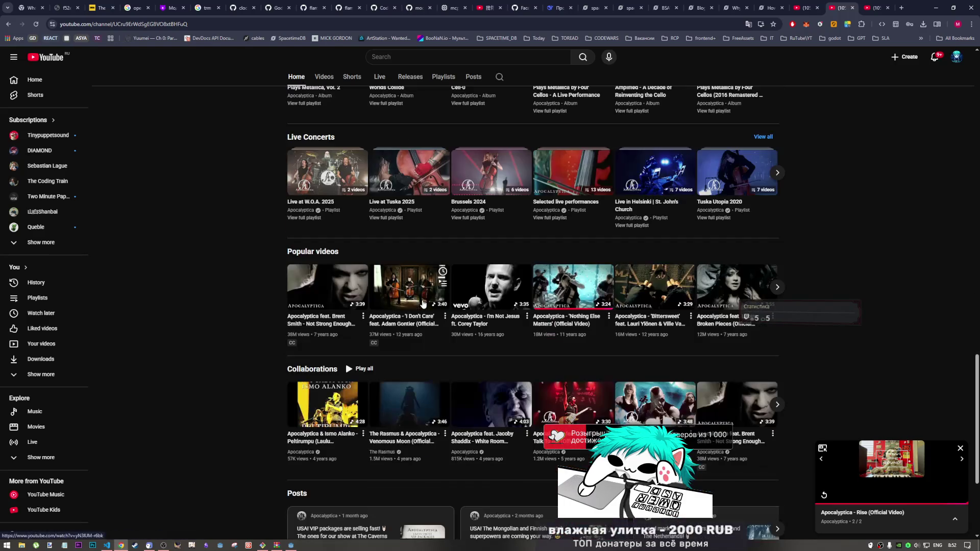
scroll(389, 319, down, 3)
scroll(438, 317, up, 3)
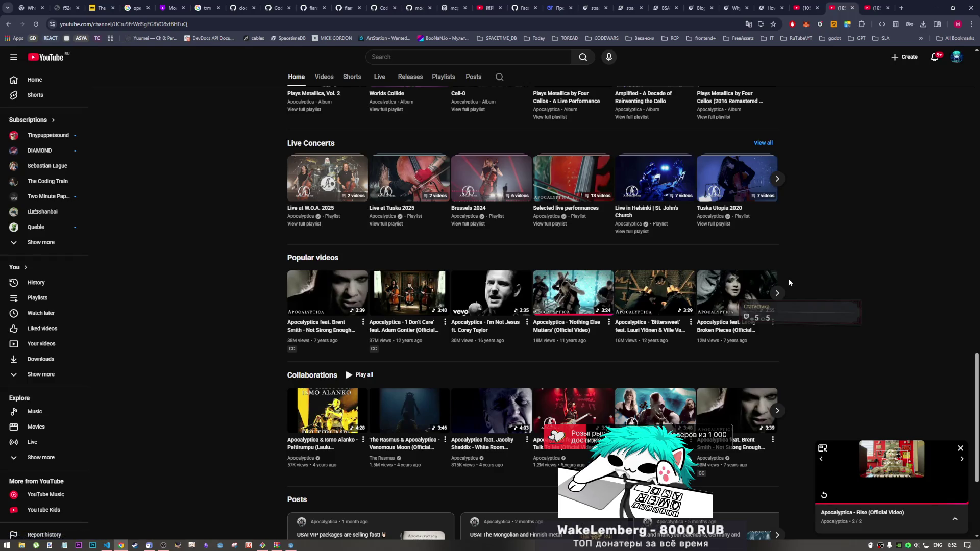
scroll(788, 283, down, 1)
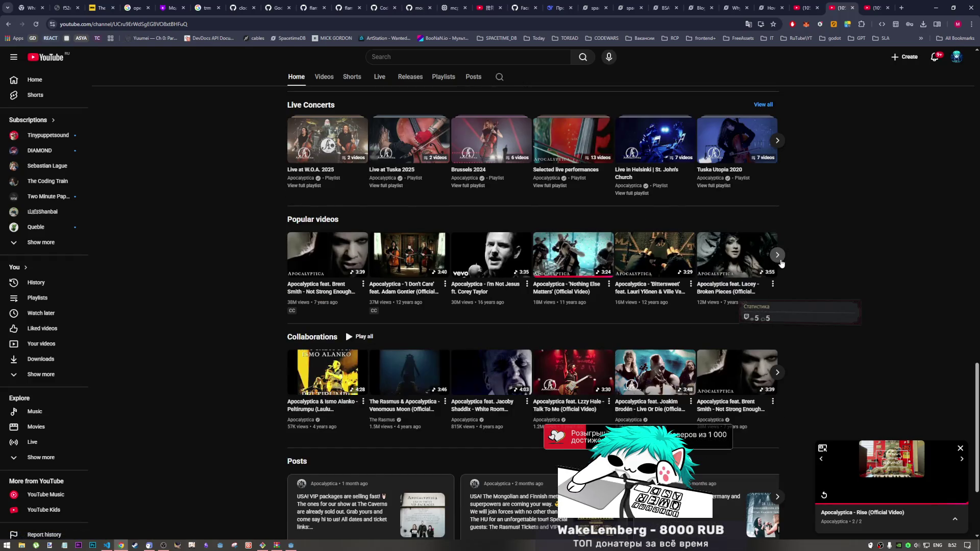
scroll(781, 263, down, 3)
scroll(618, 278, up, 20)
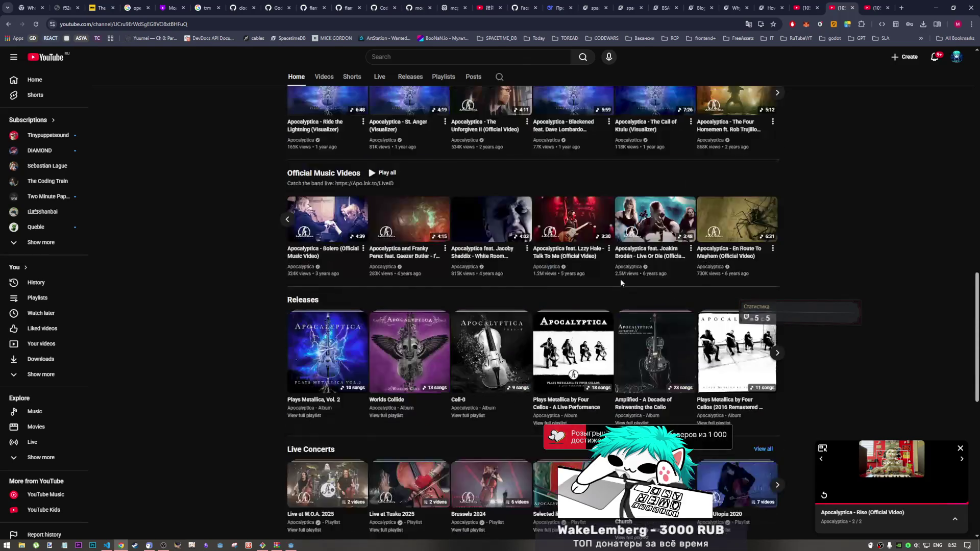
scroll(619, 285, down, 9)
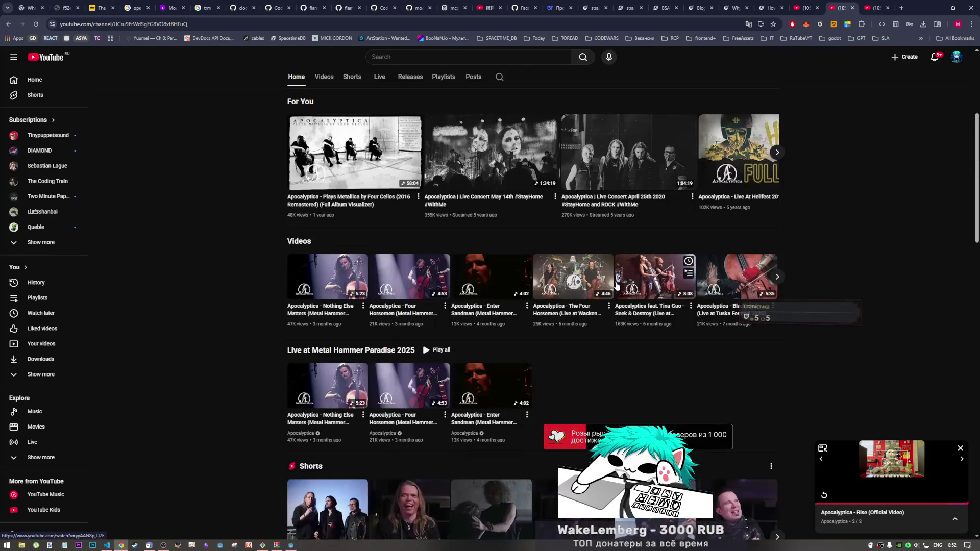
scroll(614, 288, up, 4)
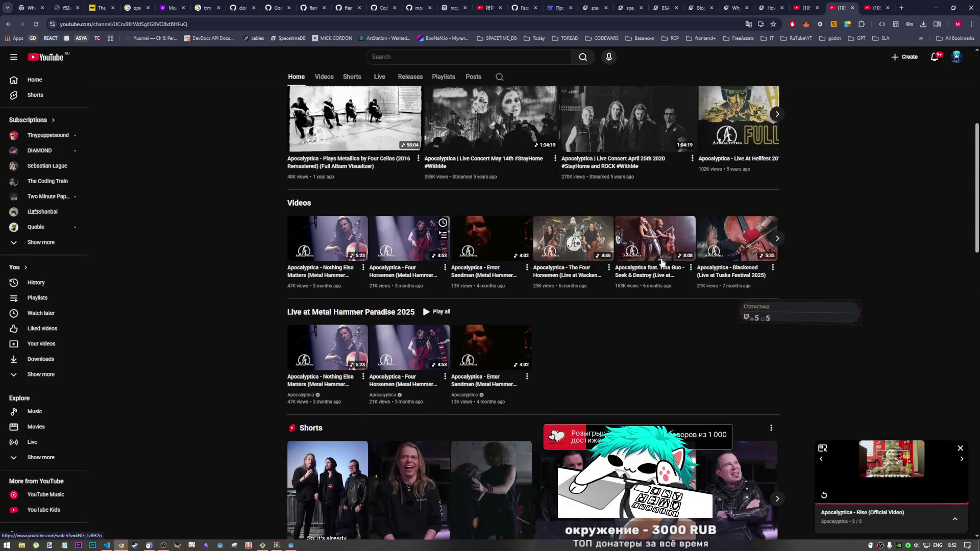
scroll(662, 262, up, 5)
scroll(466, 258, down, 6)
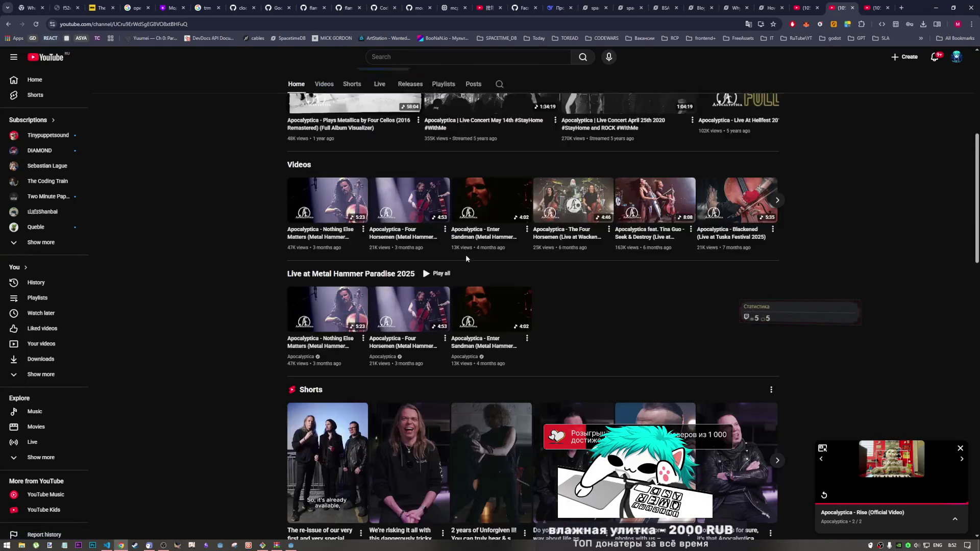
scroll(465, 259, down, 8)
scroll(507, 289, down, 10)
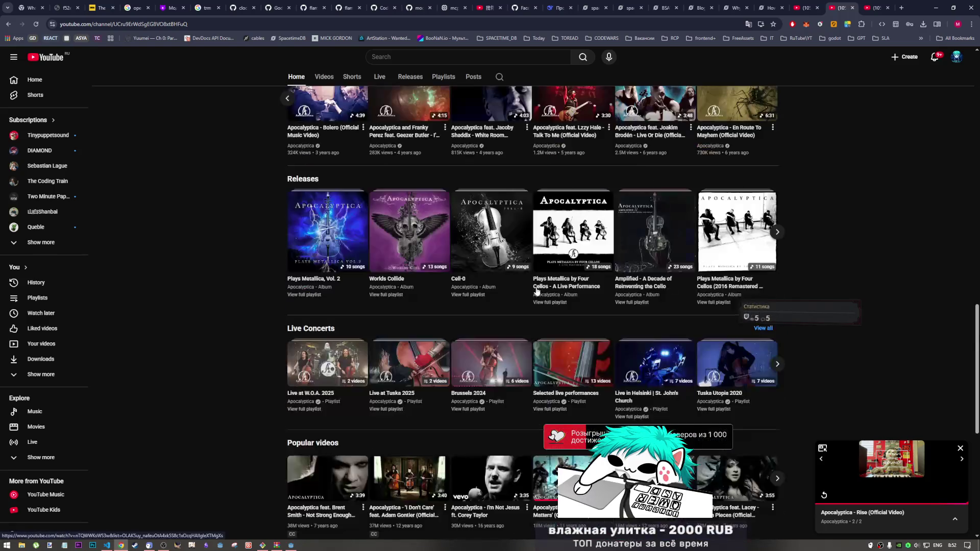
scroll(265, 232, up, 2)
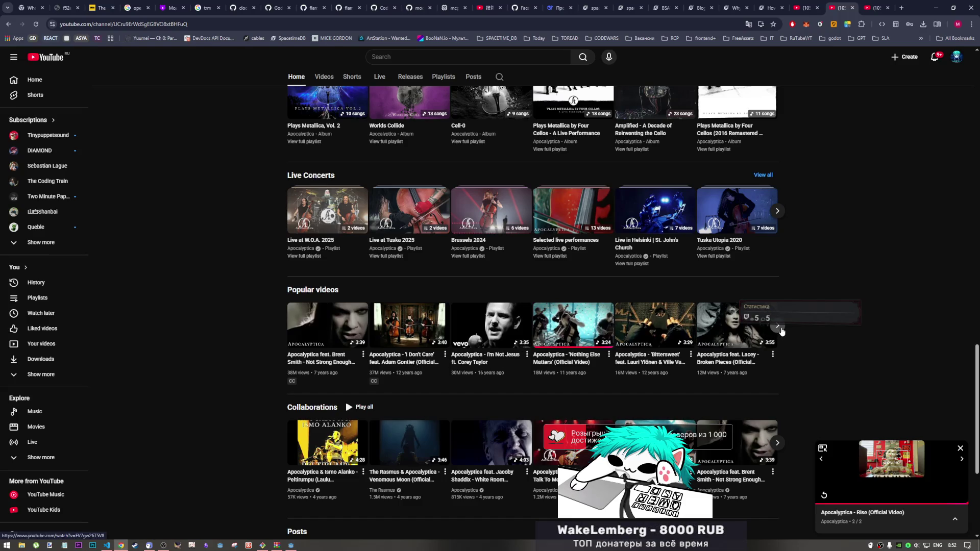
Step: Page through the Popular videos carousel and start 'Path Vol. II'
click(779, 329)
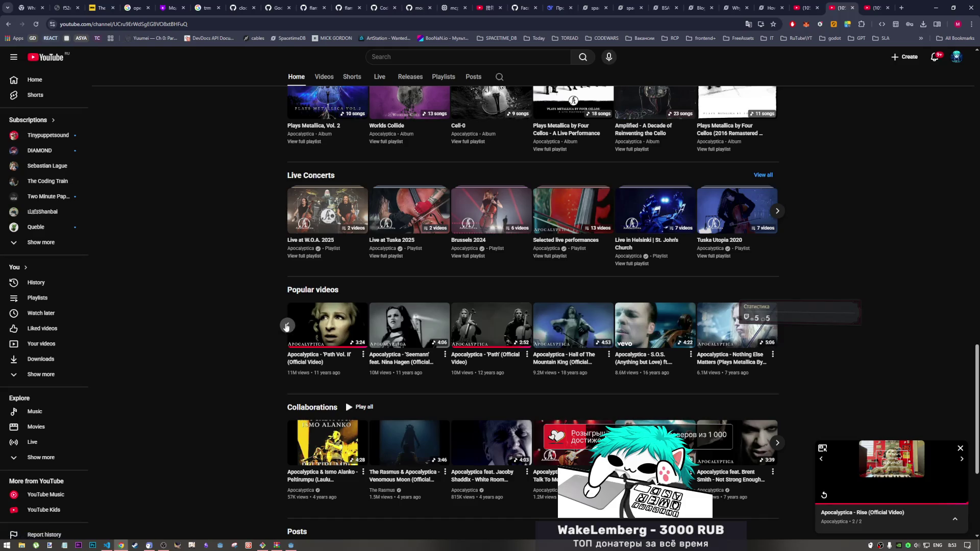
click(286, 326)
click(778, 329)
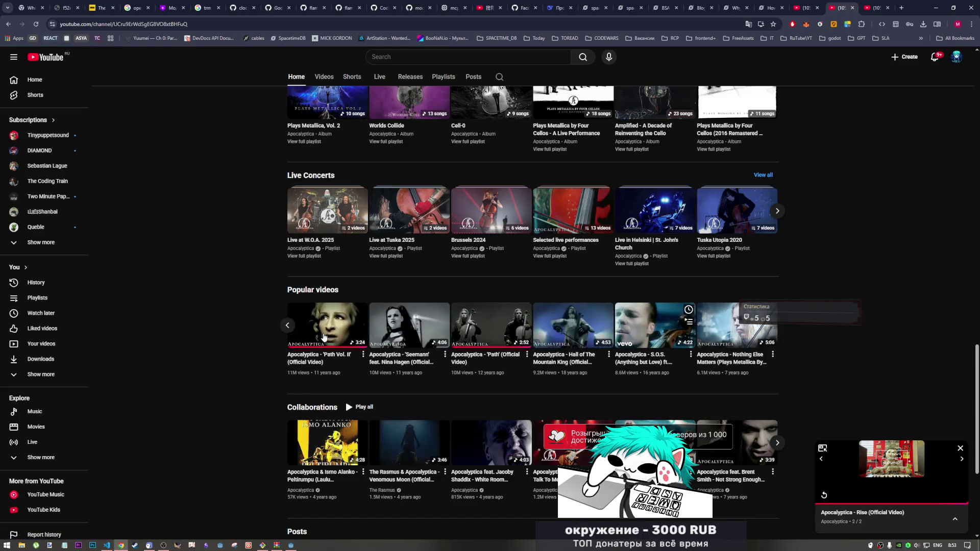
click(326, 355)
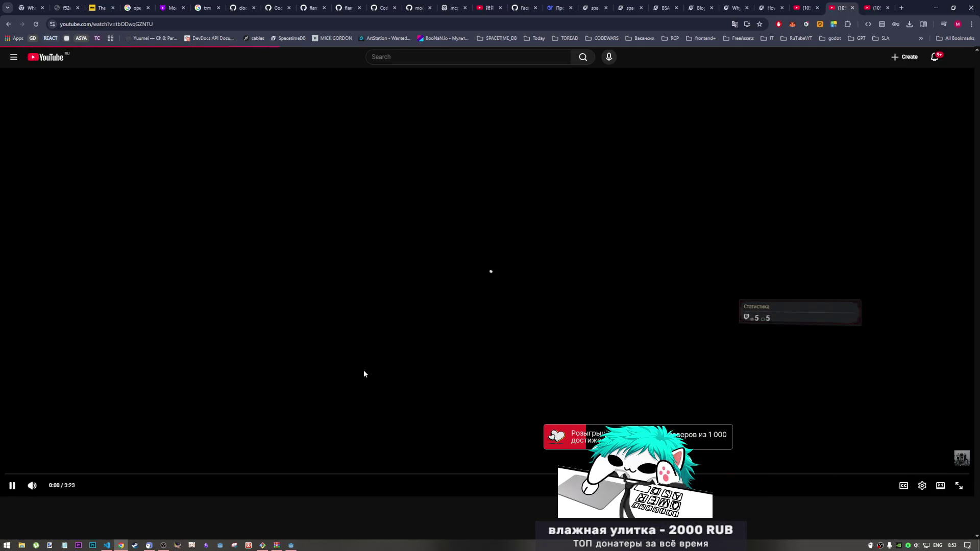
scroll(291, 360, down, 5)
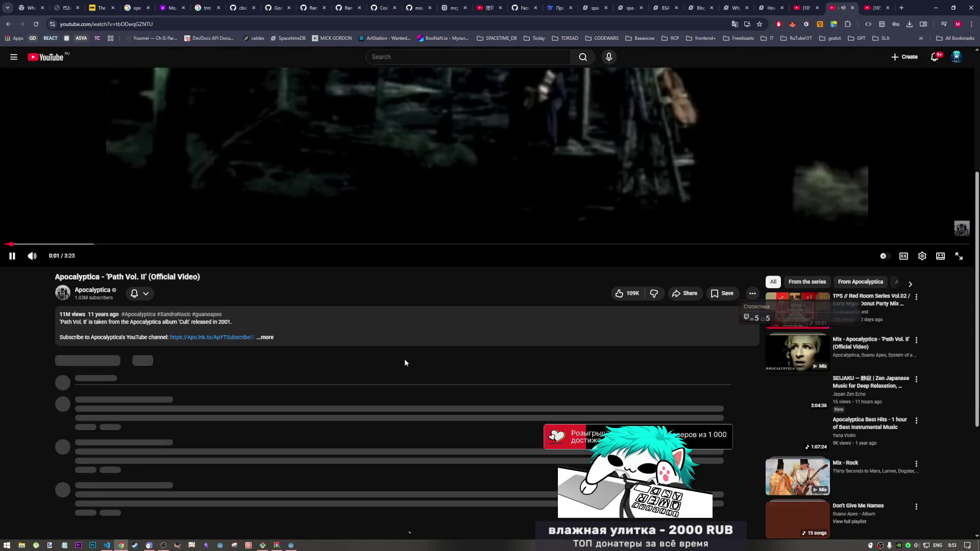
scroll(472, 352, up, 5)
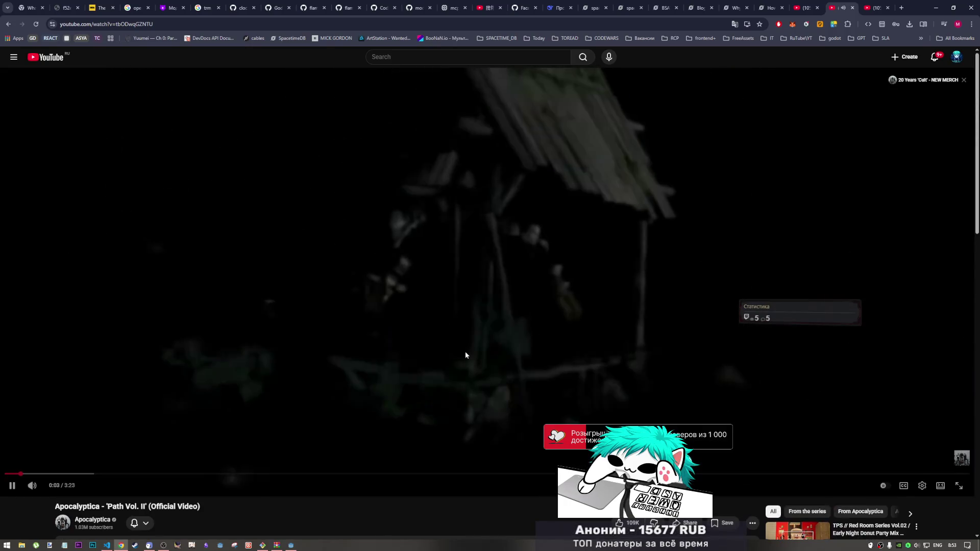
scroll(347, 388, down, 5)
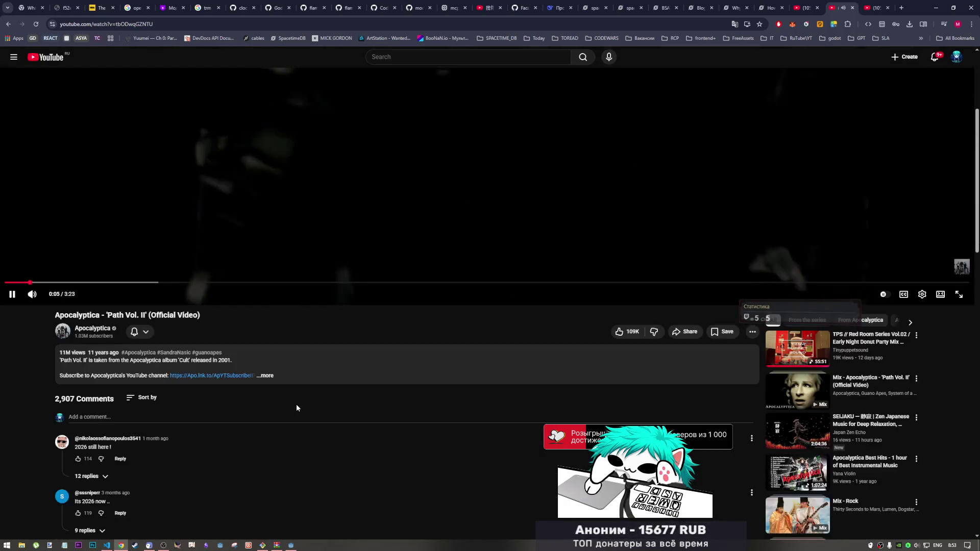
scroll(298, 406, up, 5)
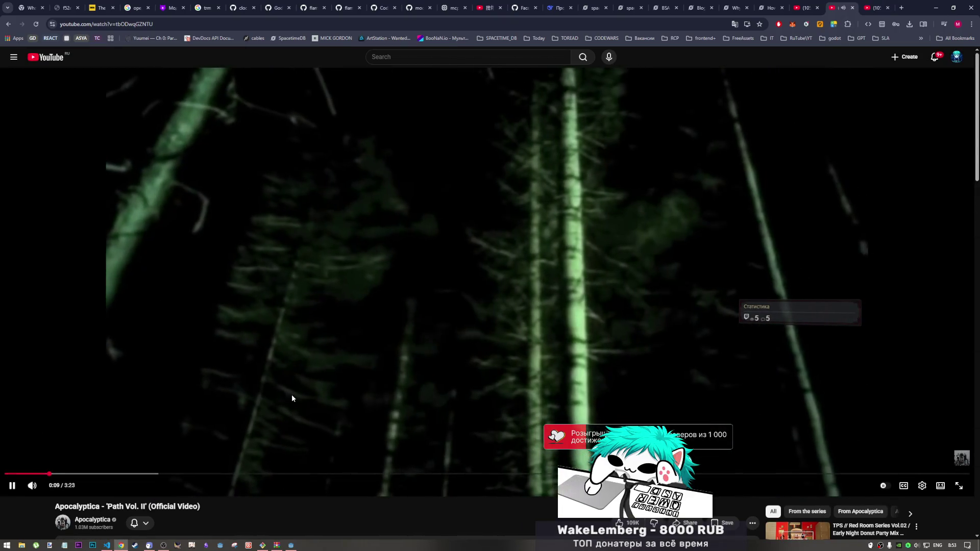
click(292, 545)
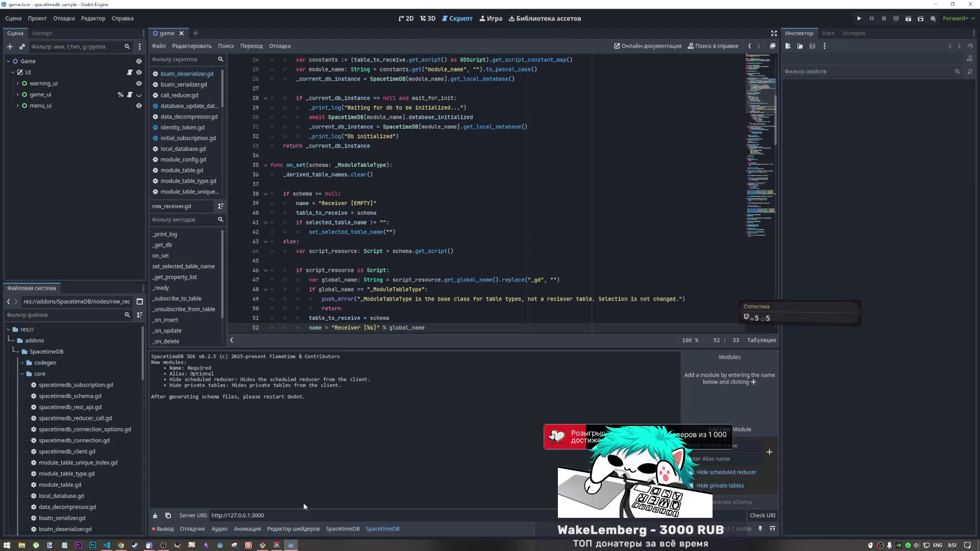
Step: Show the second SpacetimeDB bottom panel in the spacetimedb_sample editor
click(384, 531)
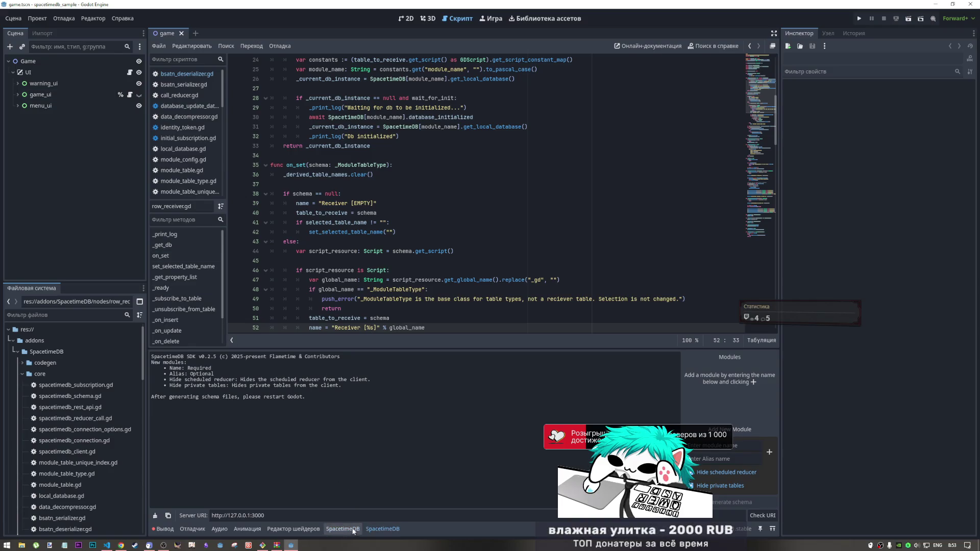
click(90, 20)
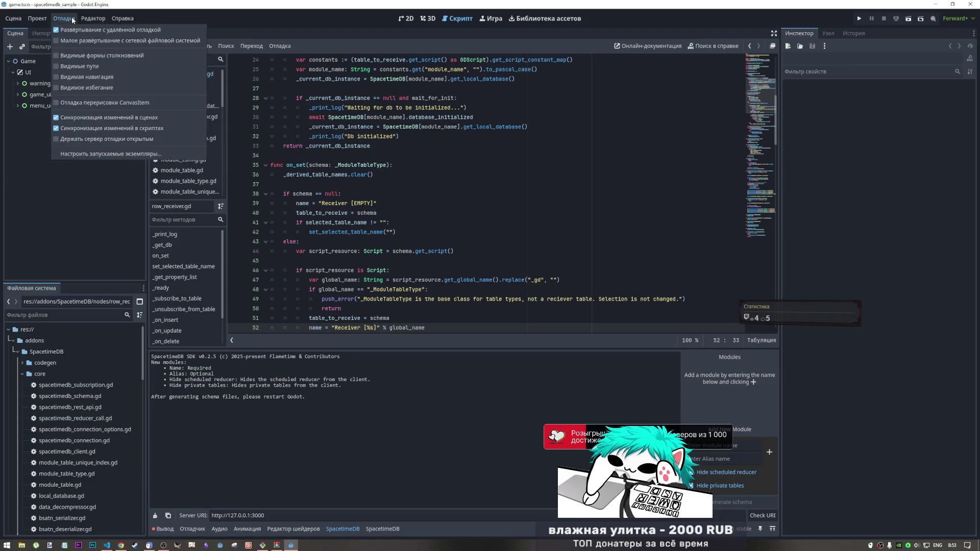
Step: Delete the SpacetimeDB autoload under Project Settings > Globals and close the settings
click(47, 29)
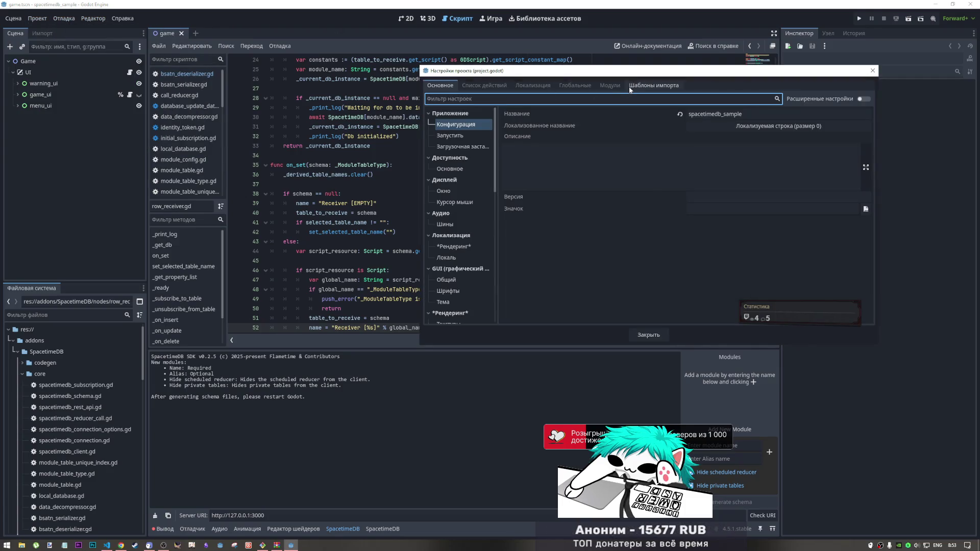
click(603, 87)
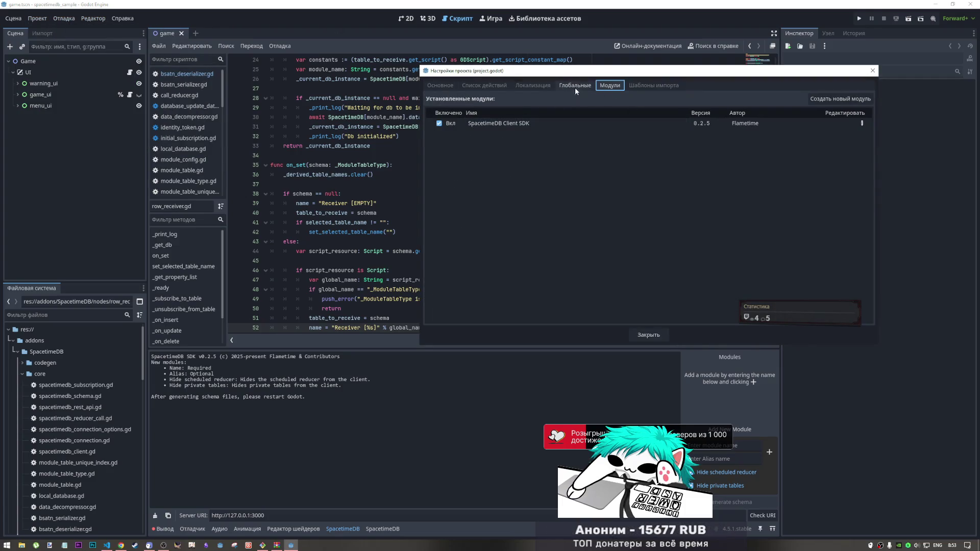
click(538, 87)
click(575, 85)
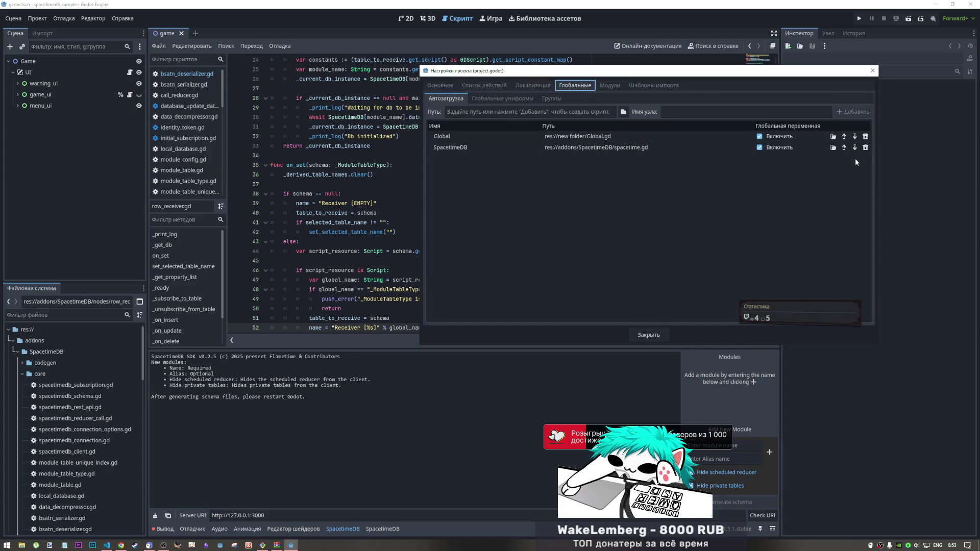
click(865, 147)
click(600, 87)
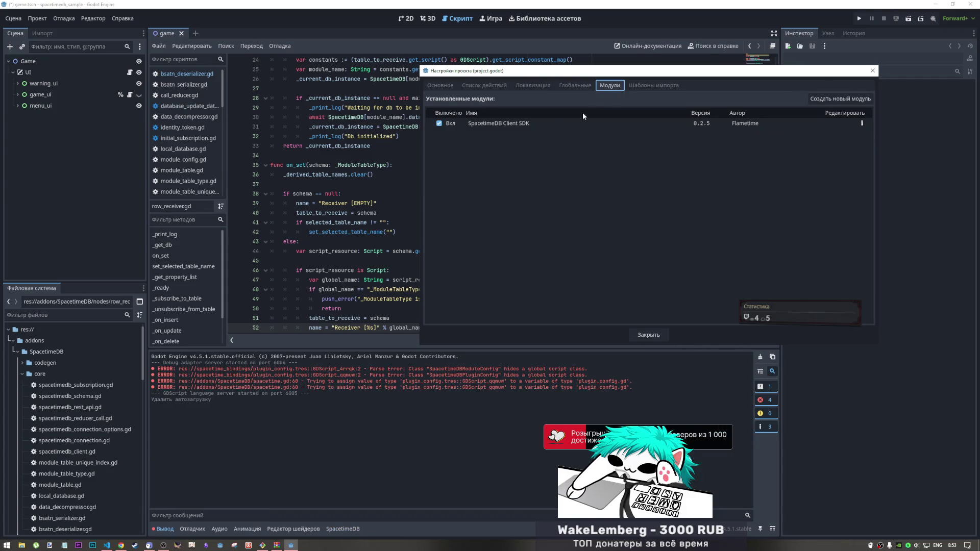
click(871, 71)
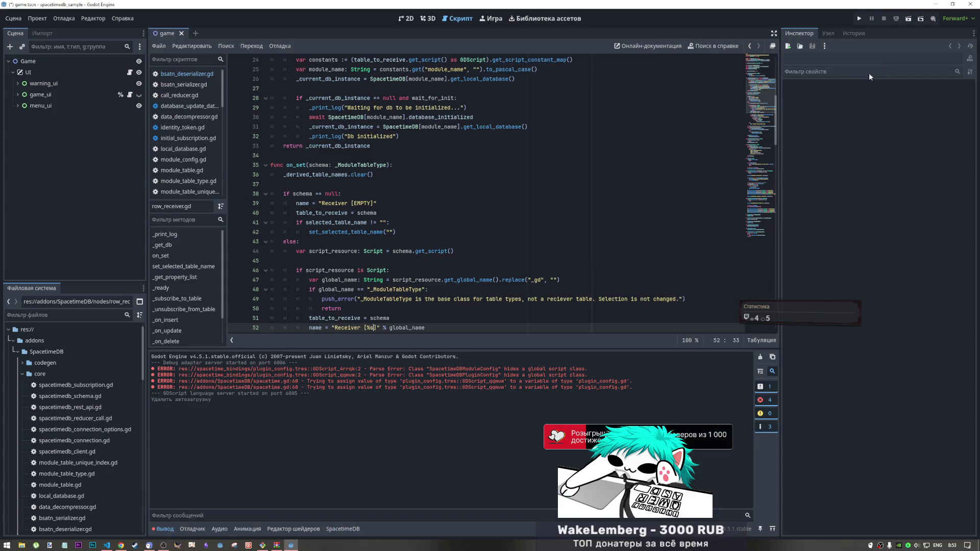
Step: Check the SpacetimeDB module panel and output log errors, then reload the current project
click(342, 529)
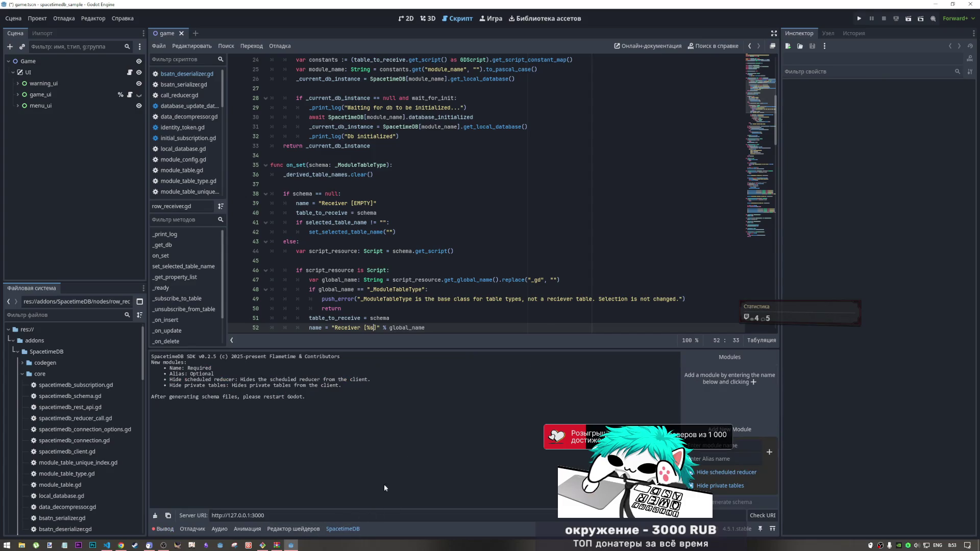
text(mika4334)
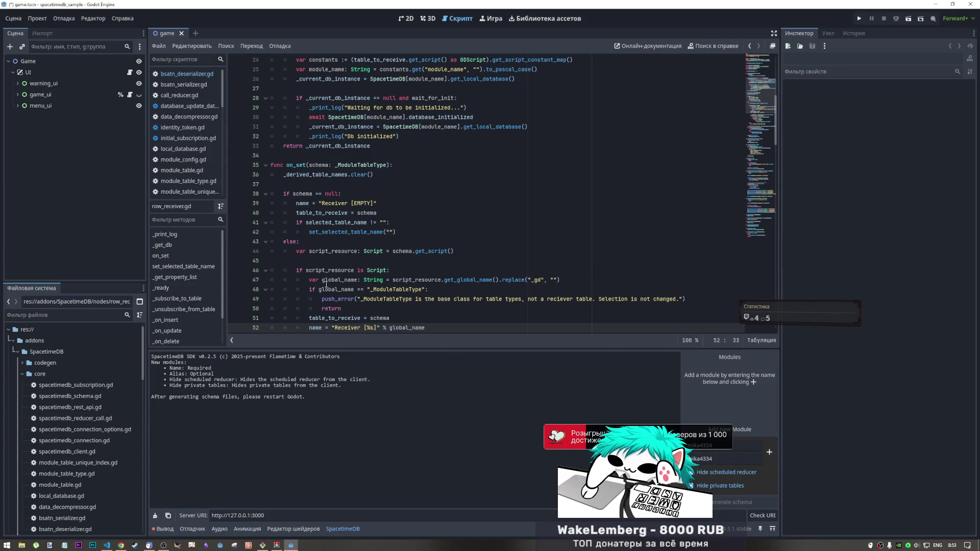
click(165, 528)
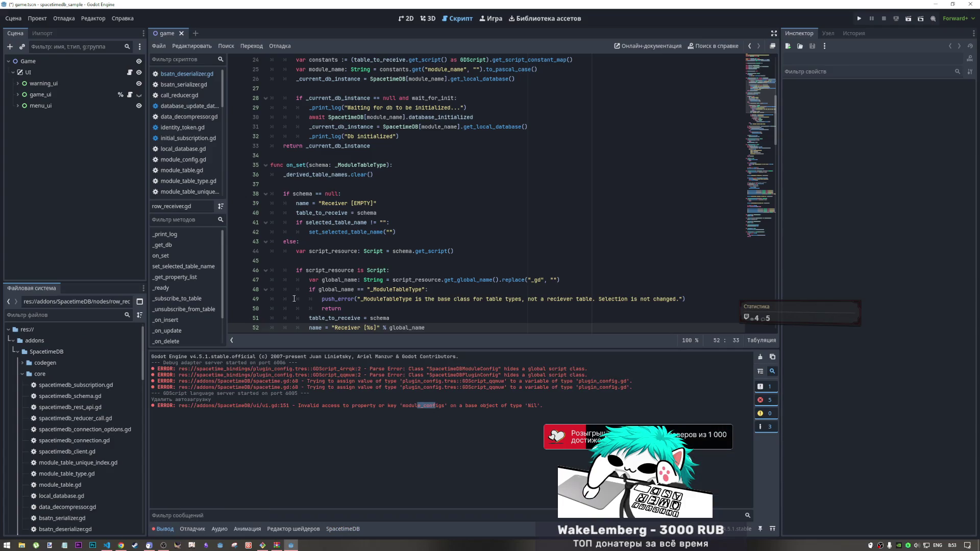
click(14, 19)
mouse_move(38, 18)
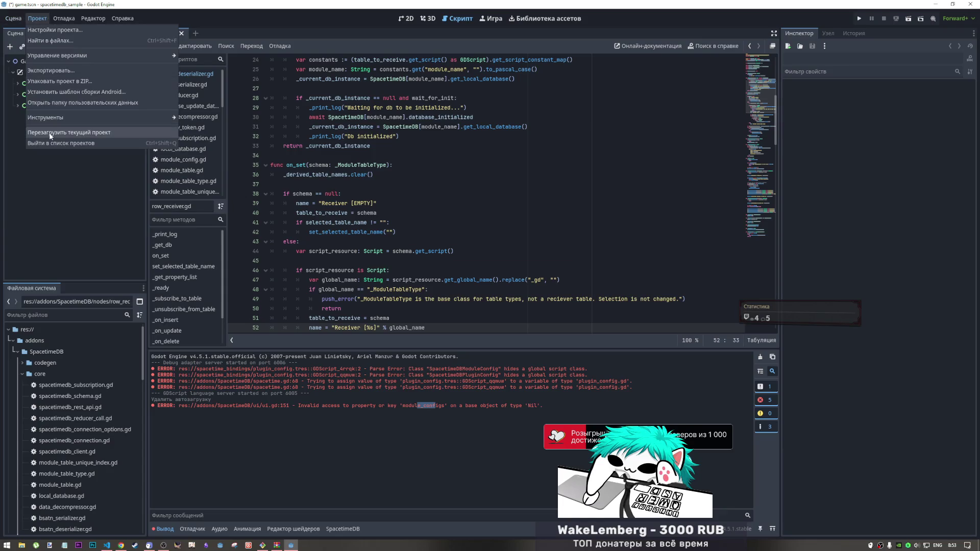
click(67, 134)
Step: Confirm save-and-reload, put Path Vol. II in a corner picture-in-picture window, return to Godot
click(448, 286)
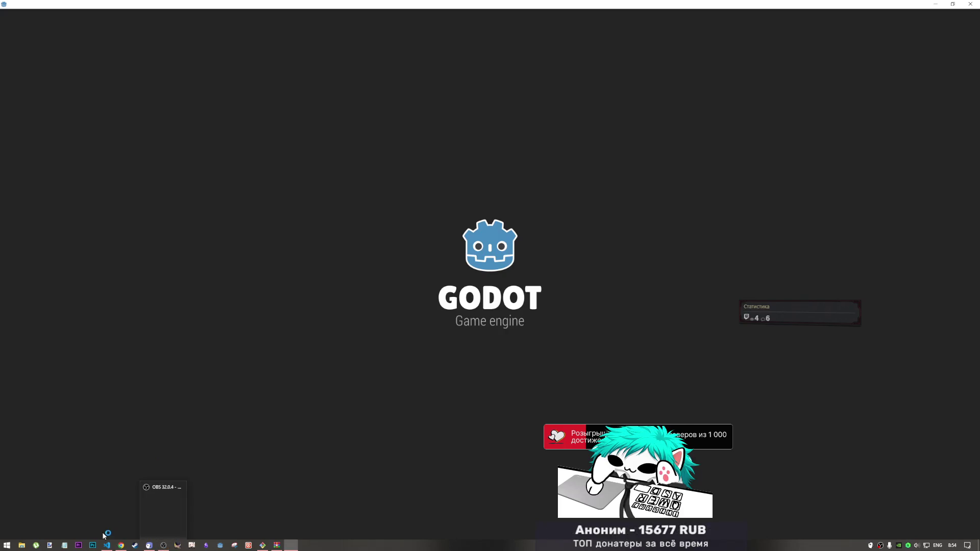
click(121, 545)
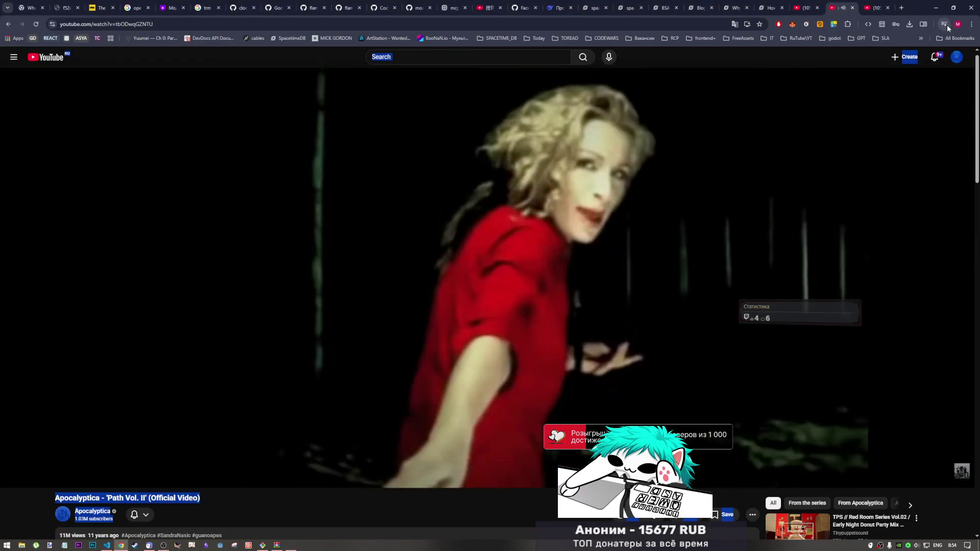
click(943, 24)
click(936, 46)
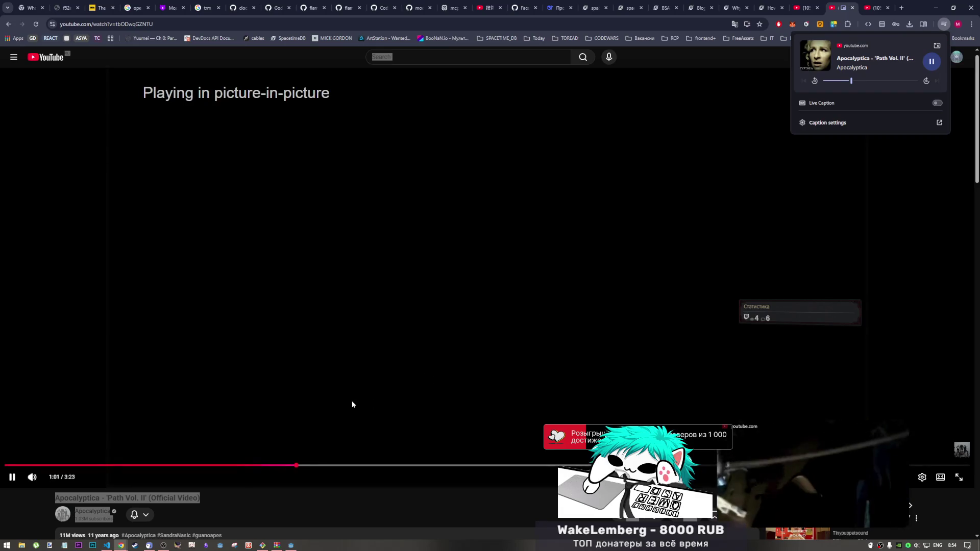
drag(885, 462, 941, 469)
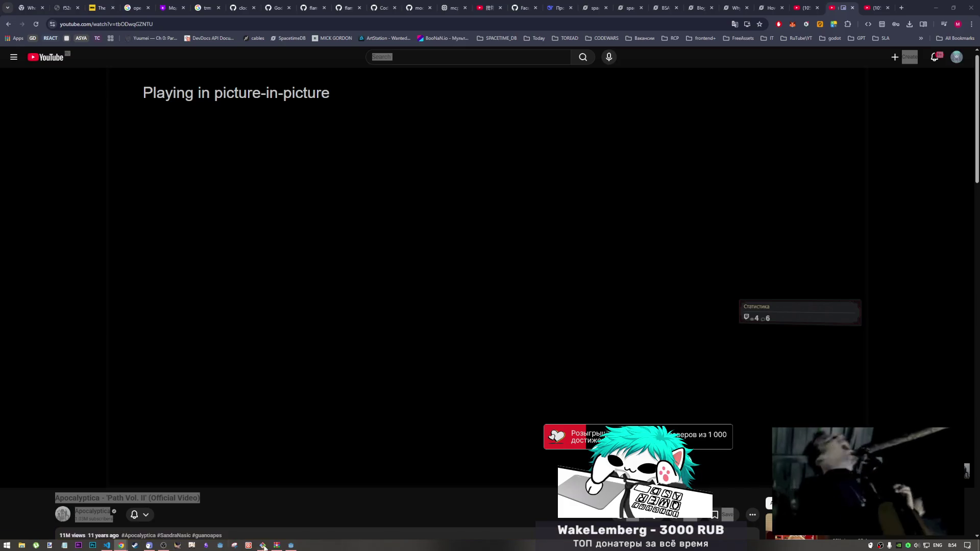
click(291, 545)
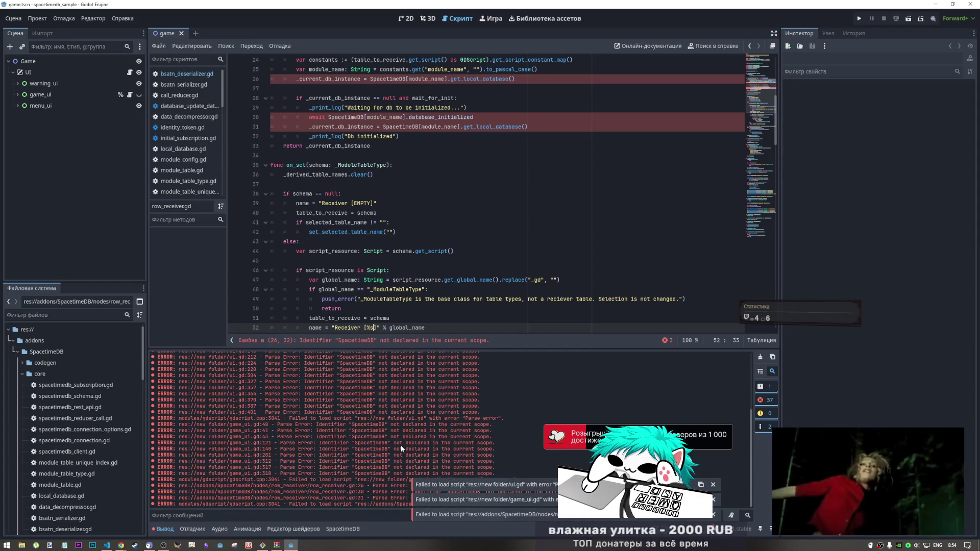
Step: Add a SpacetimeDB module named mika4334 with alias mikaz4334
click(18, 352)
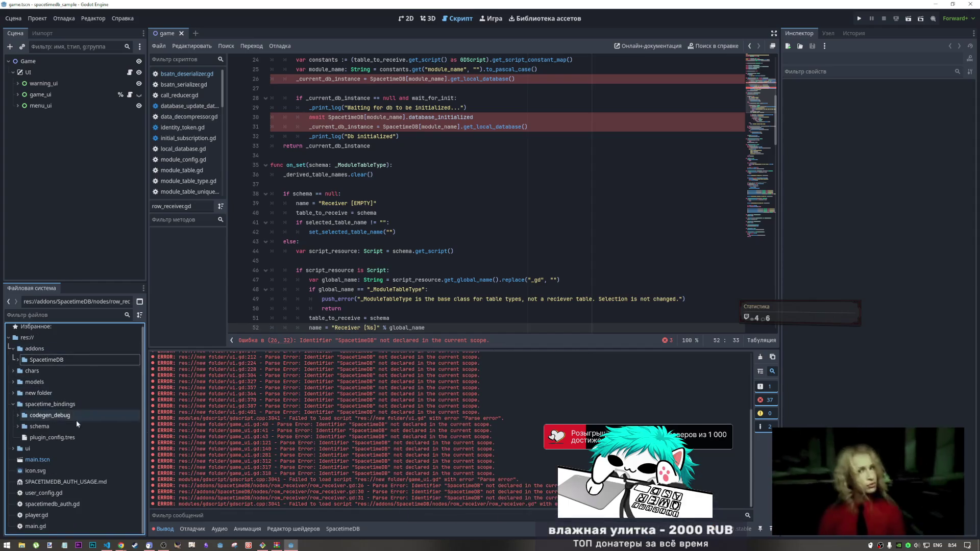
click(346, 529)
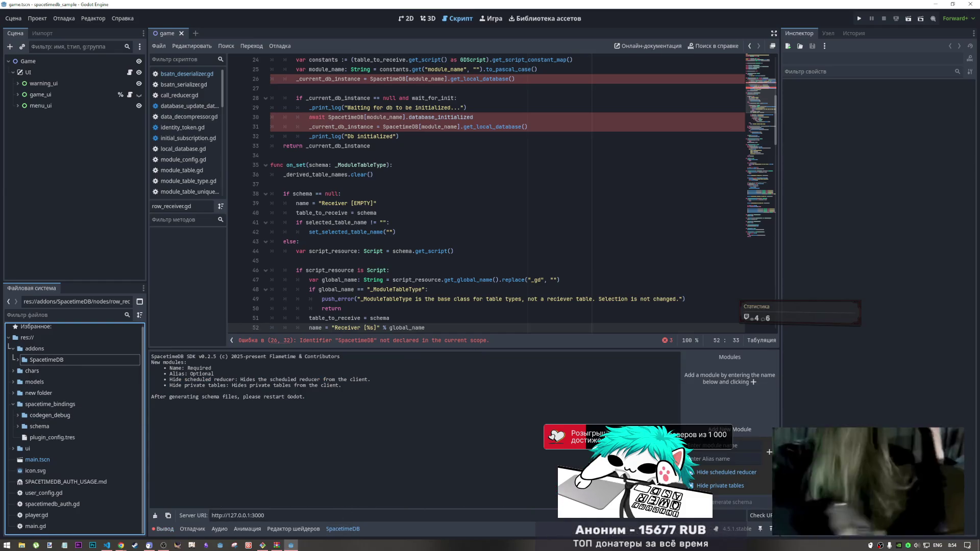
text(mika4334)
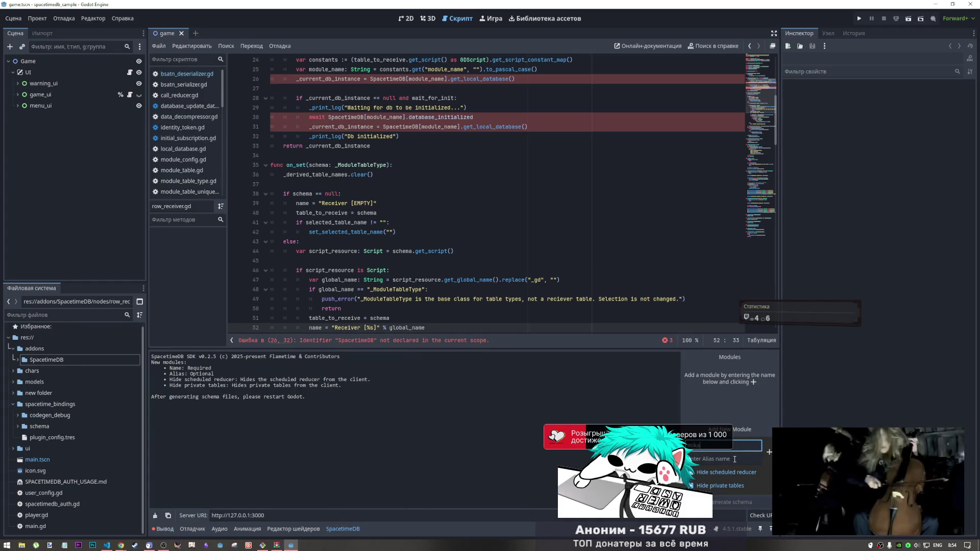
click(741, 459)
text(mika)
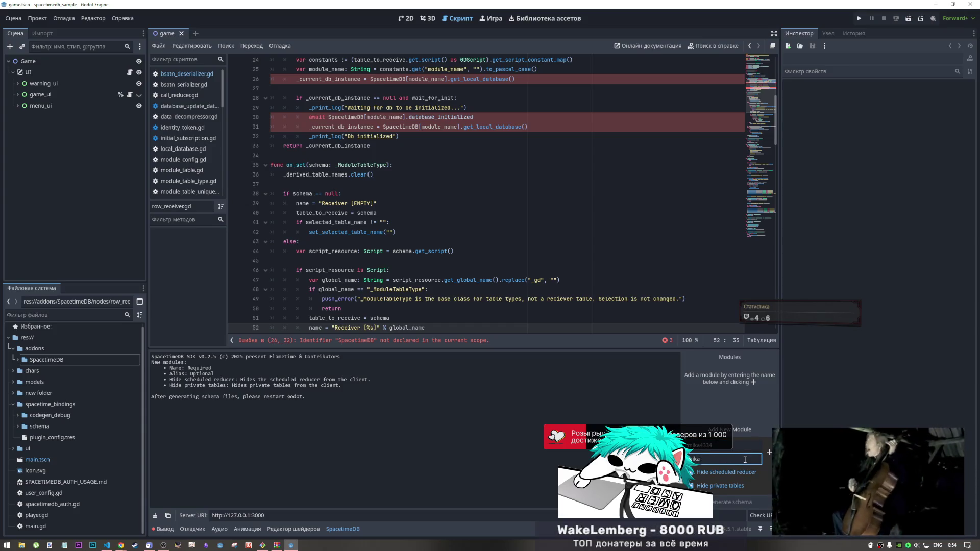
text(z4334)
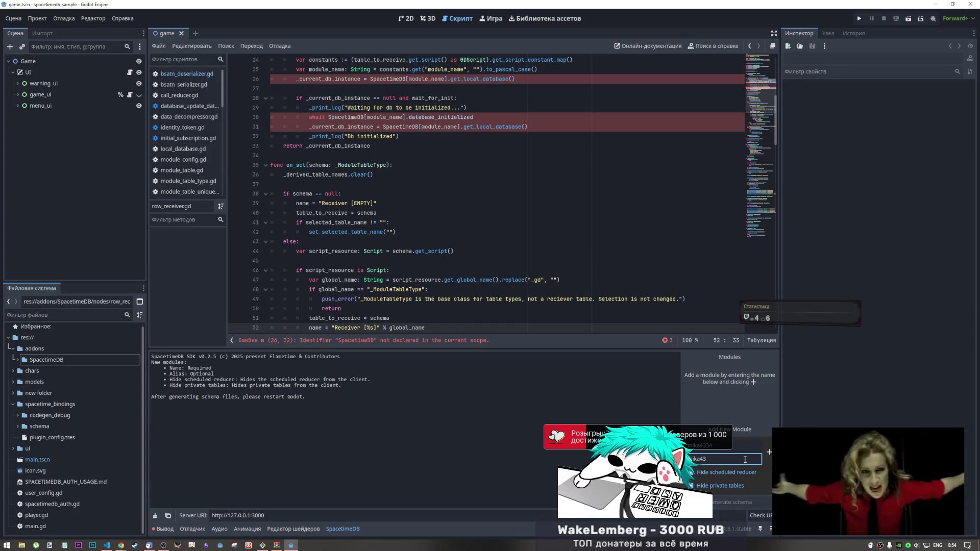
click(767, 452)
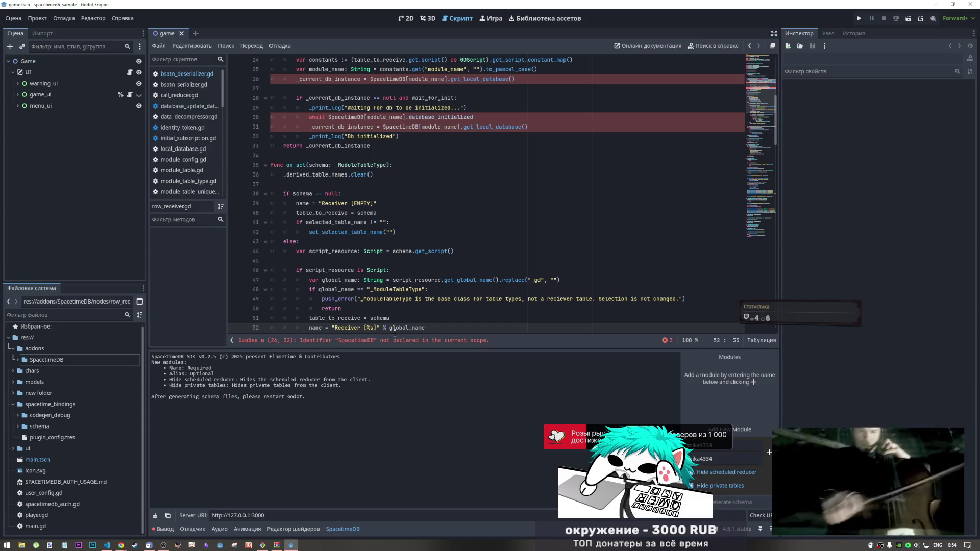
Step: Inspect the undeclared SpacetimeDB error on line 30 of row_receiver.gd
click(363, 341)
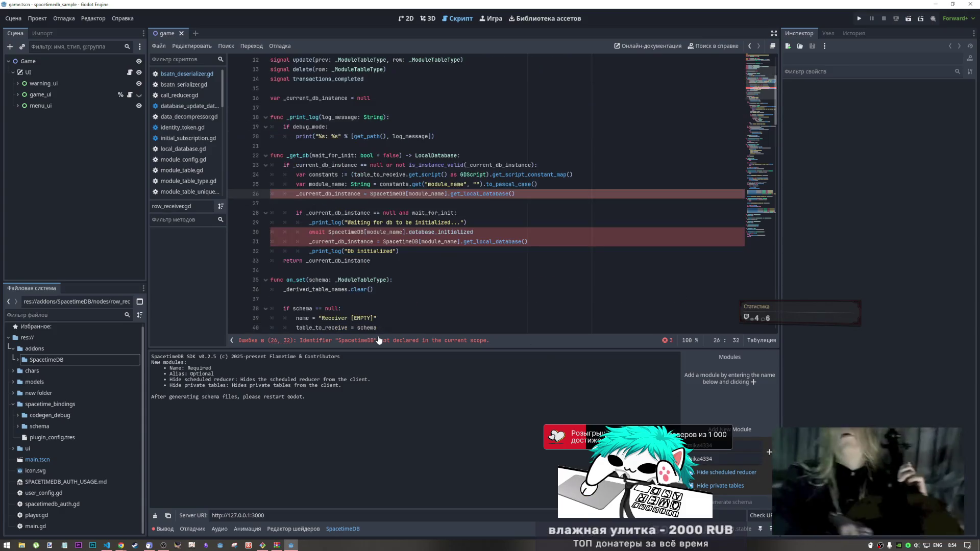
click(379, 233)
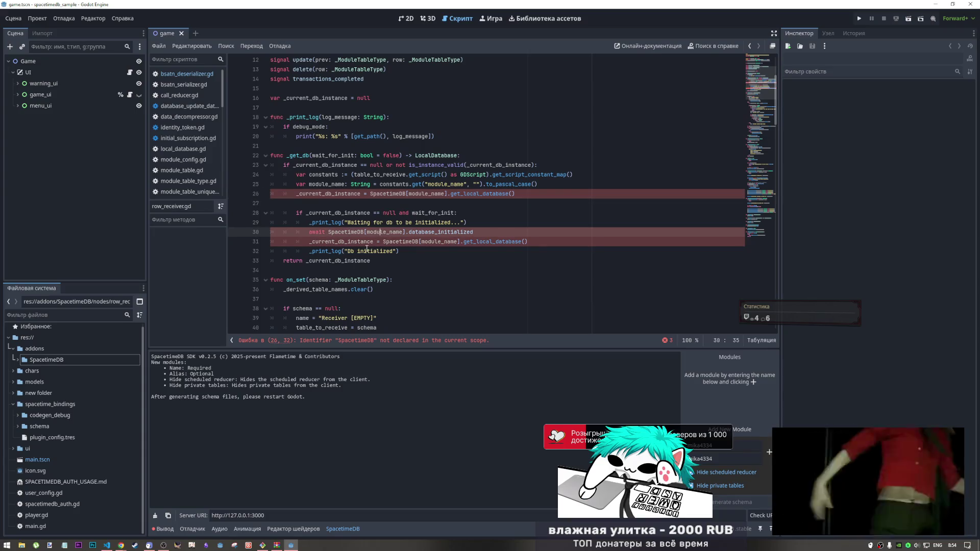
click(354, 233)
key(Left)
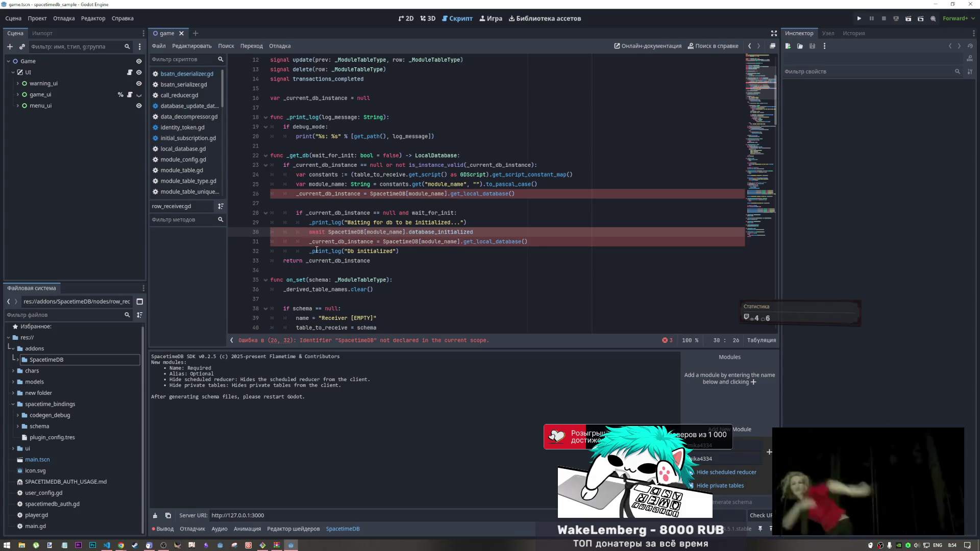
click(68, 20)
click(93, 21)
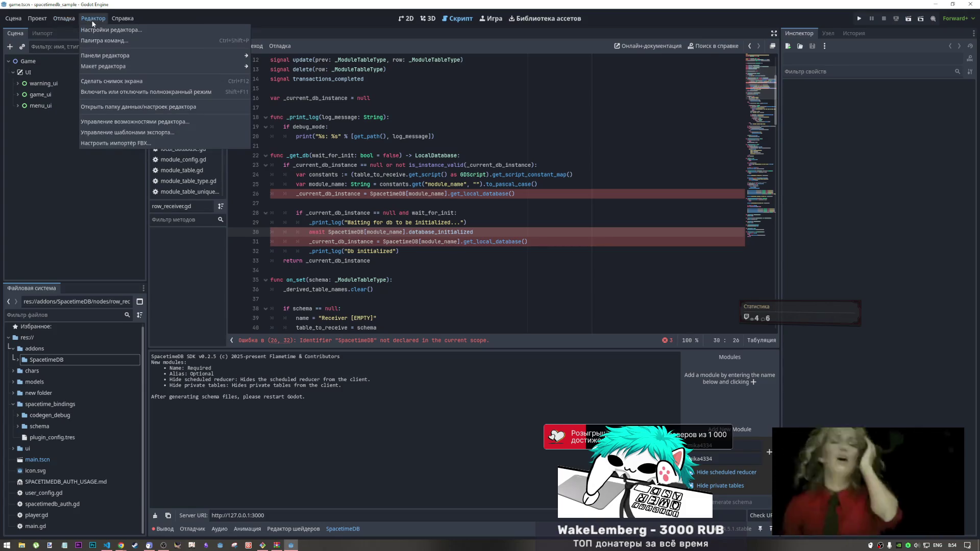
Step: Disable the SpacetimeDB Client SDK plugin in Project Settings > Plugins
mouse_move(70, 22)
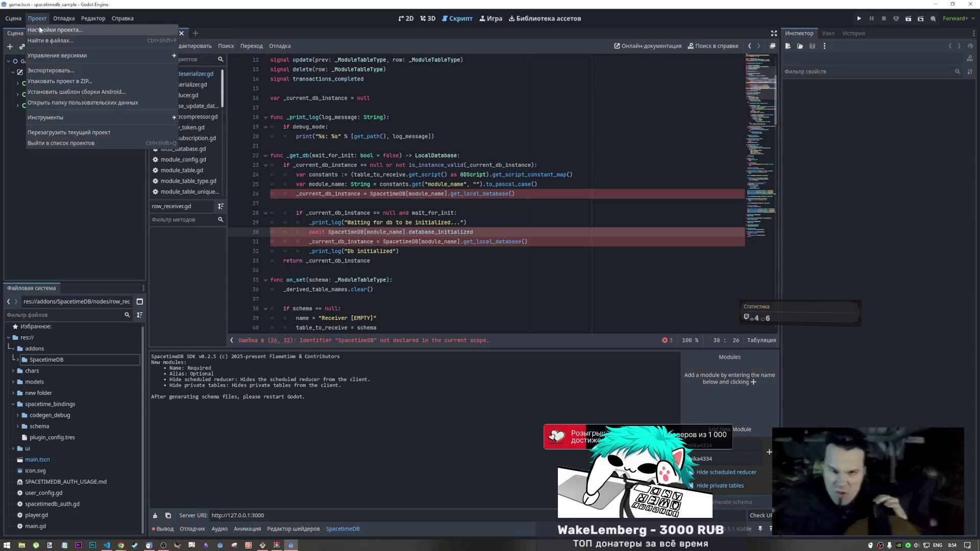
click(57, 30)
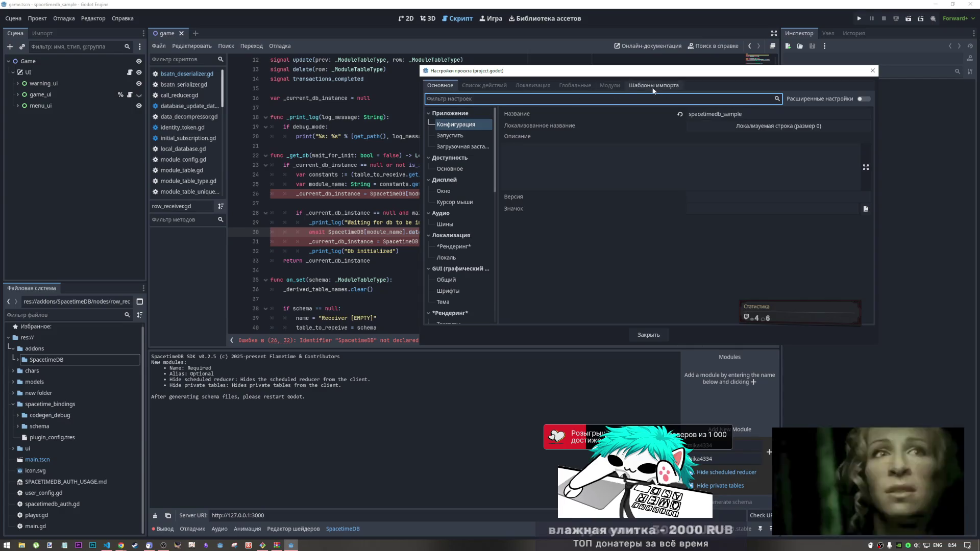
click(610, 86)
click(528, 125)
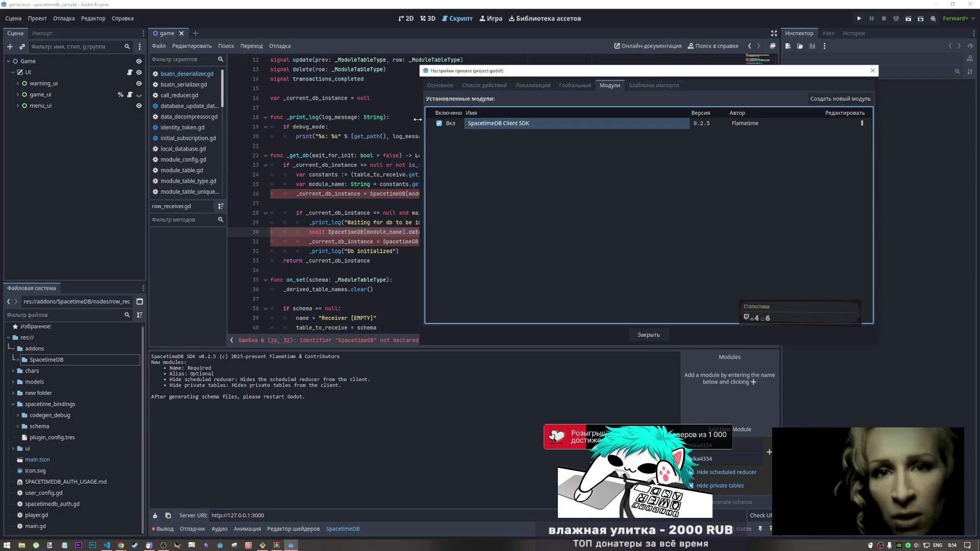
click(439, 123)
Step: Register res://addons/SpacetimeDB/spacetime.gd as the SpacetimeDB autoload and close the settings
click(575, 85)
click(485, 85)
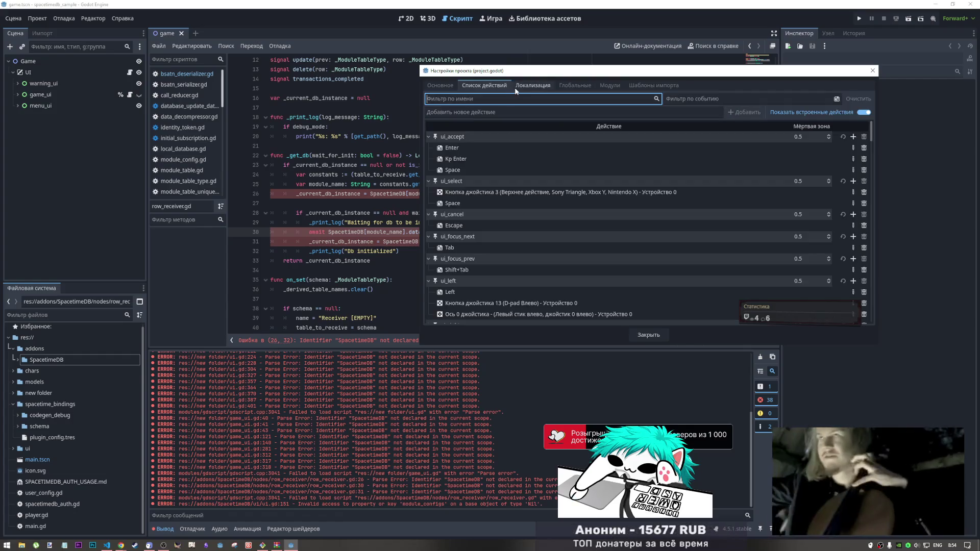
click(532, 85)
click(572, 84)
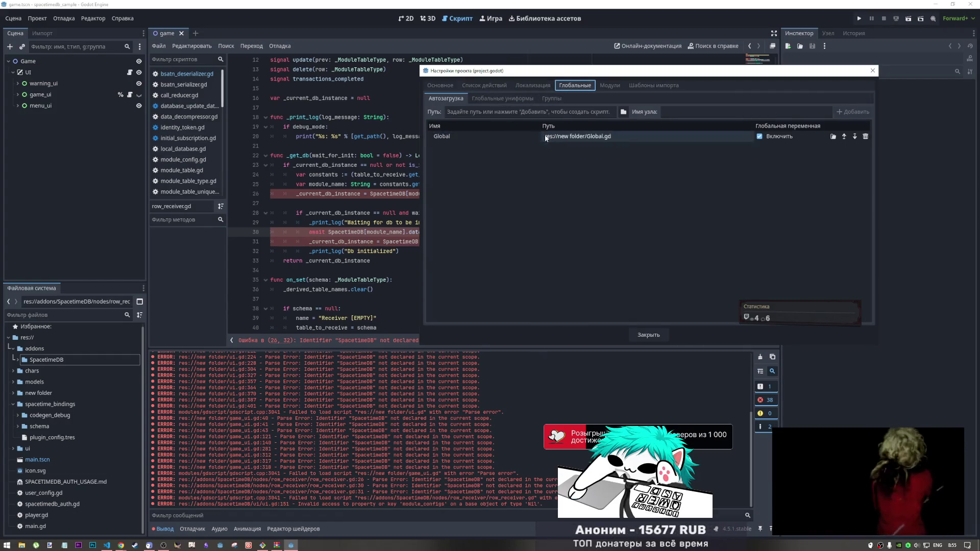
click(622, 112)
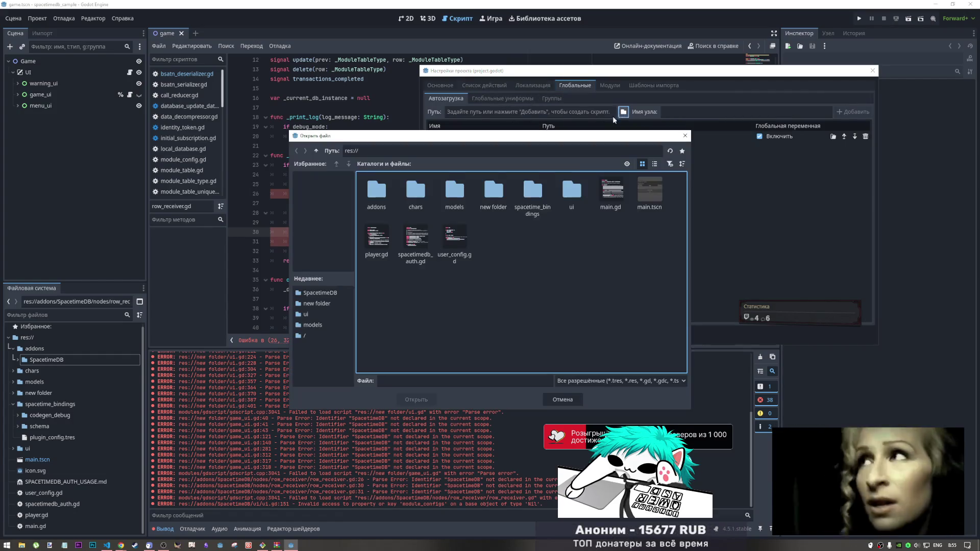
double_click(563, 197)
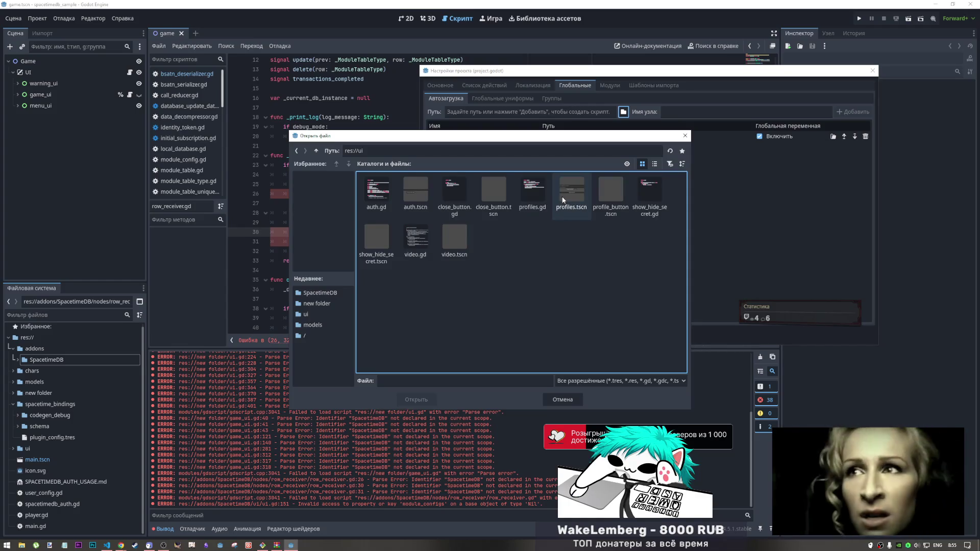
click(317, 150)
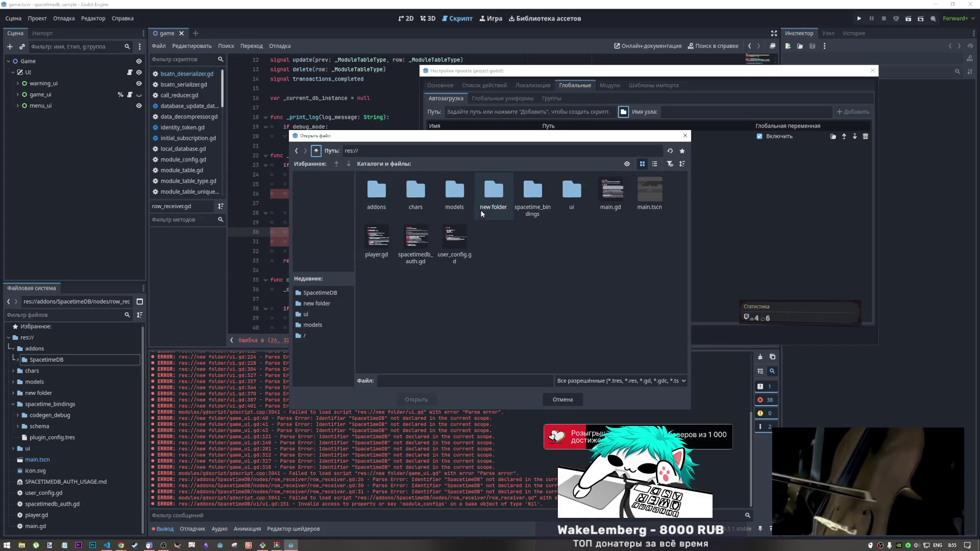
double_click(379, 199)
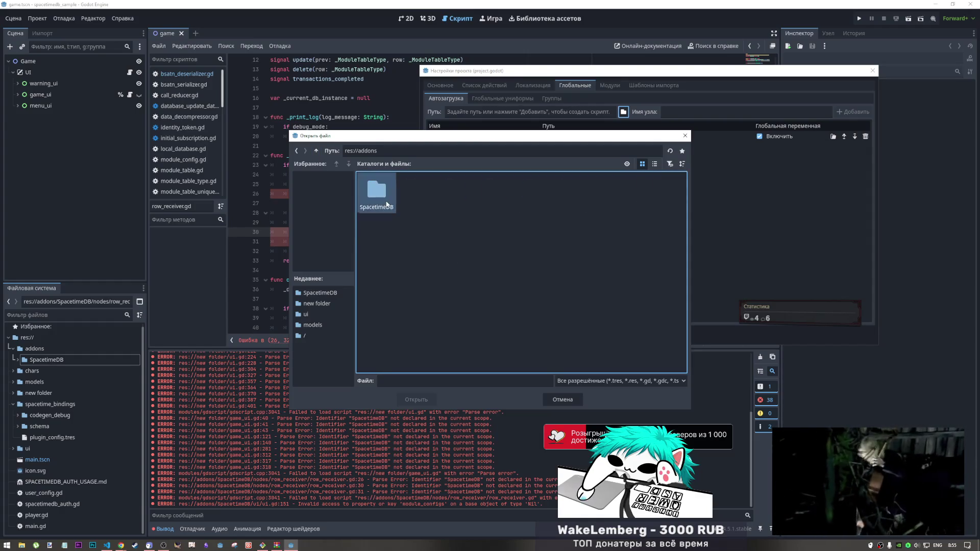
double_click(387, 204)
click(571, 193)
click(409, 399)
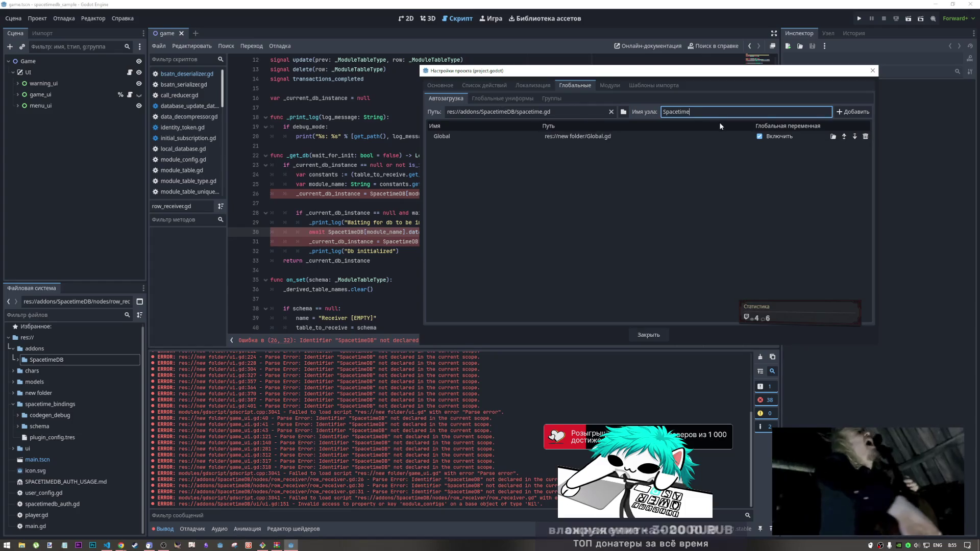
text(DB)
click(847, 111)
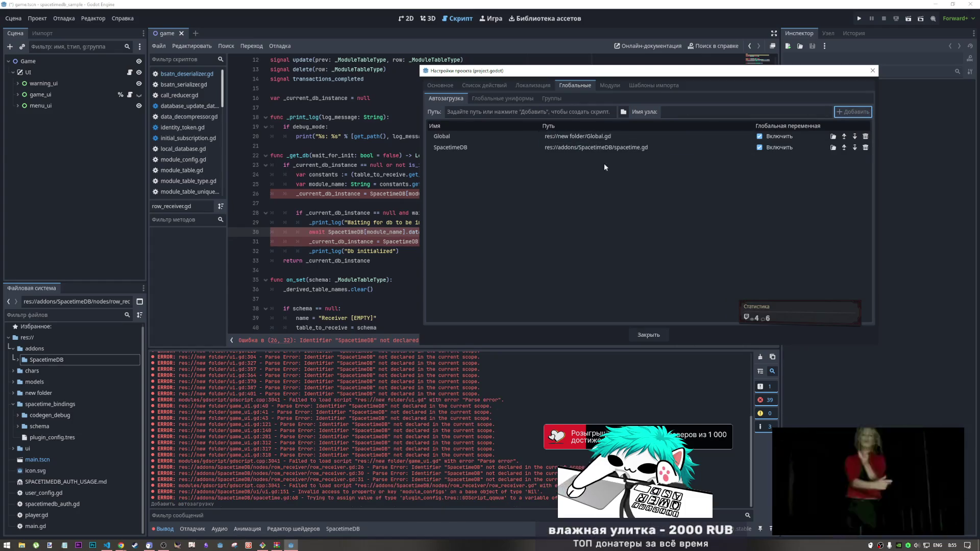
click(522, 198)
click(656, 334)
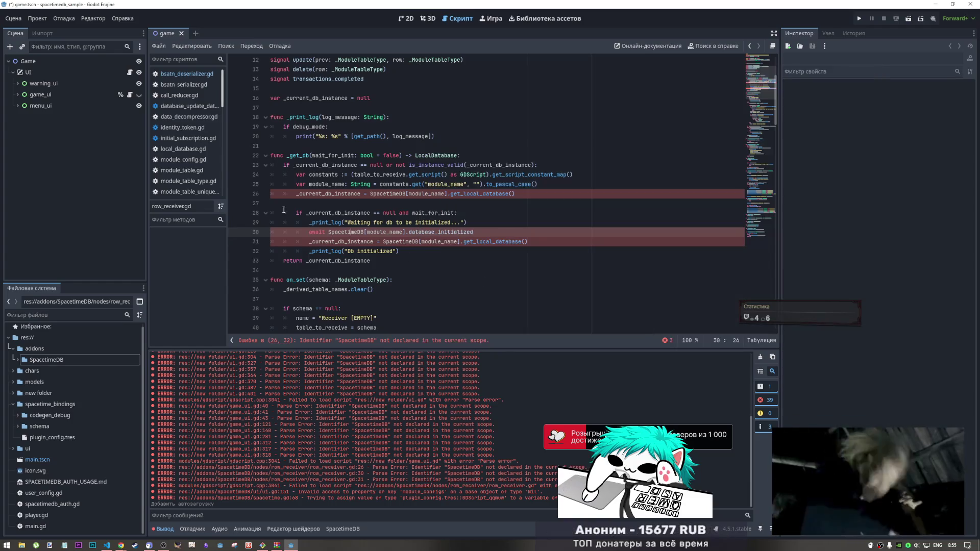
Step: Save and reload the game scene, then reload the whole project
click(46, 18)
click(15, 19)
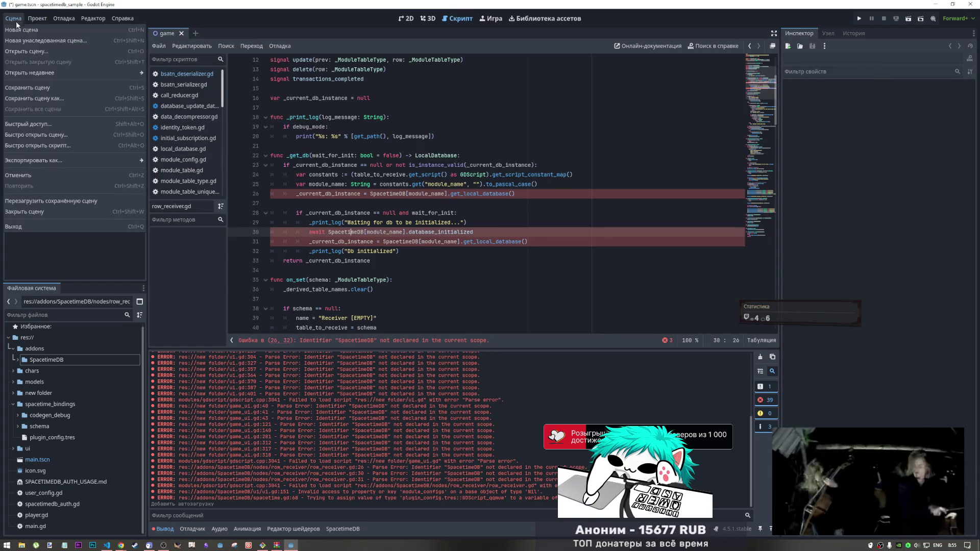
click(42, 202)
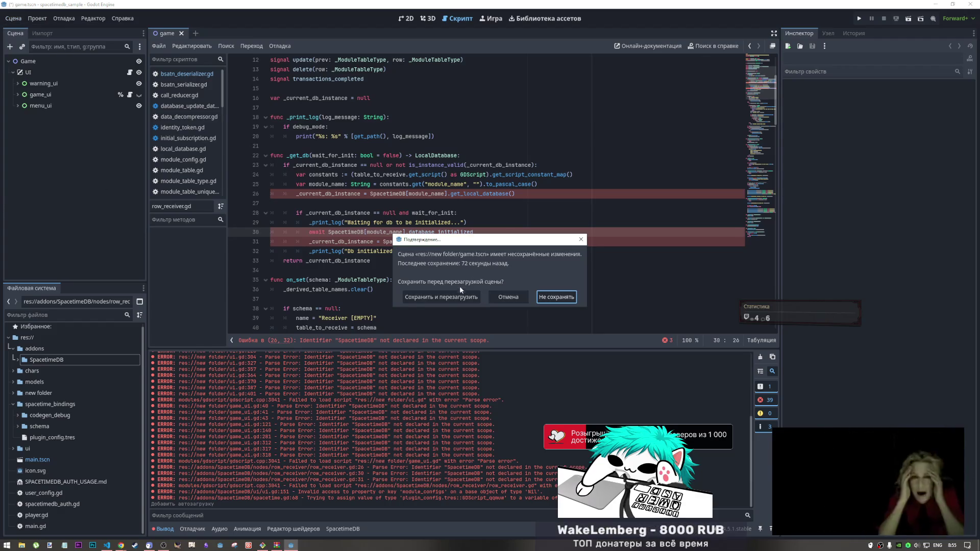
click(452, 296)
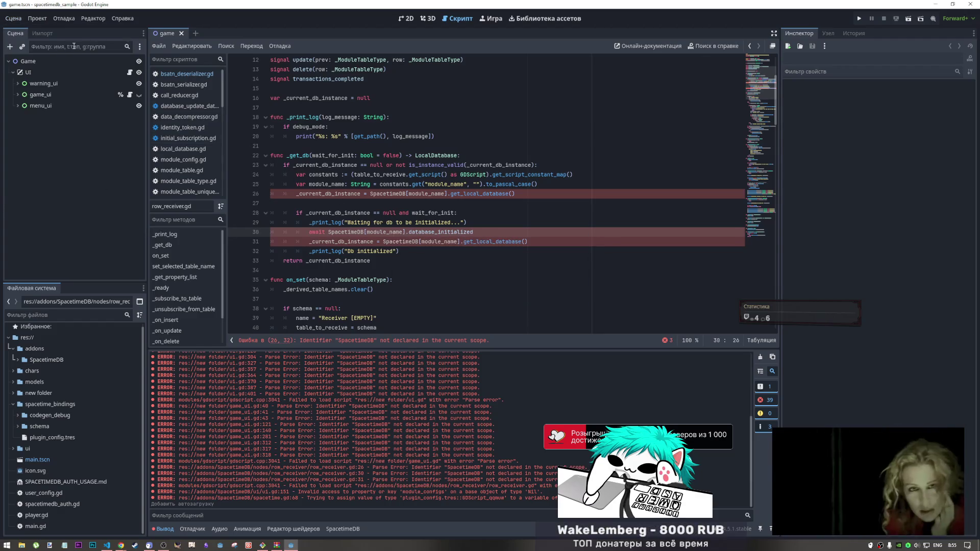
click(37, 18)
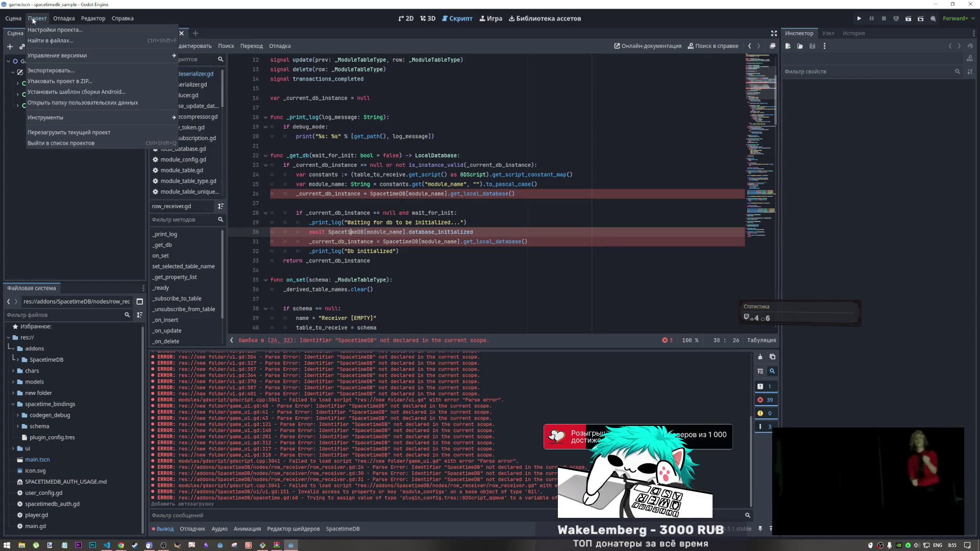
click(49, 140)
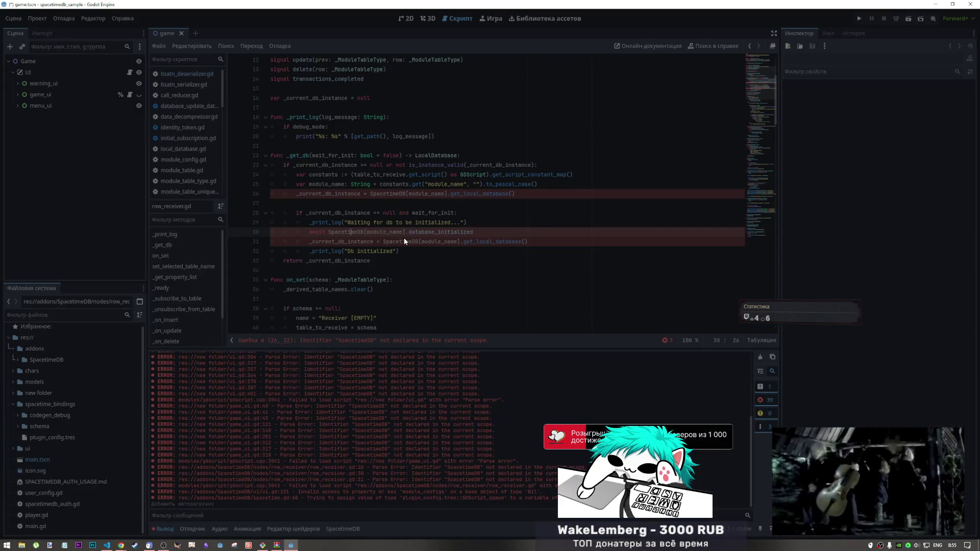
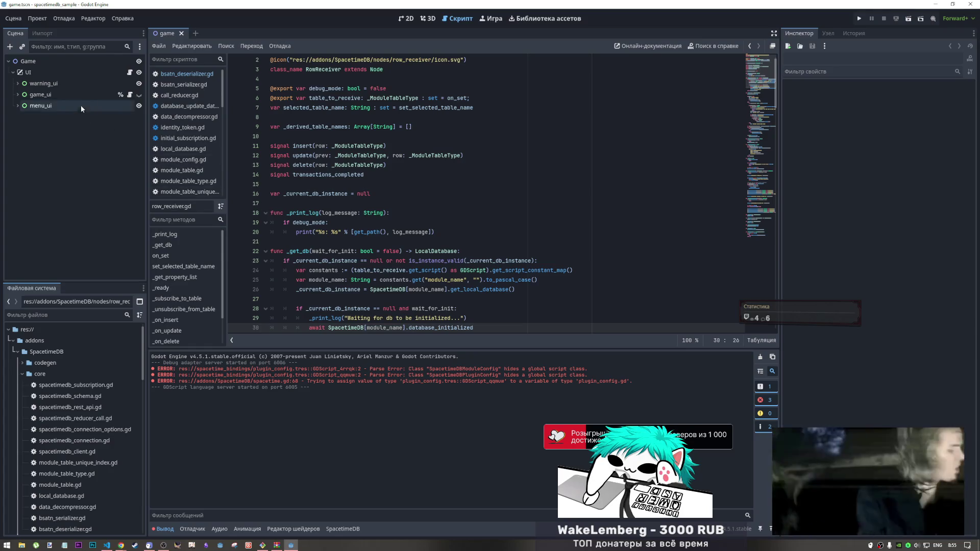
Step: Enter the module name mika4334 in the SpacetimeDB module panel
click(412, 279)
scroll(412, 279, down, 5)
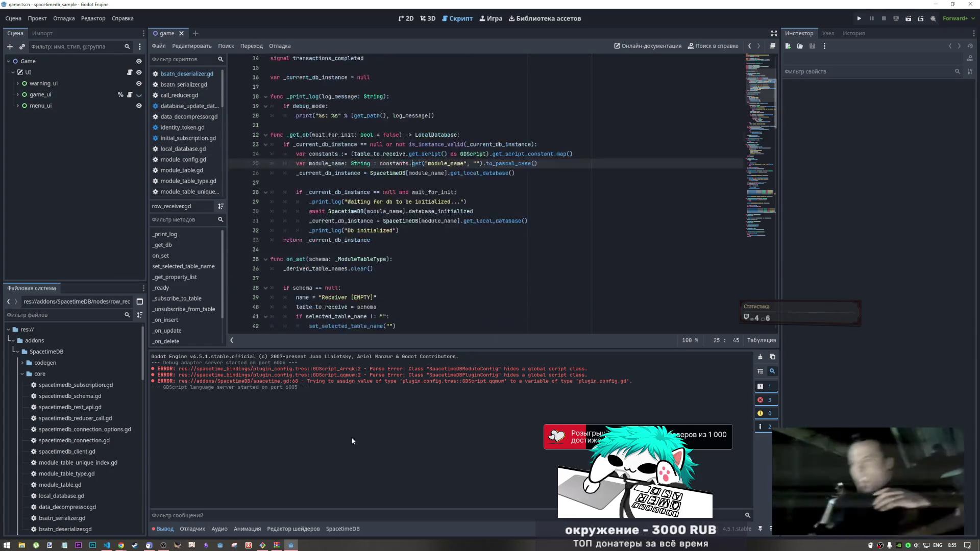
click(343, 529)
click(709, 446)
text(mika434)
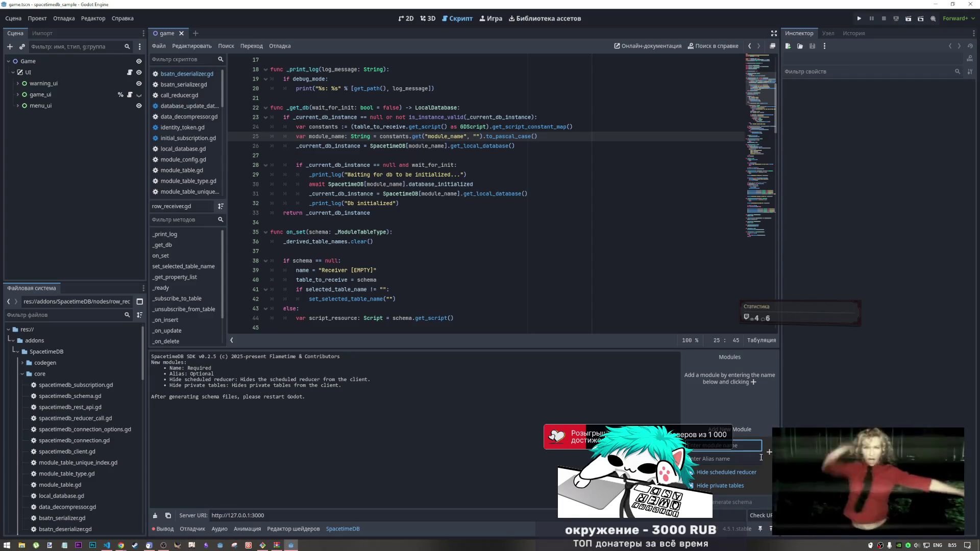
key(BackSpace)
text(34)
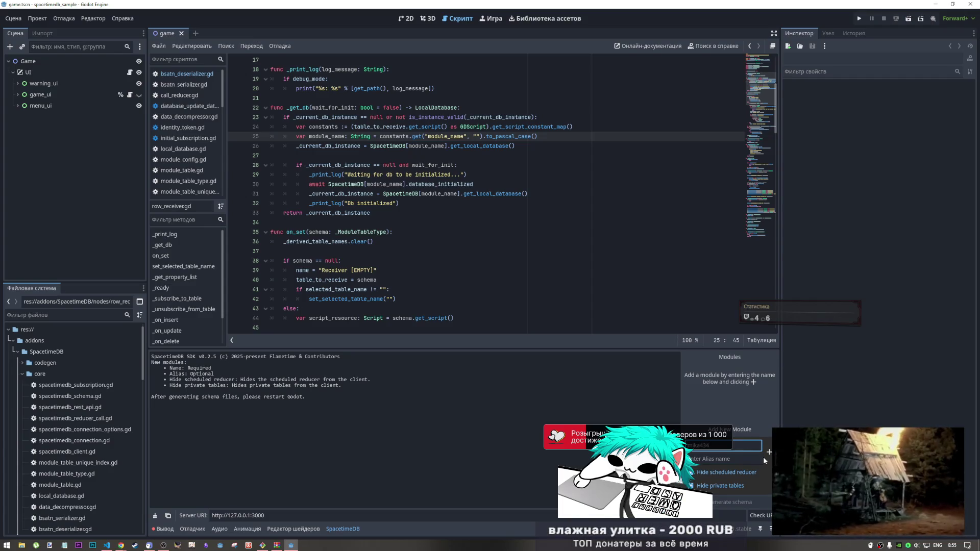
Step: Enter the alias mika4334 for the module
click(738, 459)
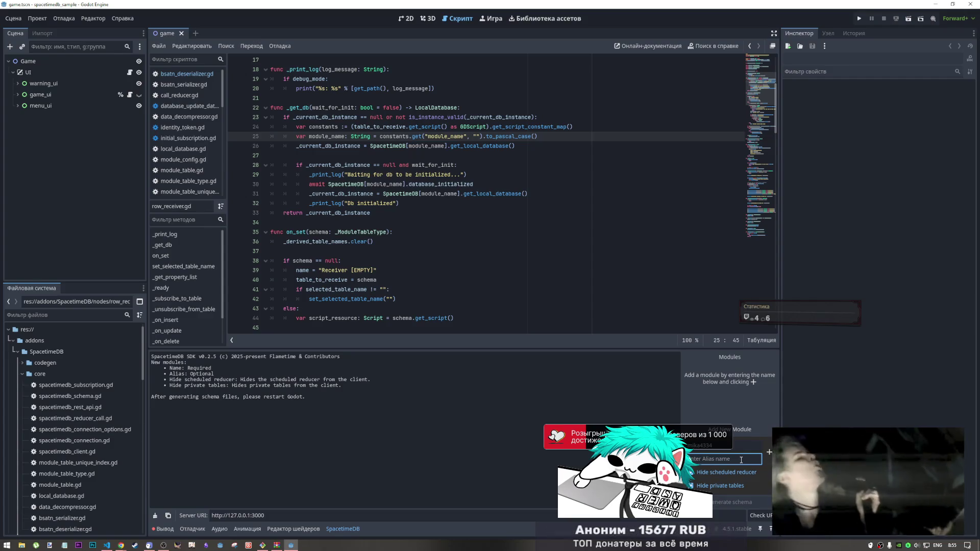
text(mika)
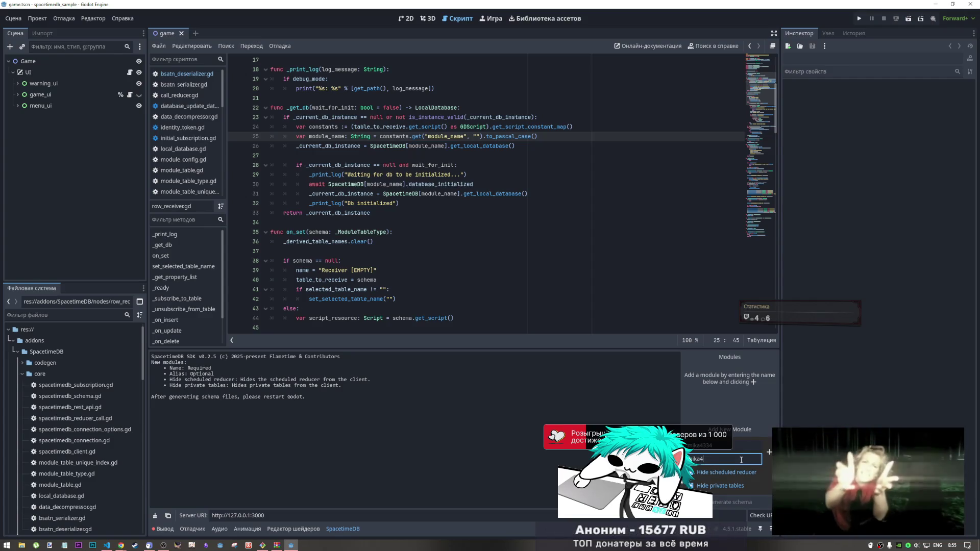
text(4334)
click(769, 452)
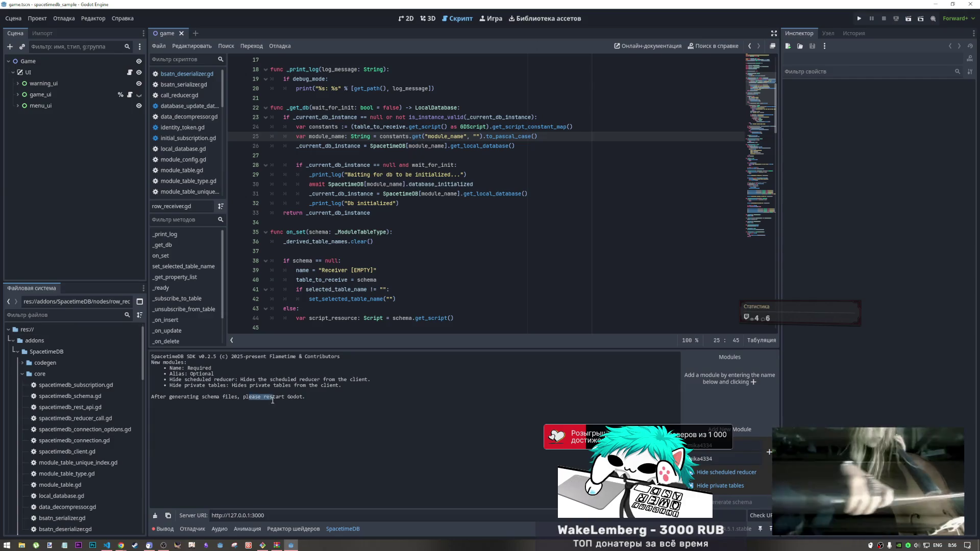
click(21, 352)
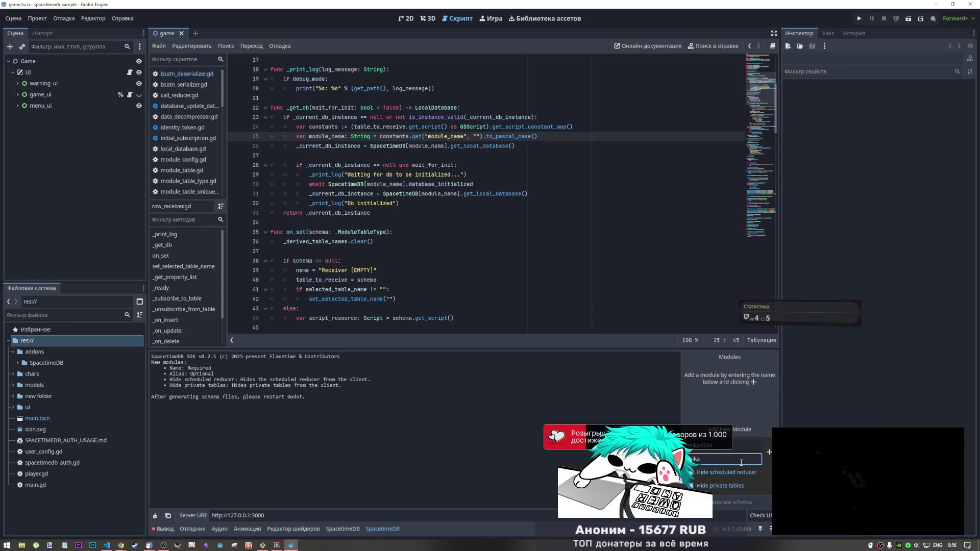
Step: Add the module to the list and run schema generation, which times out
click(769, 452)
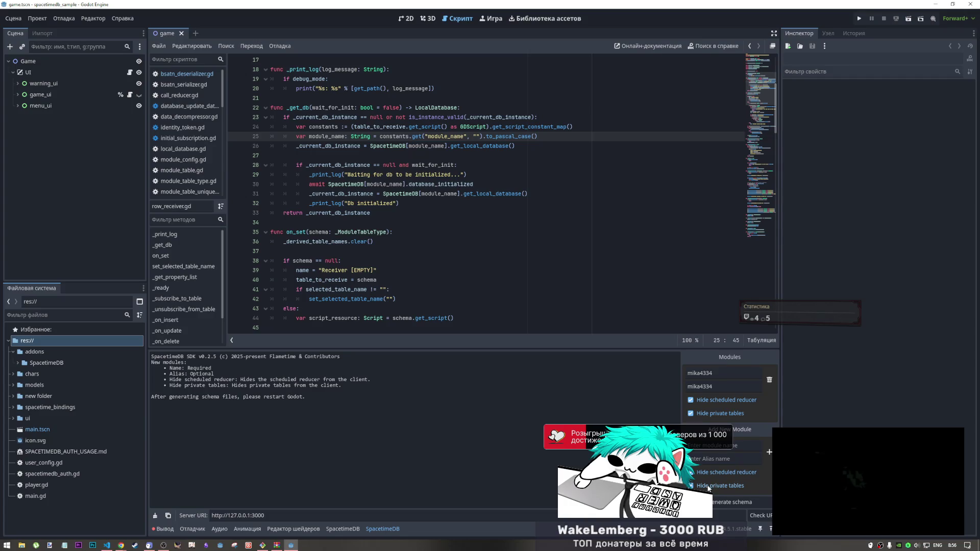
click(736, 504)
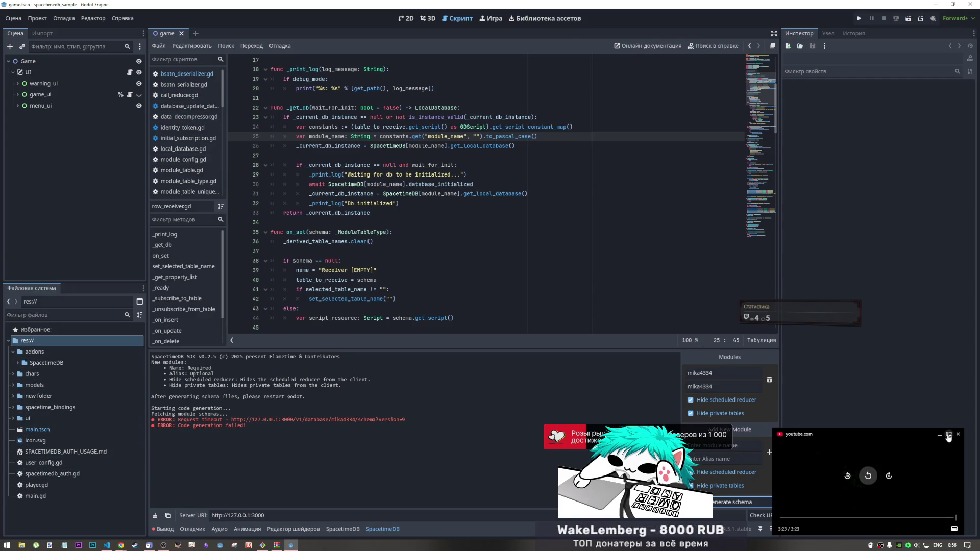
click(948, 433)
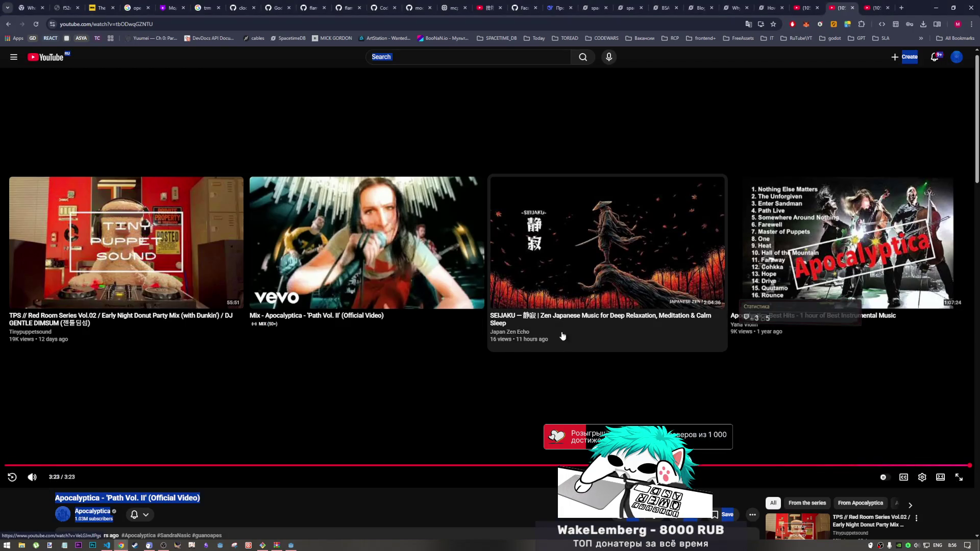
scroll(534, 459, down, 1)
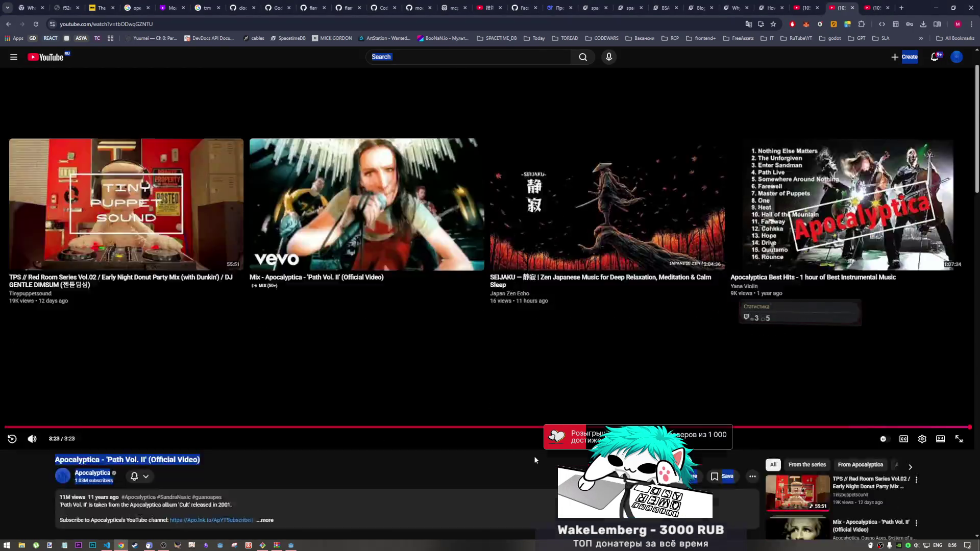
scroll(534, 456, up, 1)
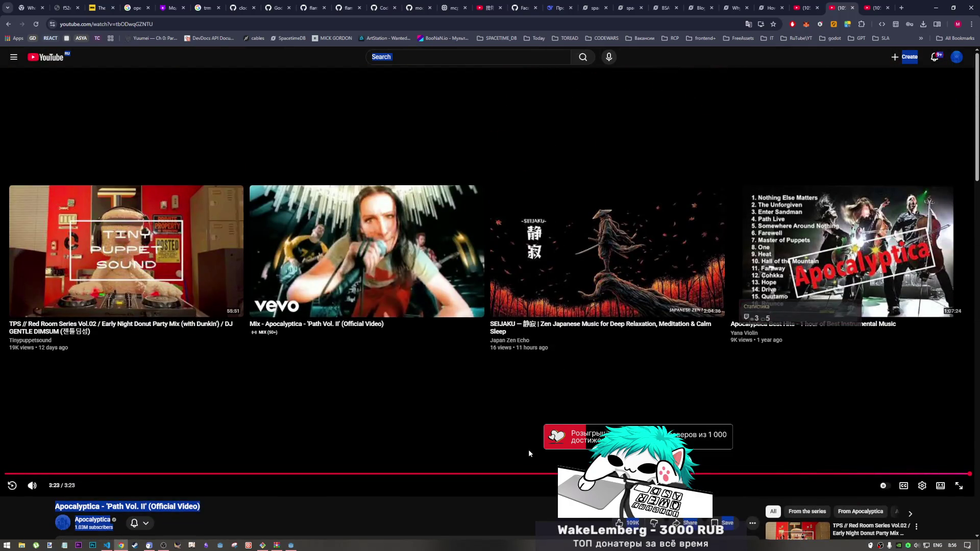
scroll(527, 451, down, 7)
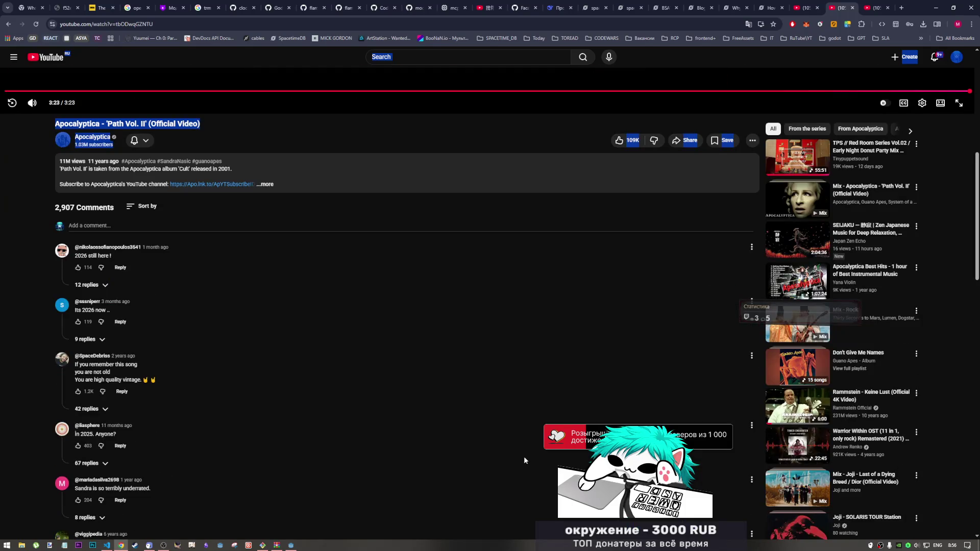
scroll(523, 456, up, 7)
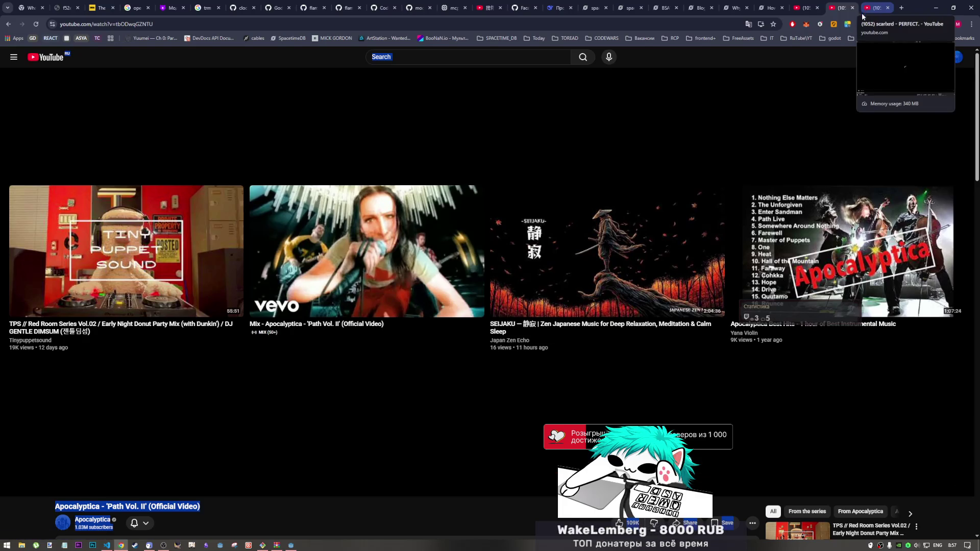
click(164, 545)
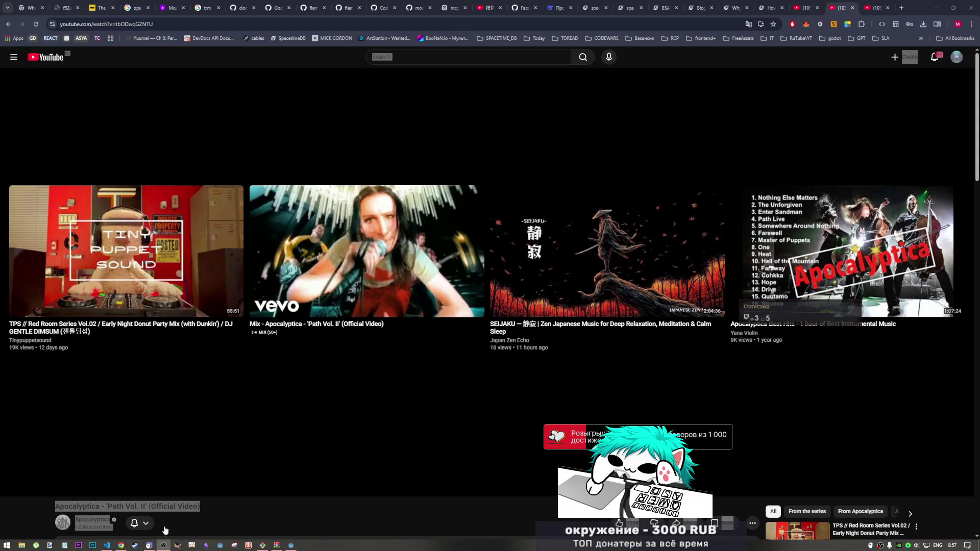
click(261, 512)
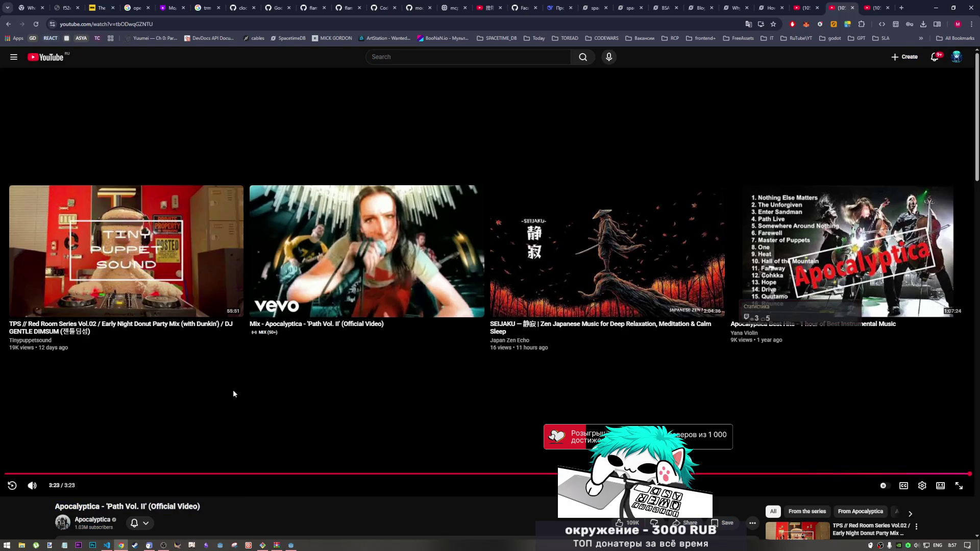
drag(189, 506, 52, 508)
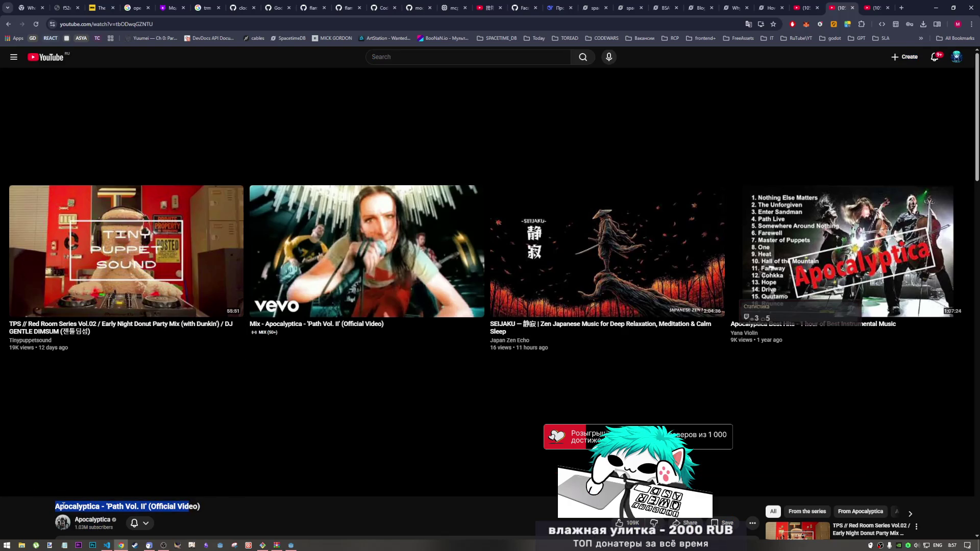
click(66, 504)
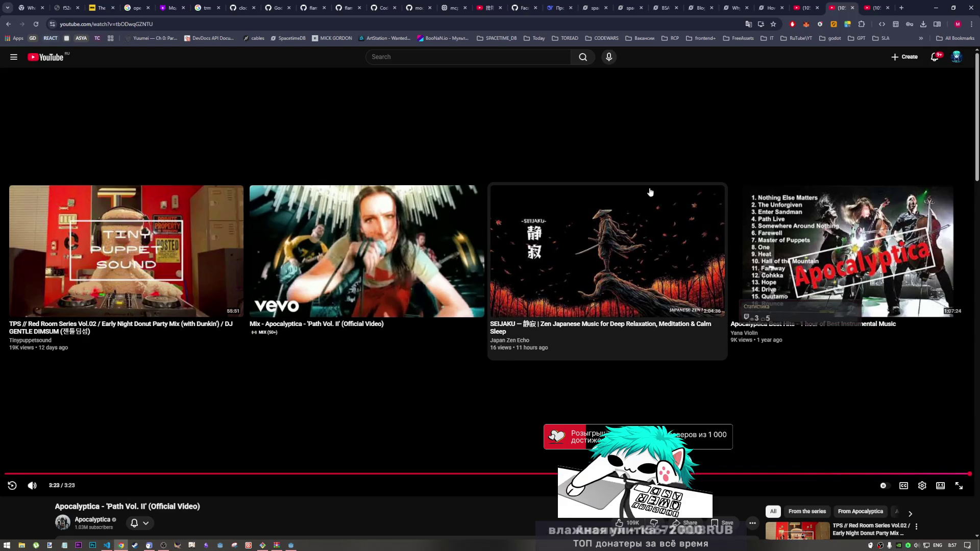
click(651, 21)
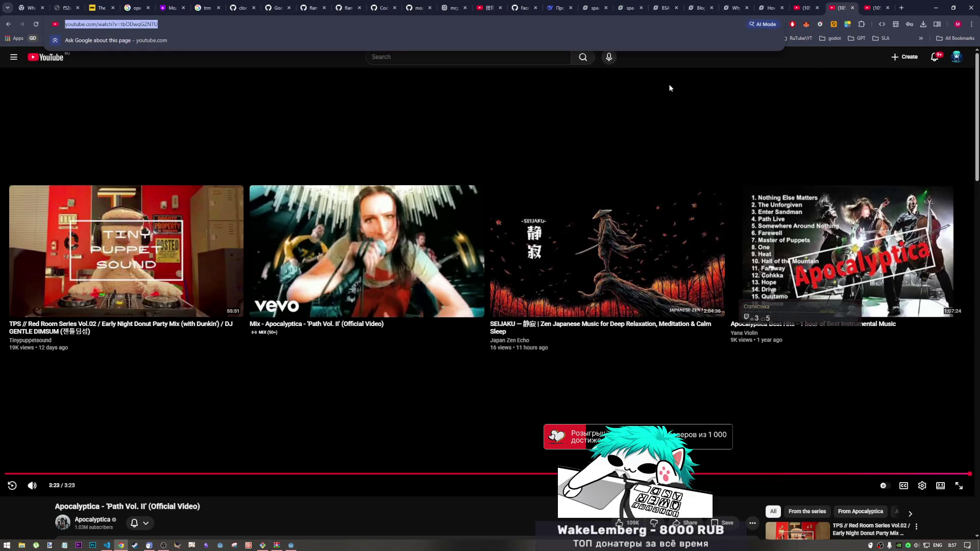
click(667, 62)
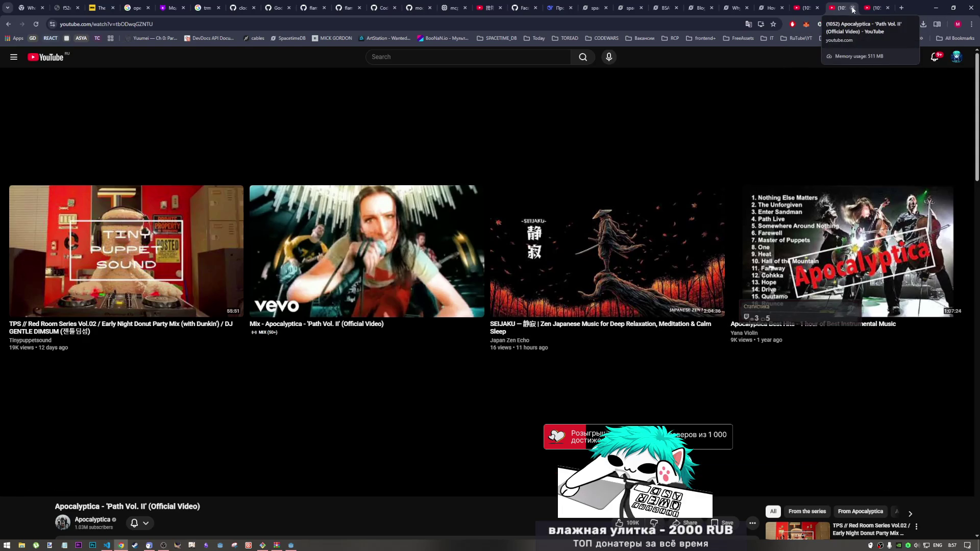
click(852, 9)
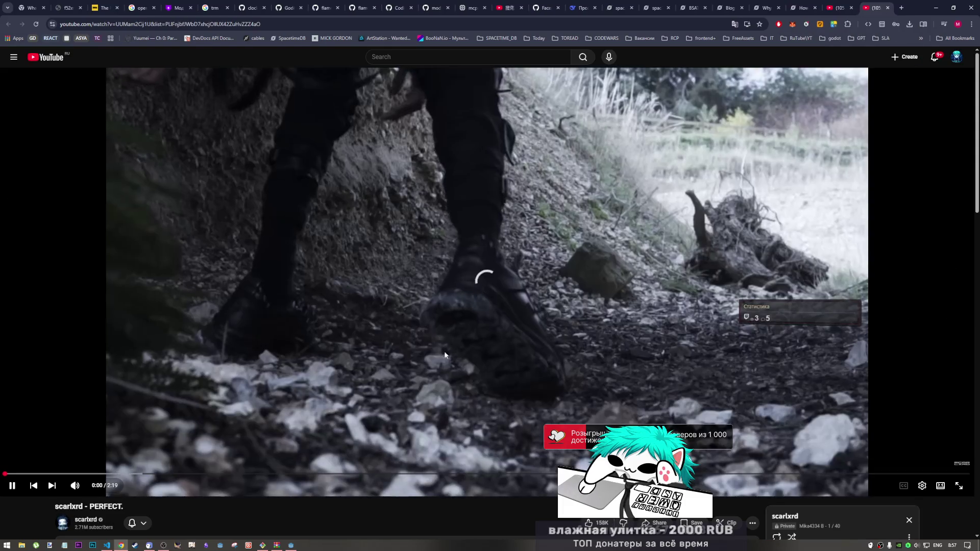
key(k)
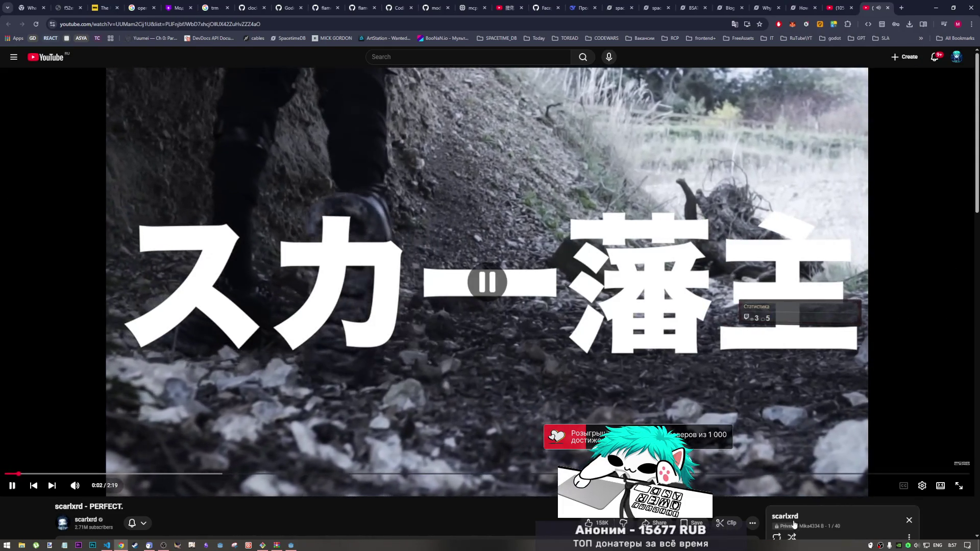
scroll(794, 525, down, 2)
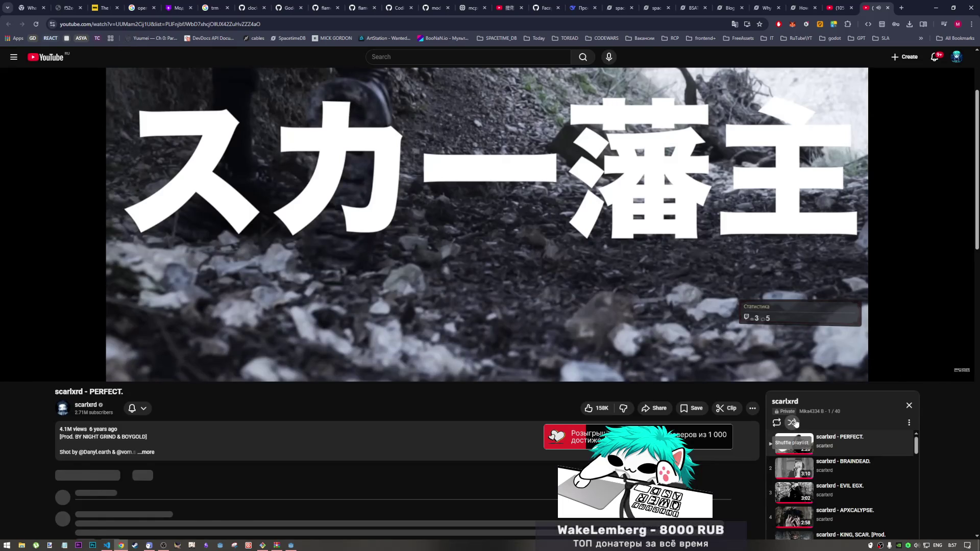
click(793, 422)
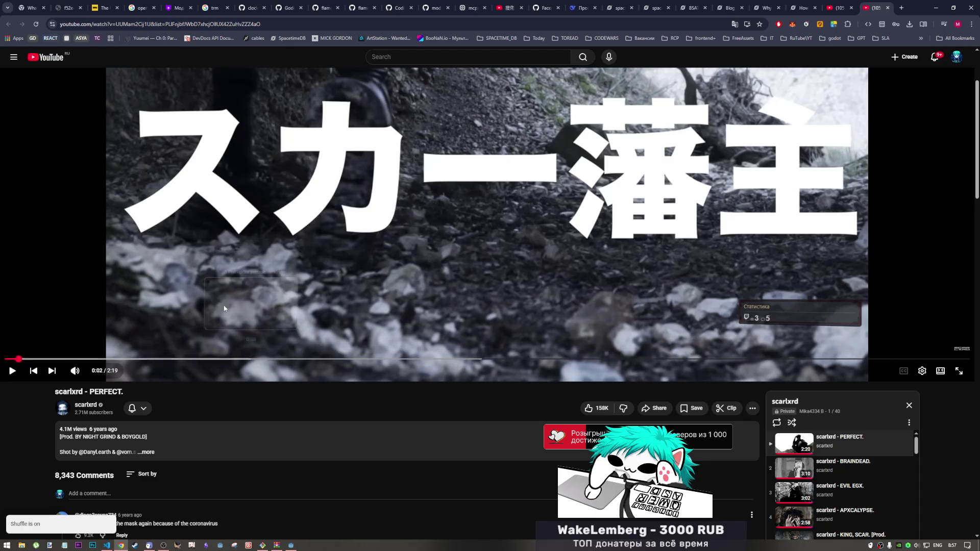
click(424, 319)
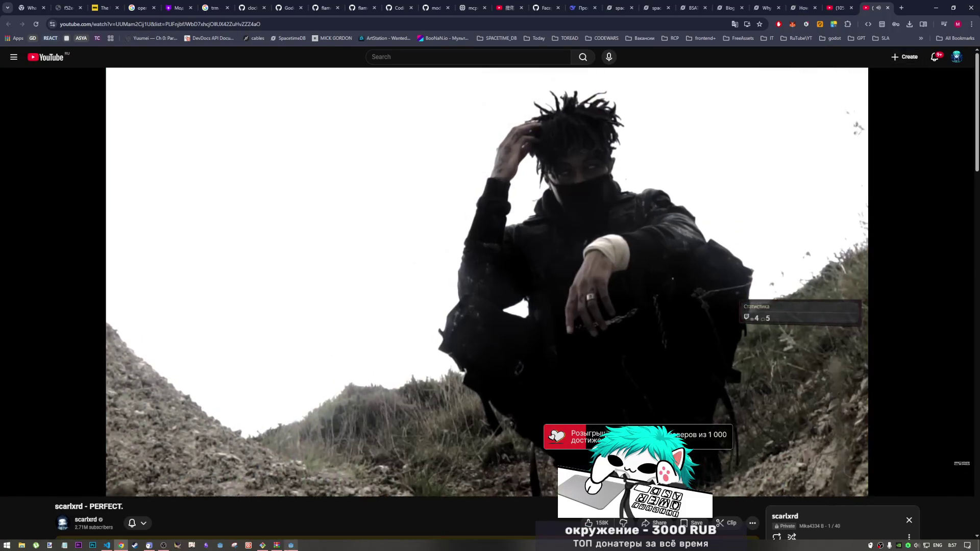
mouse_move(291, 544)
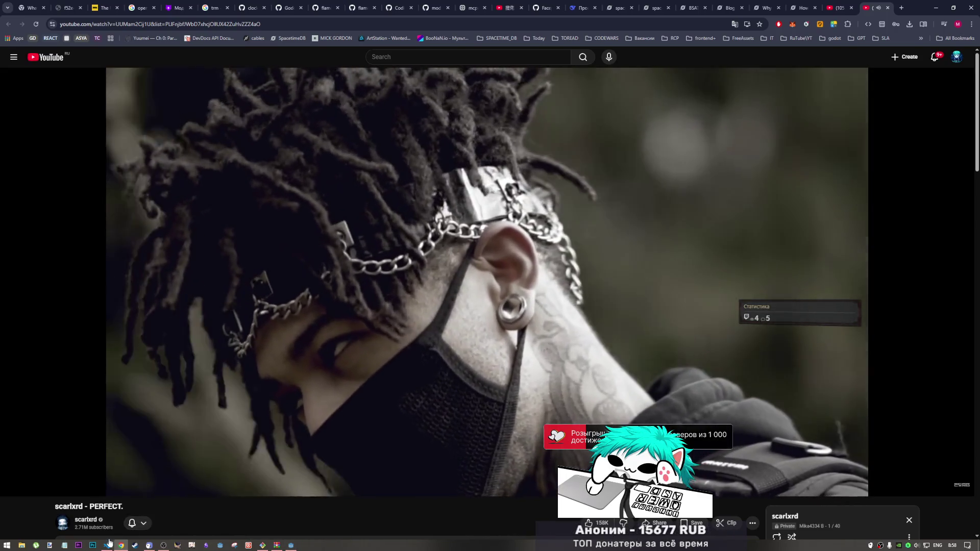
click(107, 544)
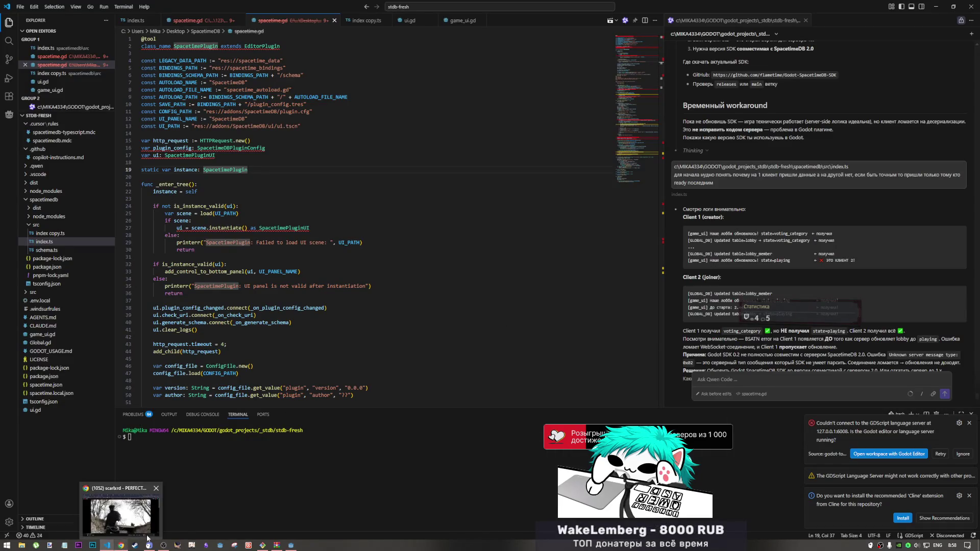
click(121, 545)
click(943, 24)
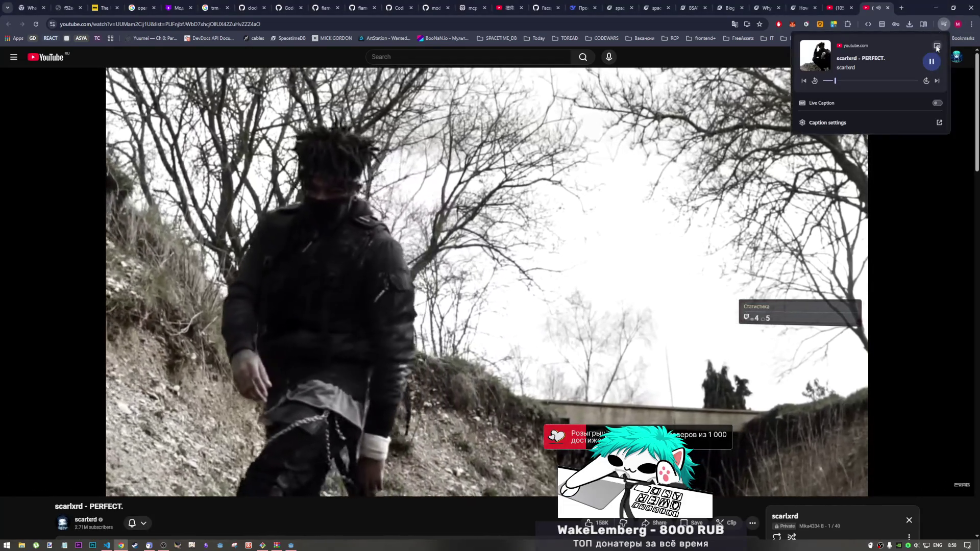
click(937, 46)
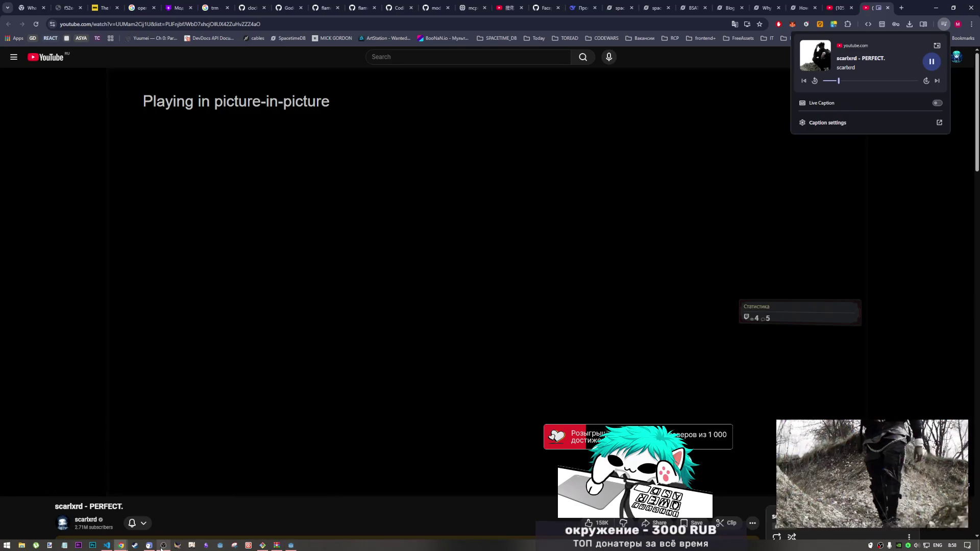
mouse_move(155, 547)
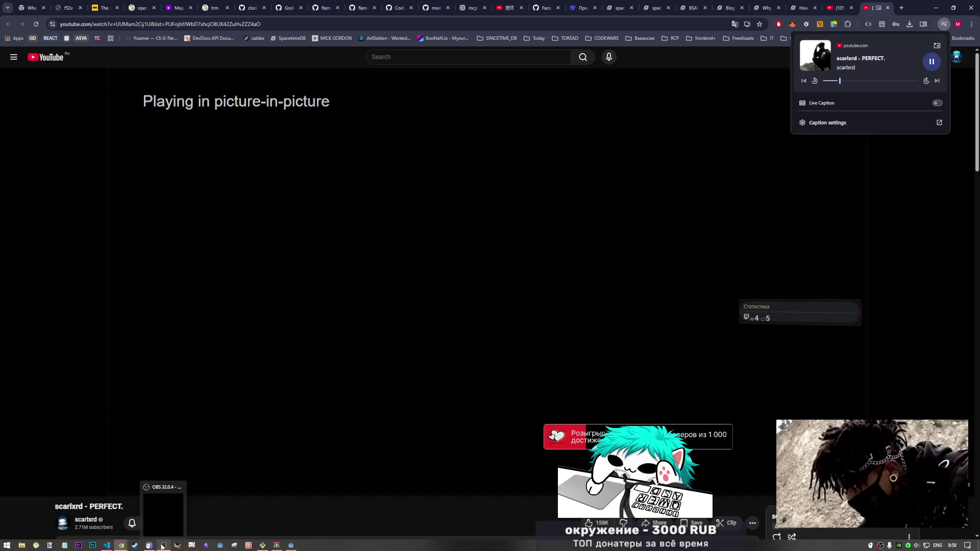
click(149, 503)
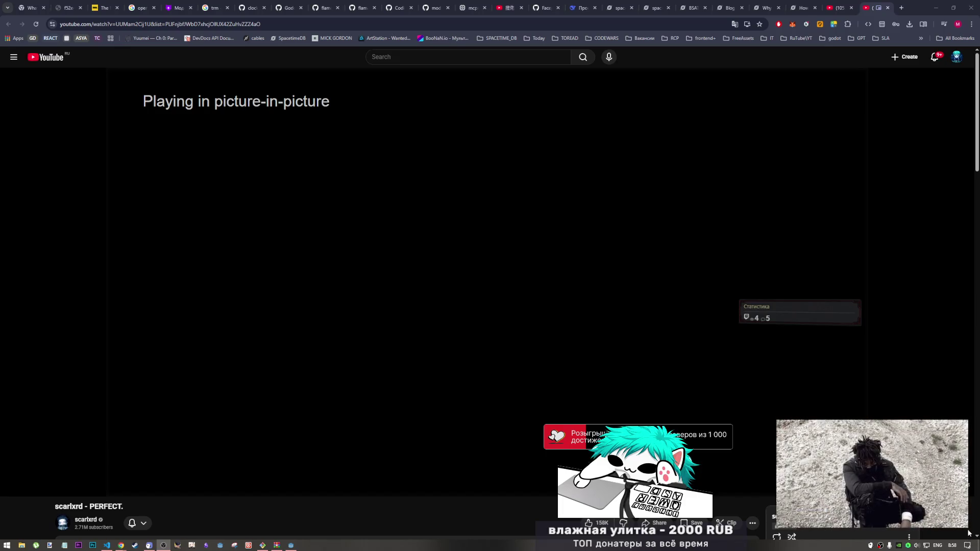
click(871, 480)
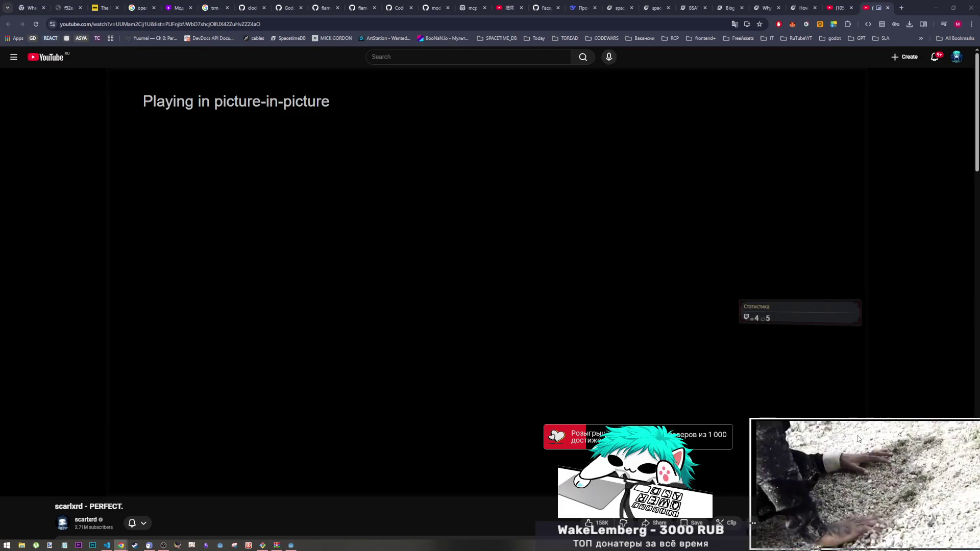
key(ctrl+l)
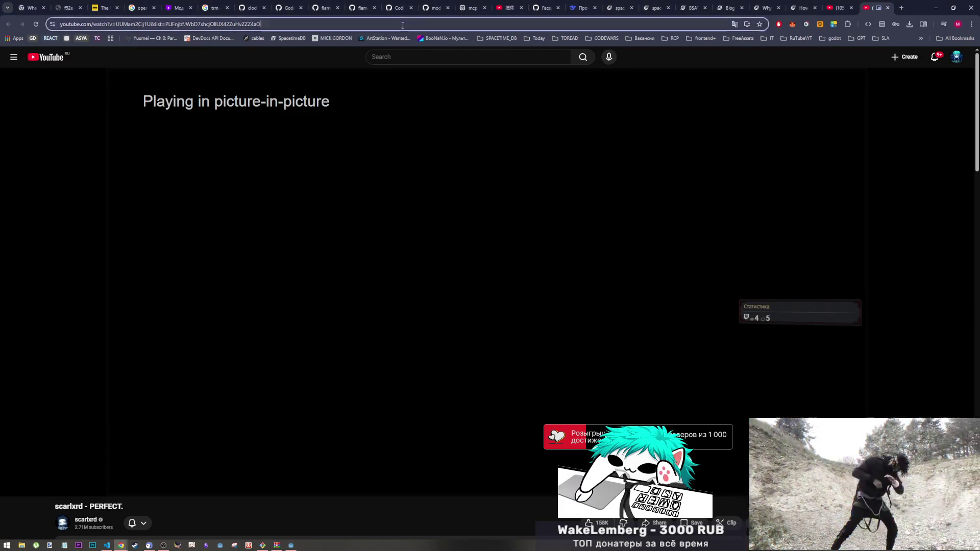
click(390, 512)
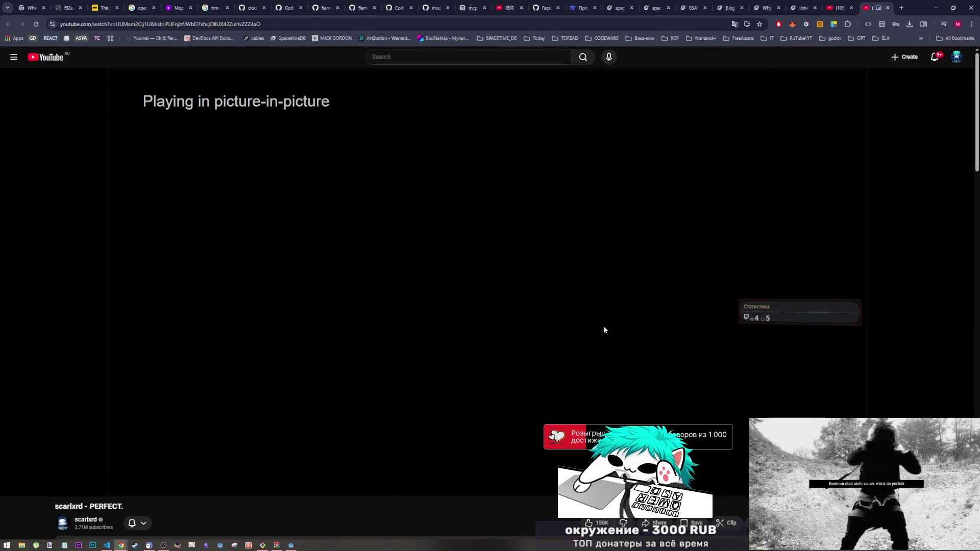
Step: Show the Godot-SpacetimeDB-SDK repository on its 0.2 branch
click(407, 5)
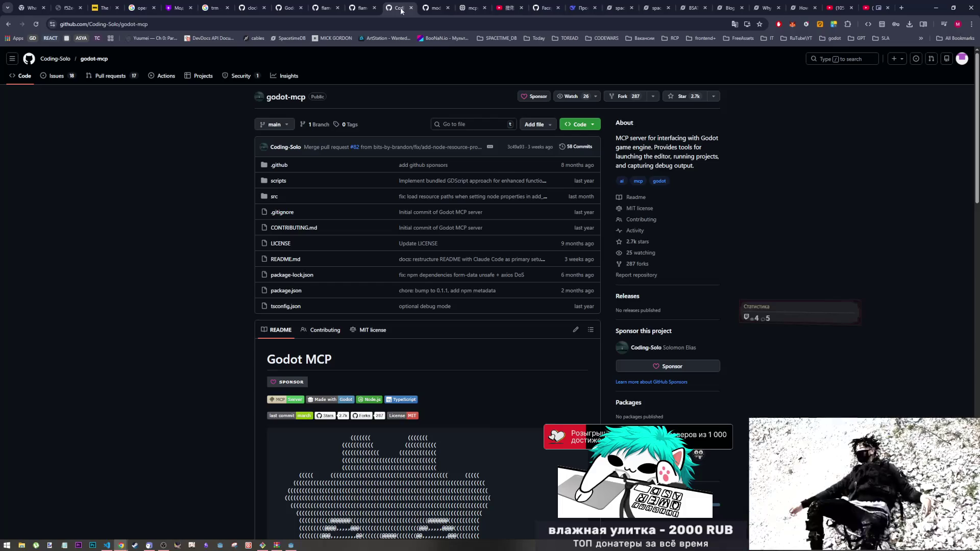
click(360, 7)
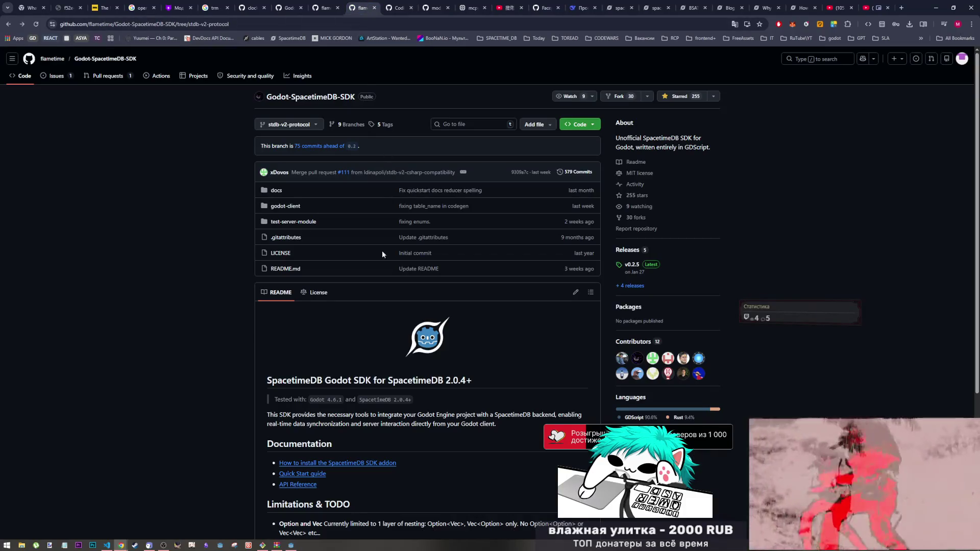
scroll(396, 336, down, 2)
scroll(397, 336, up, 2)
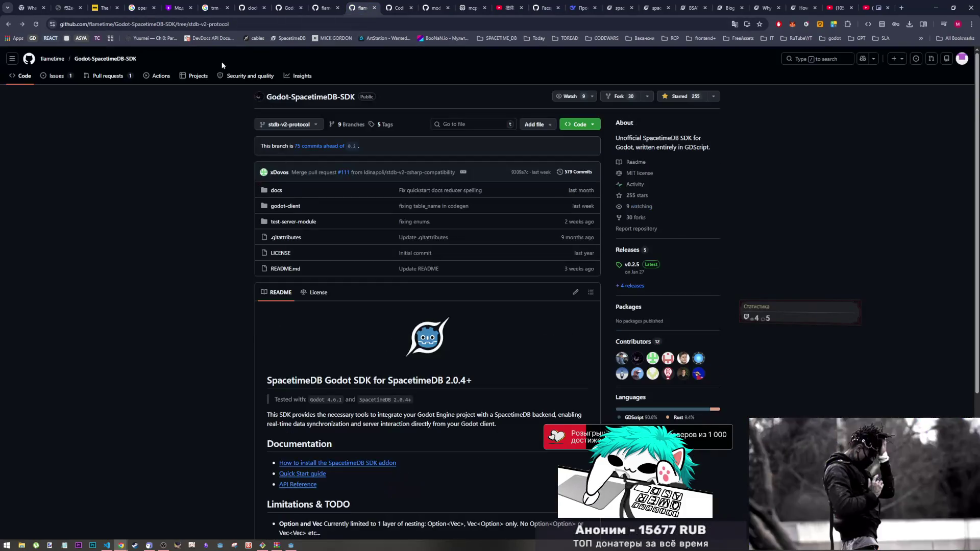
click(288, 124)
click(279, 193)
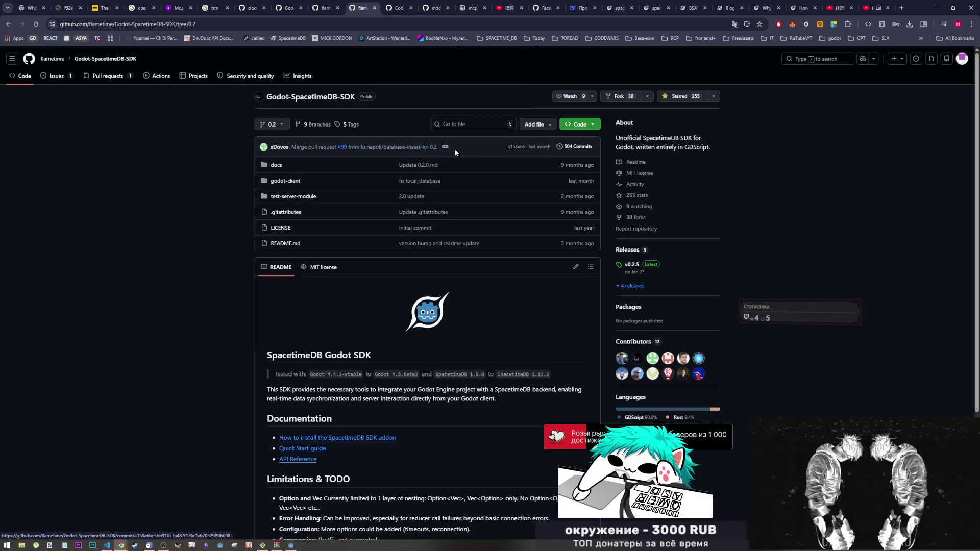
Step: Open the latest merge commit on 0.2 and dismiss the line-height notice
mouse_move(416, 149)
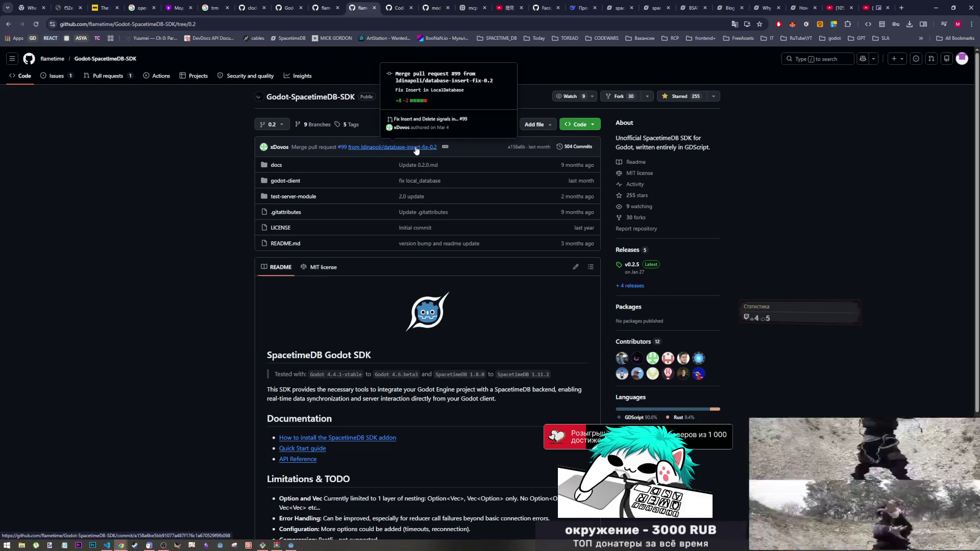
click(416, 149)
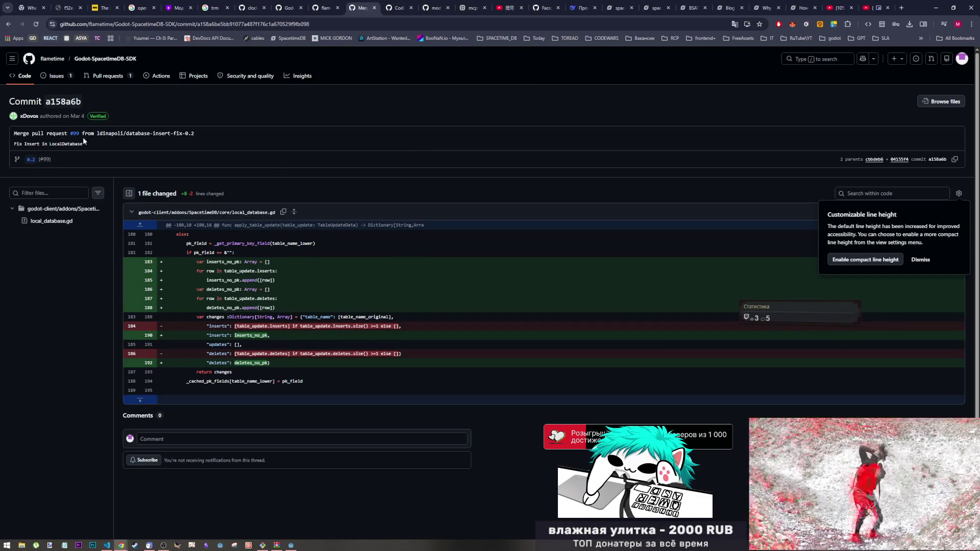
scroll(279, 302, down, 1)
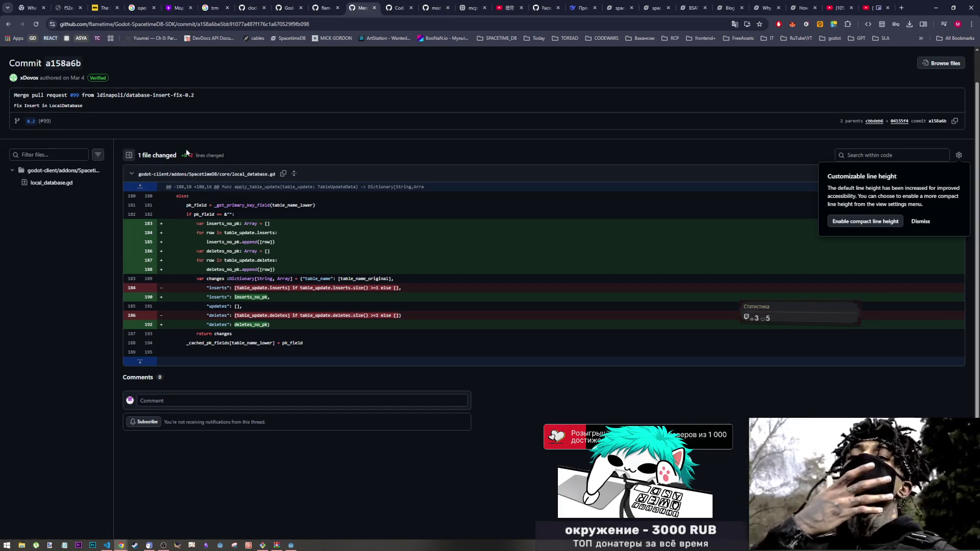
drag(28, 107, 90, 107)
click(91, 105)
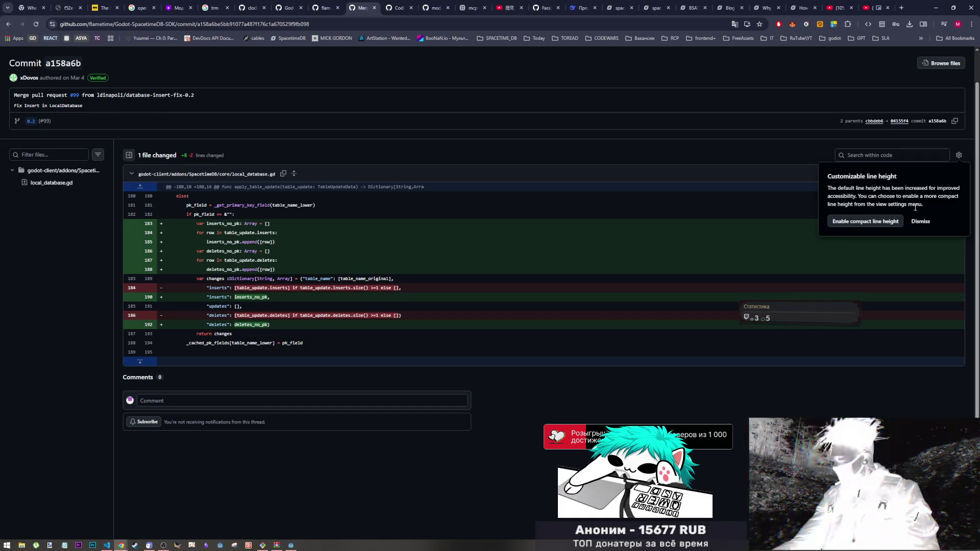
click(957, 157)
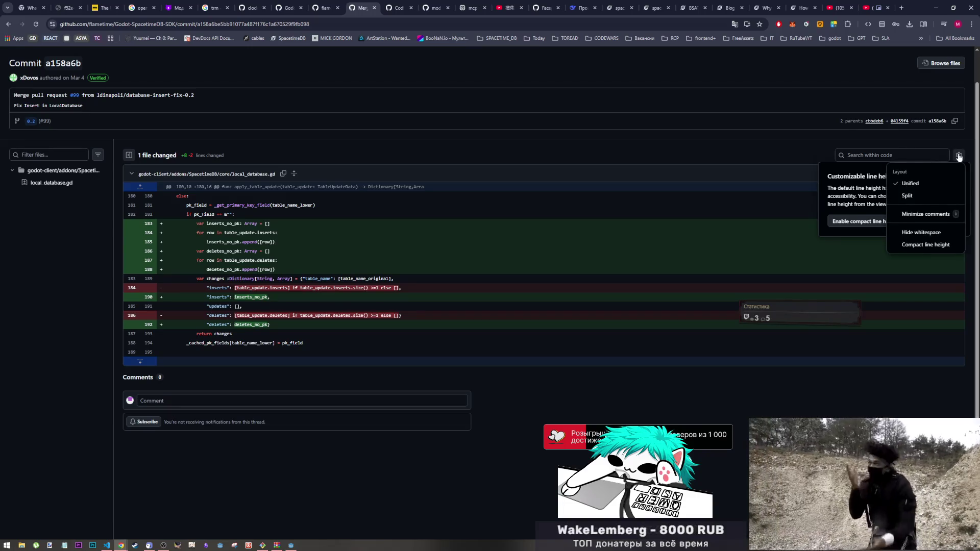
click(953, 156)
click(922, 225)
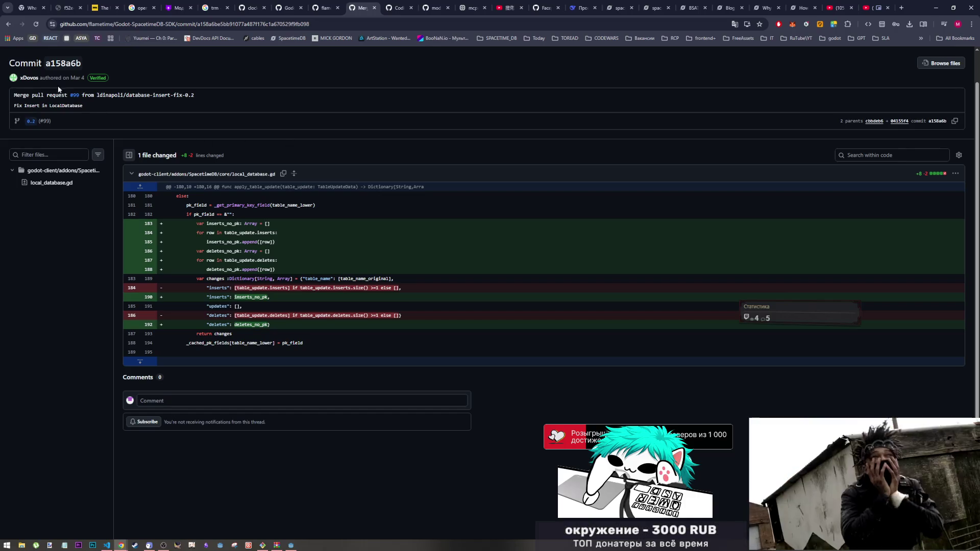
Step: Reopen merge commit #99 and jump to its local_database.gd diff
click(7, 28)
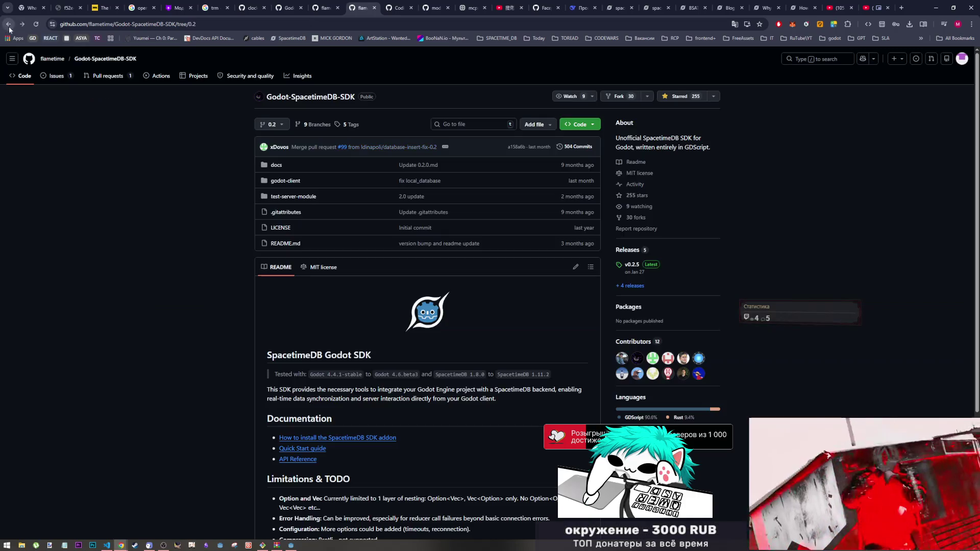
click(633, 285)
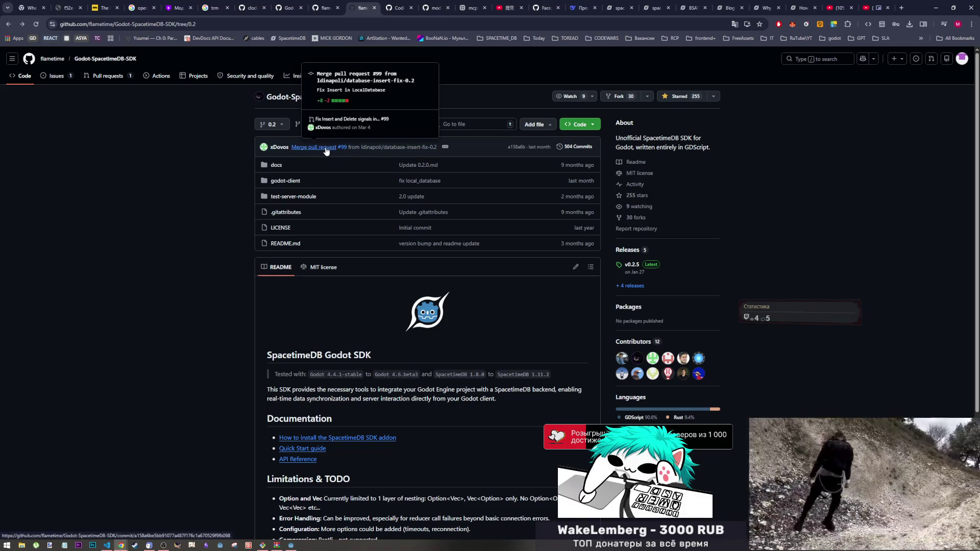
click(326, 150)
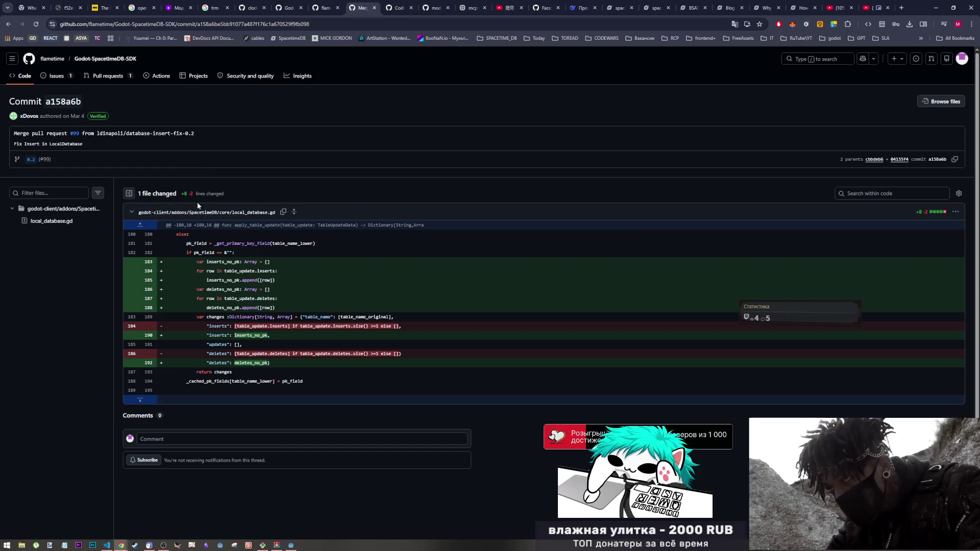
click(74, 223)
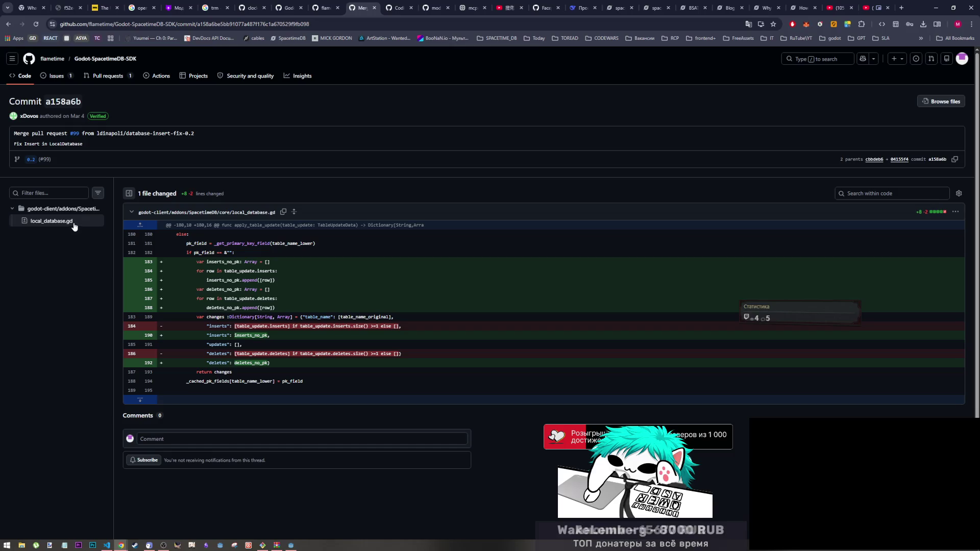
click(291, 545)
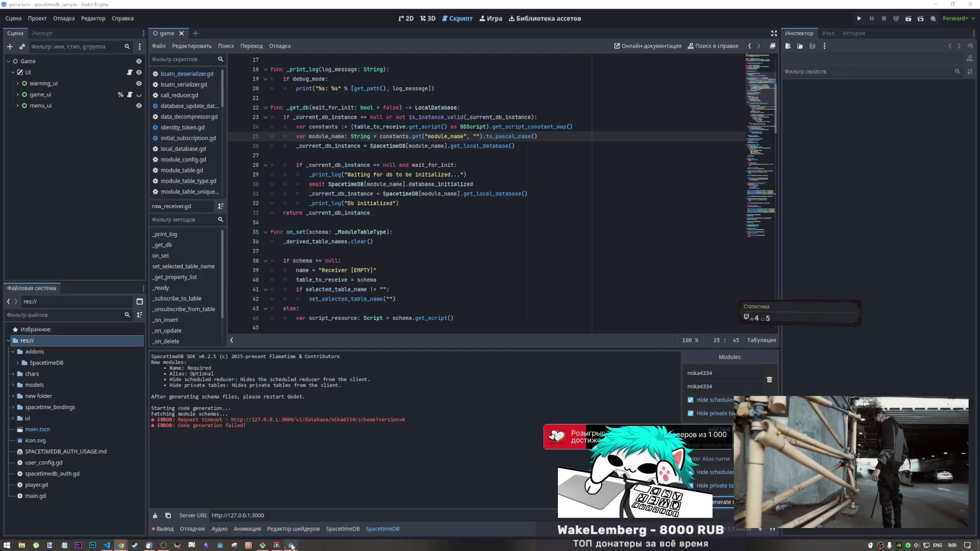
Step: Filter the FileSystem by 'local' and open local_database.gd
click(77, 315)
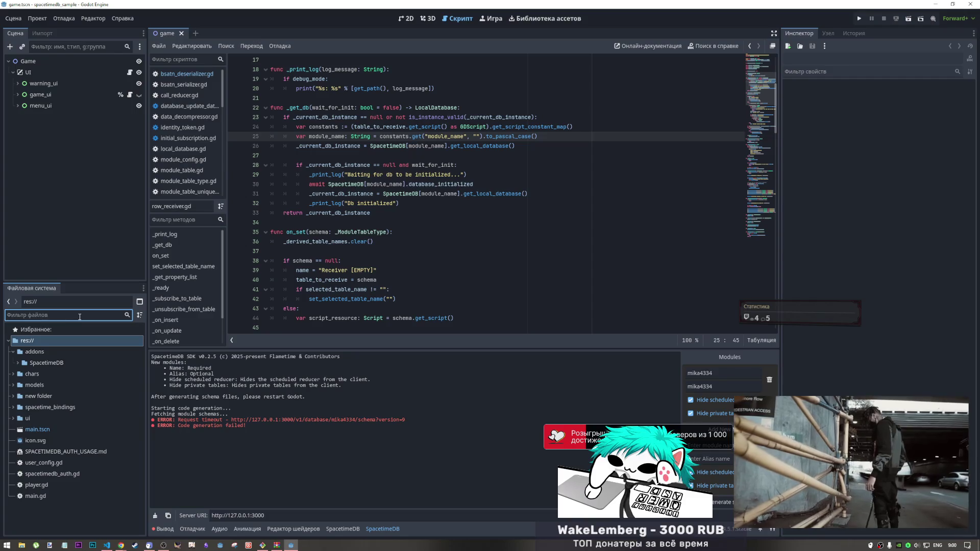
text(local)
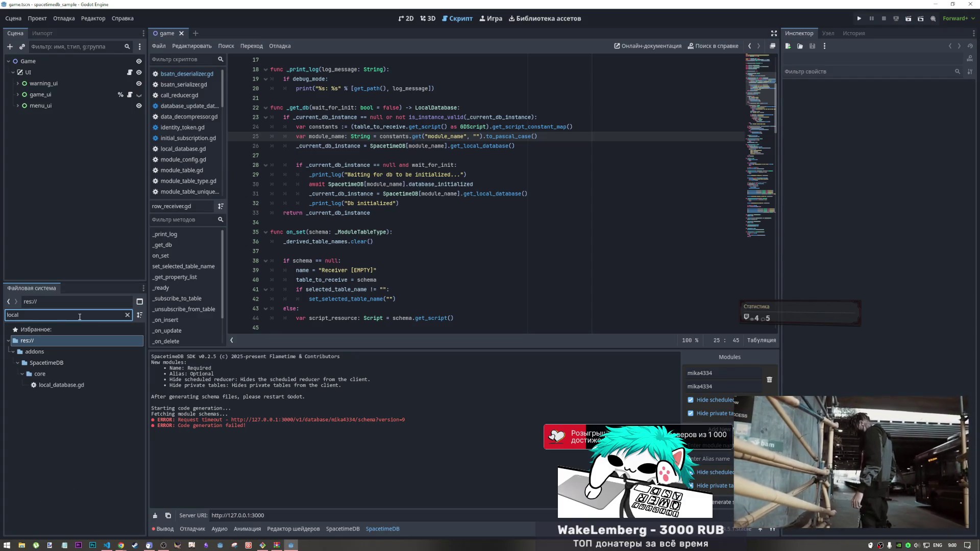
double_click(59, 385)
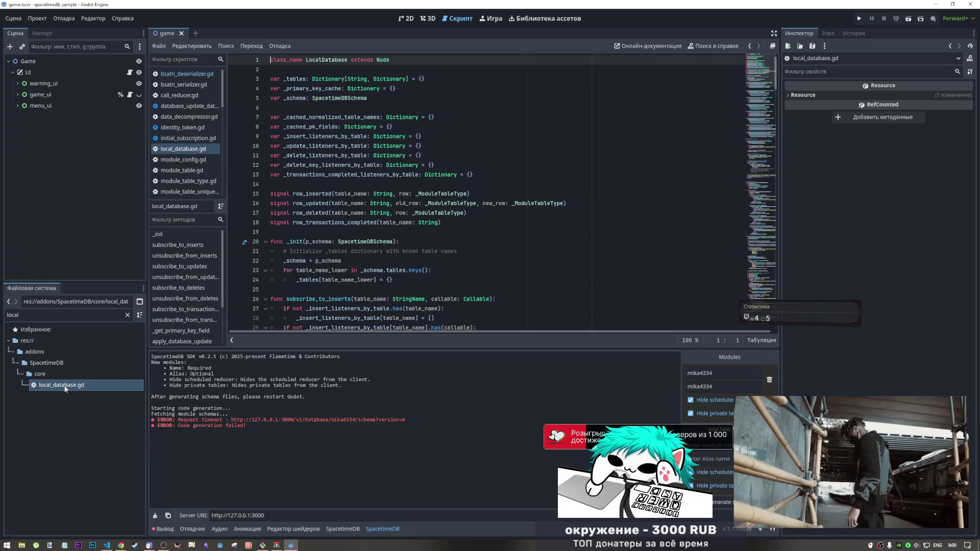
Step: Close the other open scripts and reopen local_database.gd on its own
right_click(187, 78)
click(223, 135)
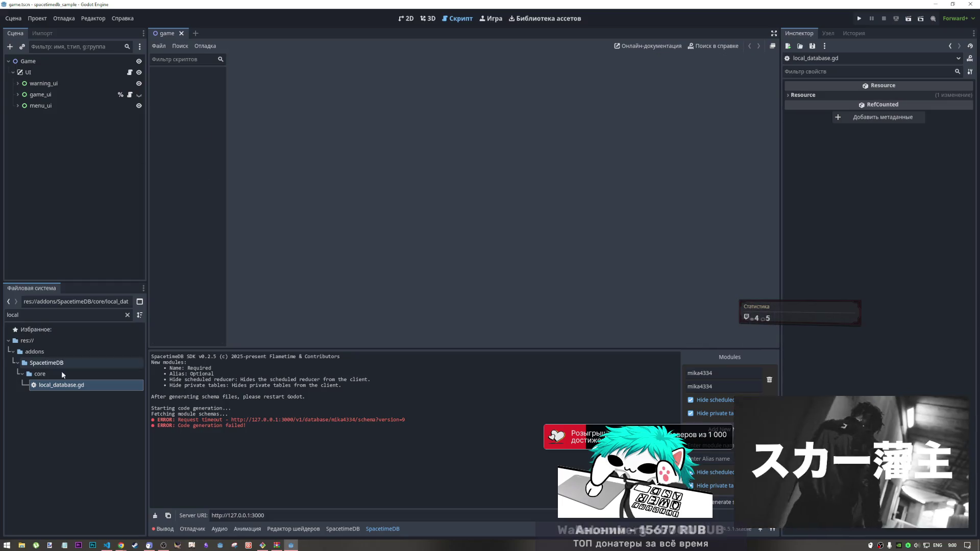
double_click(59, 384)
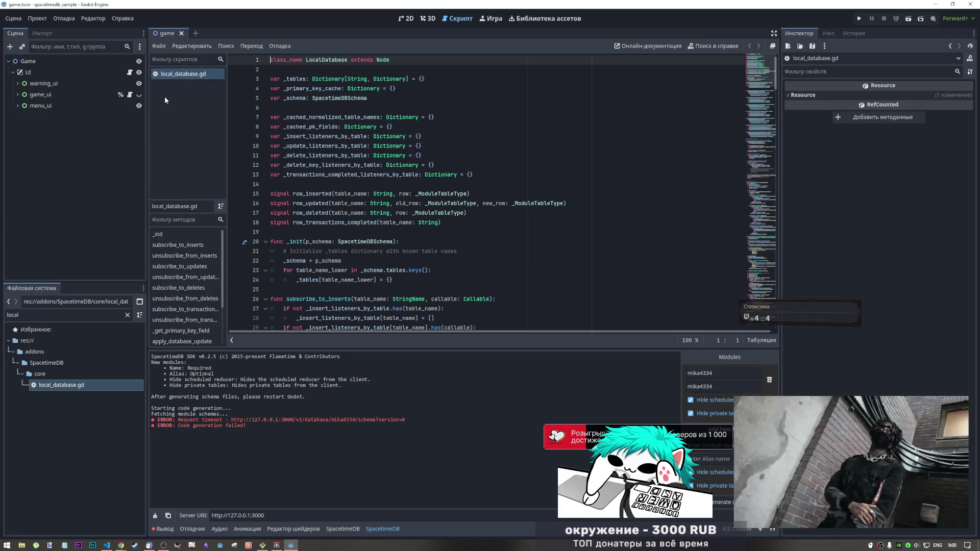
scroll(761, 124, down, 8)
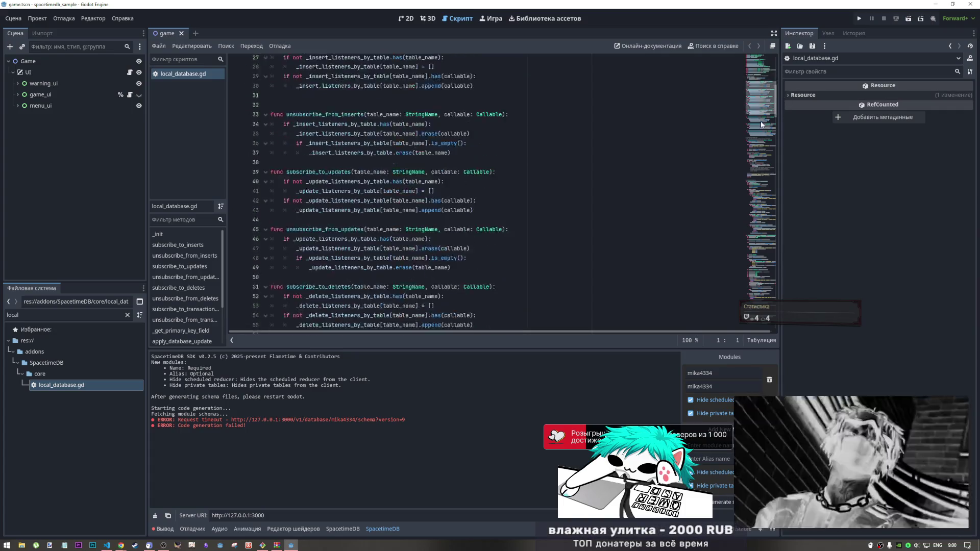
mouse_move(760, 124)
mouse_down()
mouse_move(759, 153)
mouse_move(746, 61)
mouse_up()
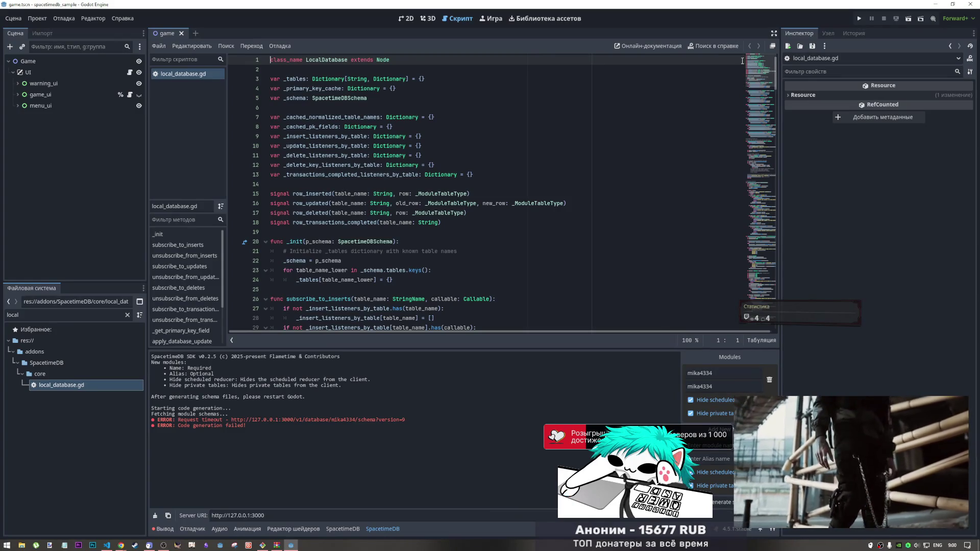
key(alt+Tab)
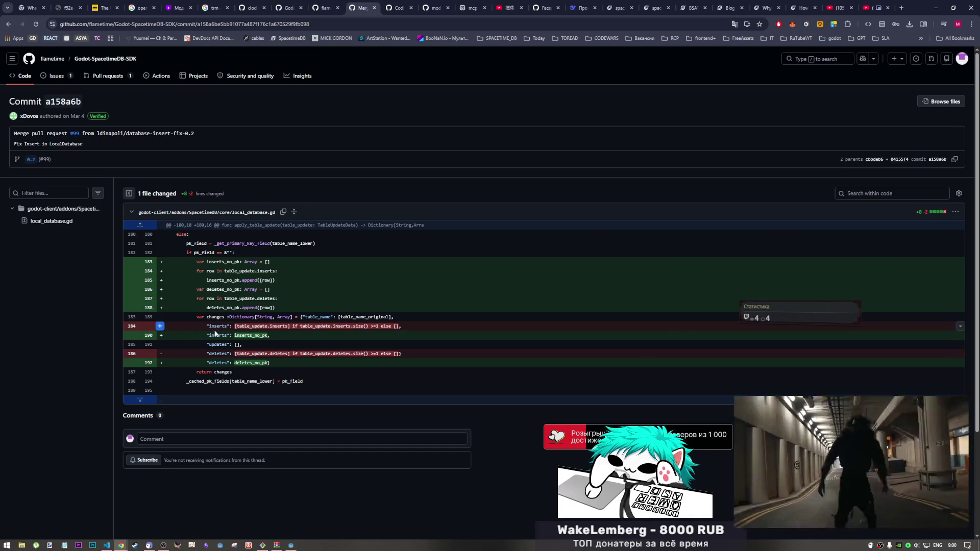
Step: Compare the script's inserts line 184 with the diff's new inserts and deletes lines
key(alt+Tab)
scroll(761, 90, down, 5)
scroll(760, 90, up, 5)
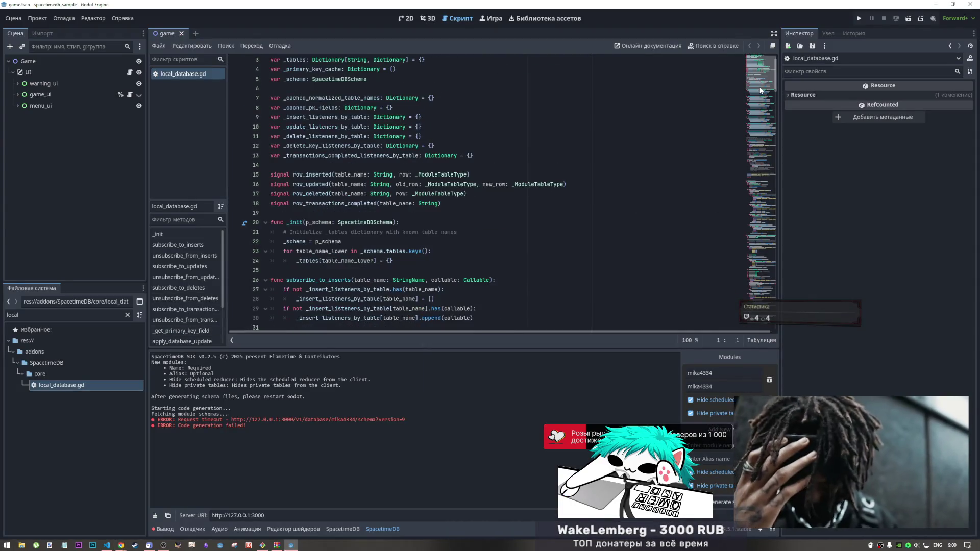
mouse_move(761, 91)
mouse_down()
mouse_move(736, 188)
mouse_move(735, 262)
mouse_up()
click(280, 199)
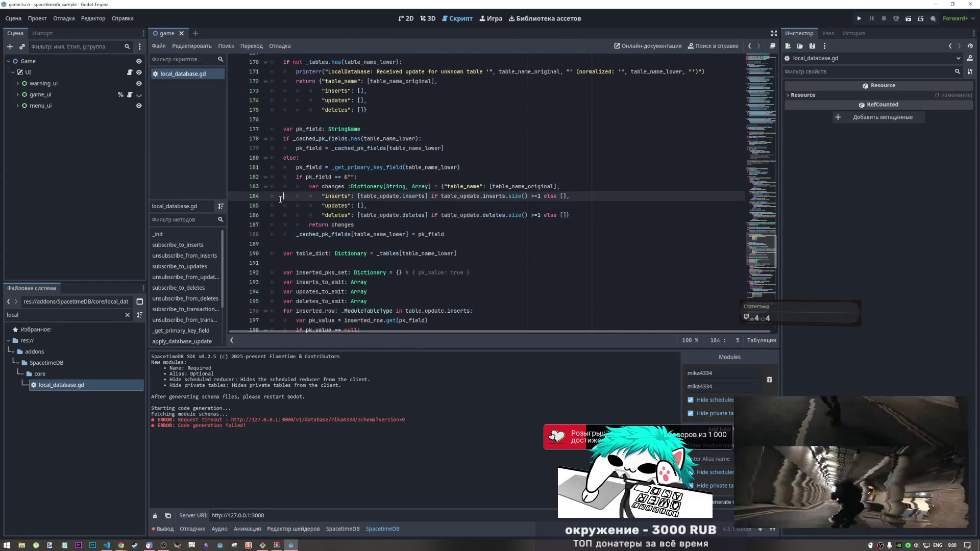
key(alt+Tab)
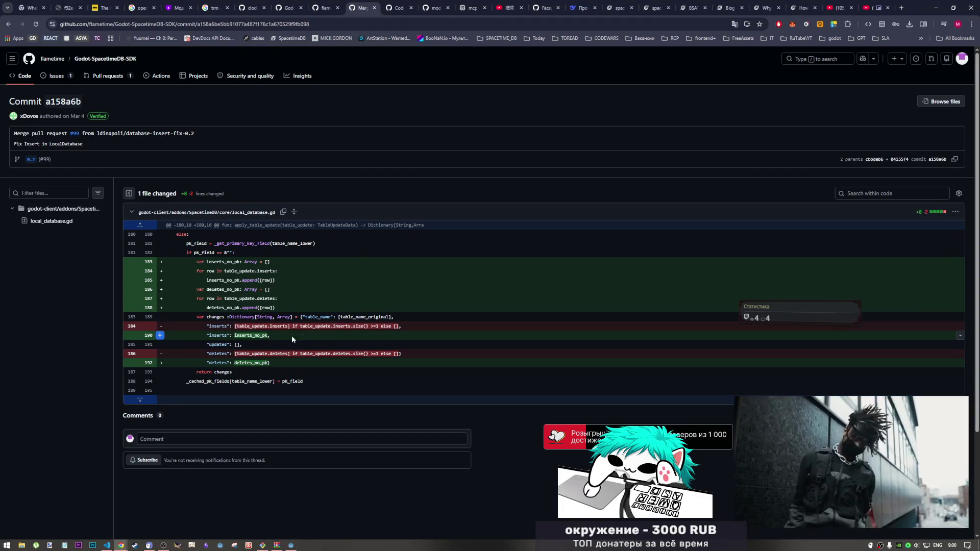
click(225, 336)
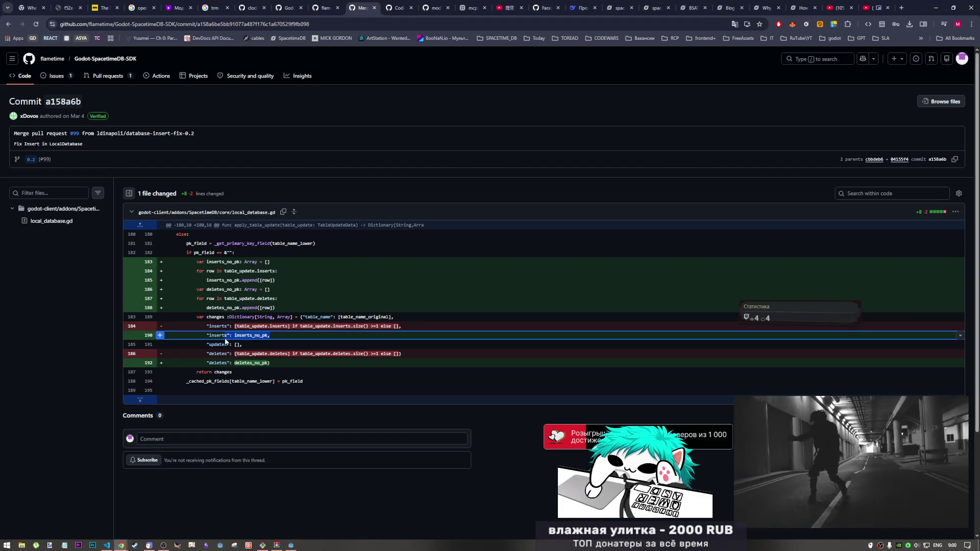
key(alt+Tab)
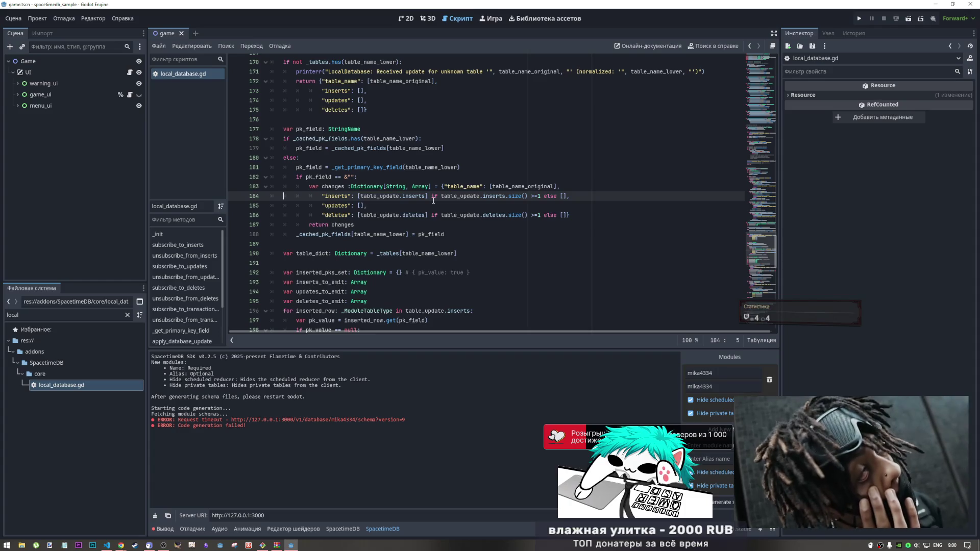
drag(570, 196, 355, 197)
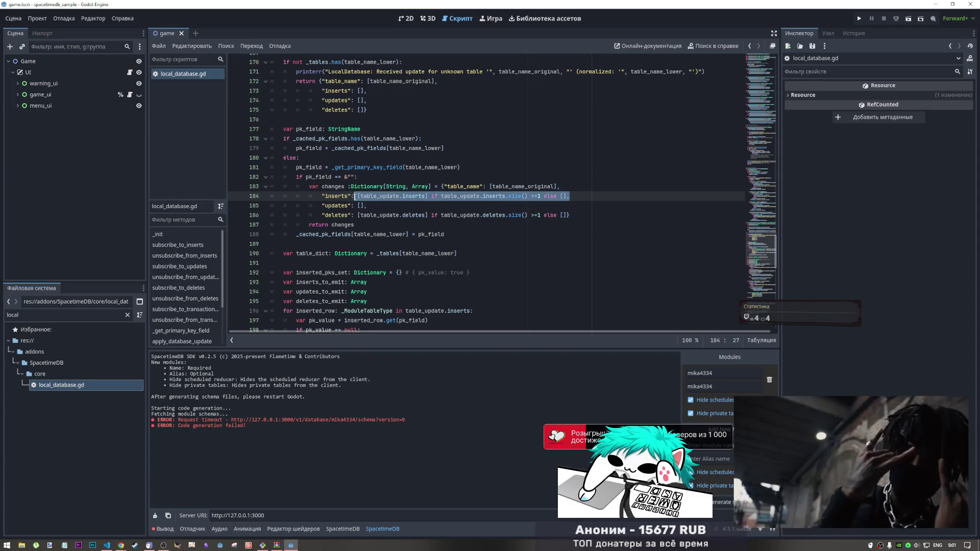
key(alt+Tab)
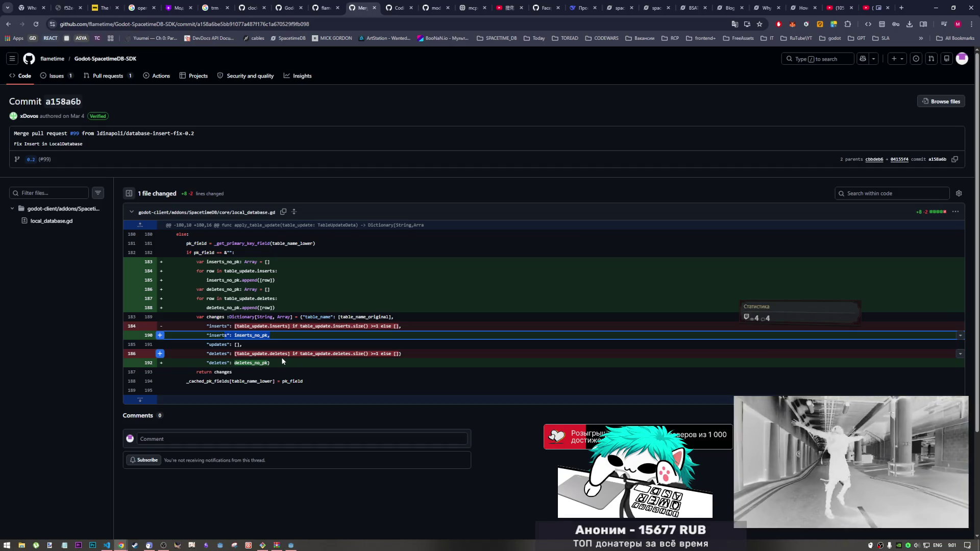
click(272, 362)
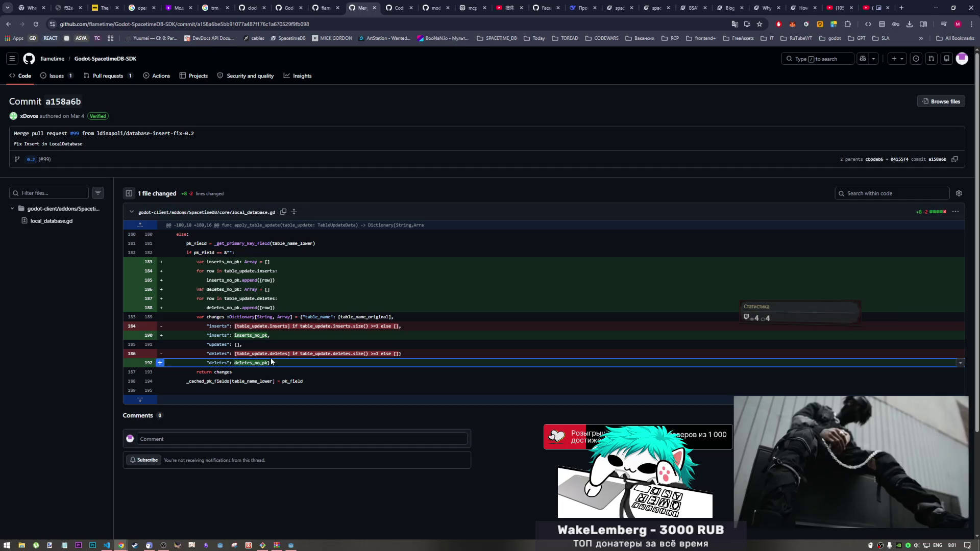
click(75, 113)
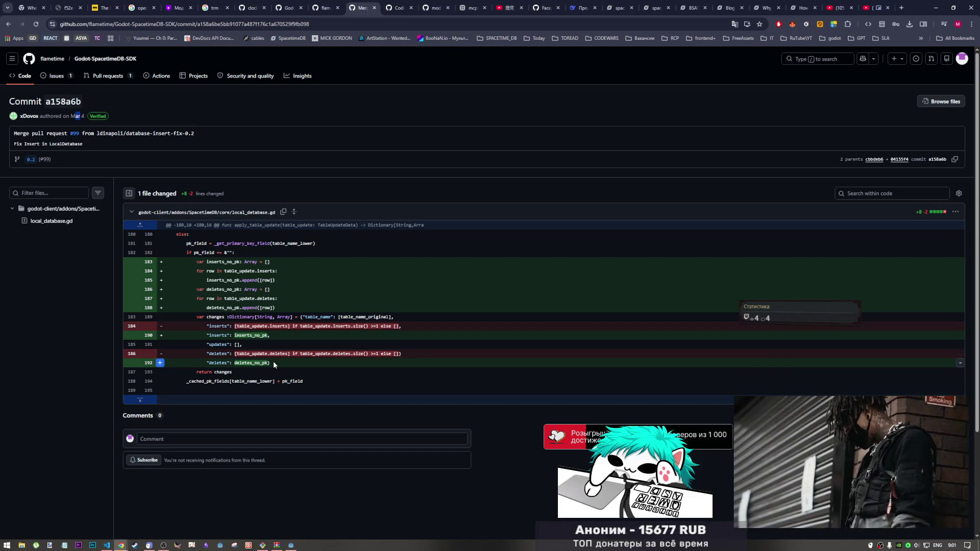
click(206, 335)
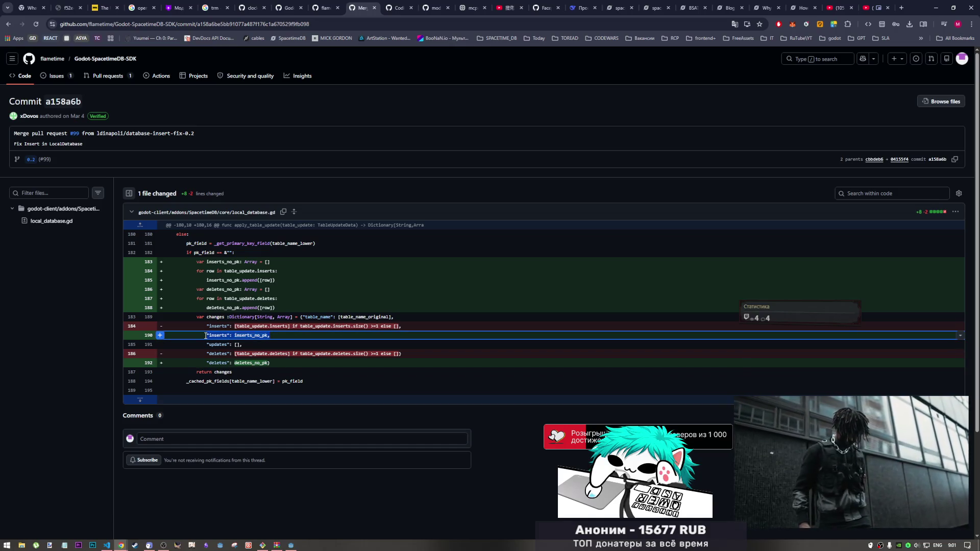
Step: Copy diff lines 180–194 and select the old changes block in local_database.gd
drag(276, 308, 197, 262)
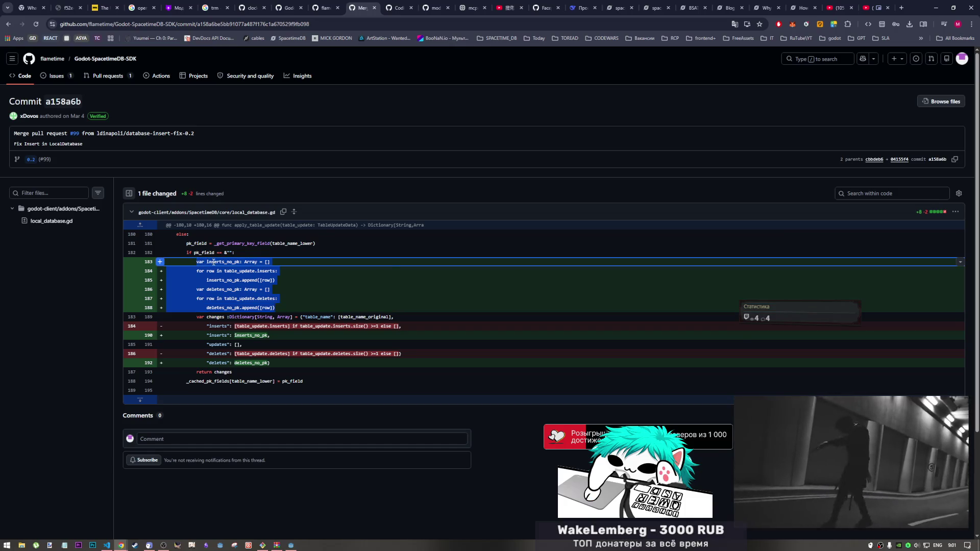
key(alt+Tab)
key(alt+Tab)
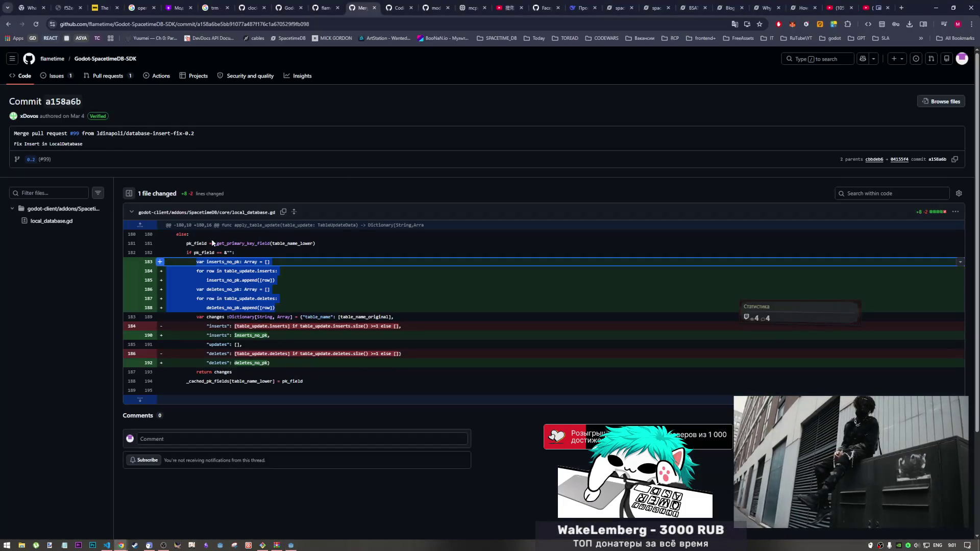
click(194, 266)
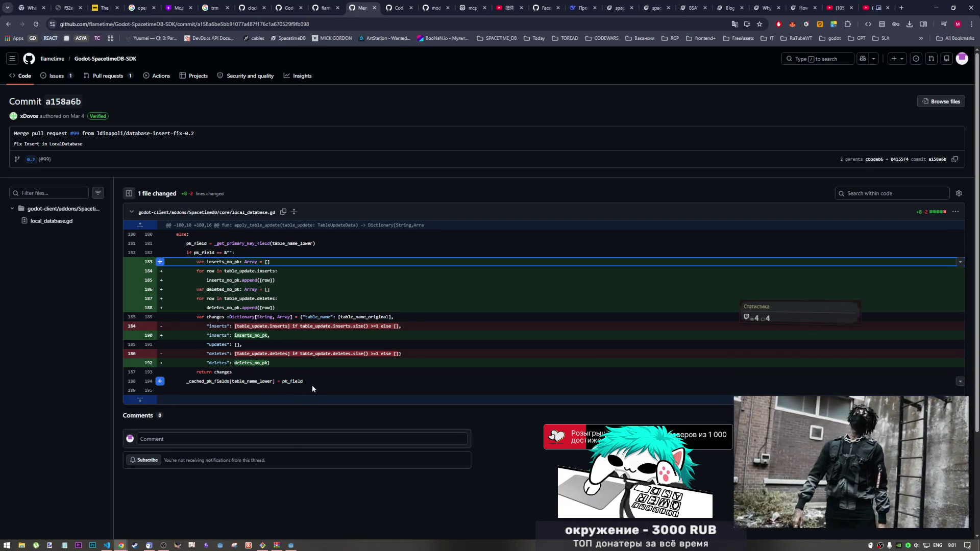
drag(308, 384, 175, 235)
key(ctrl+c)
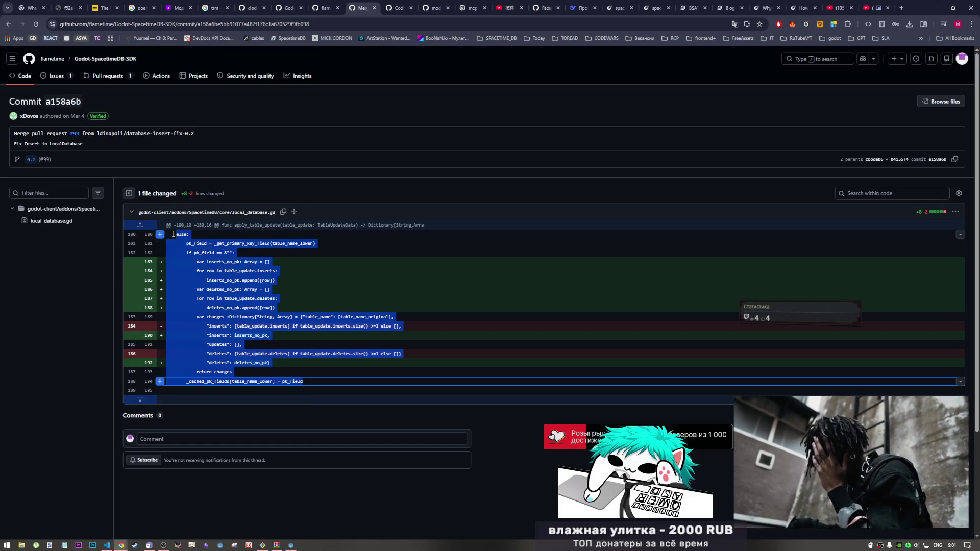
key(alt+Tab)
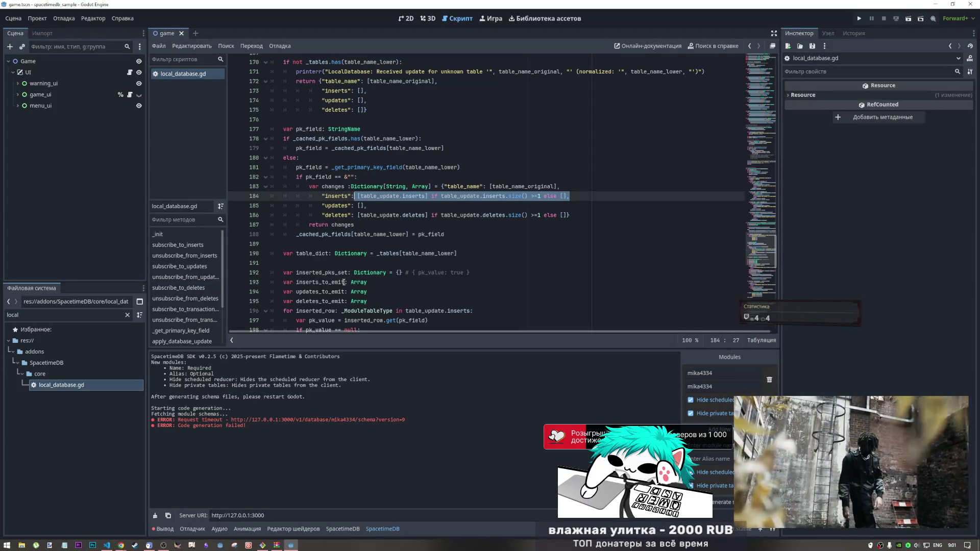
key(alt+Tab)
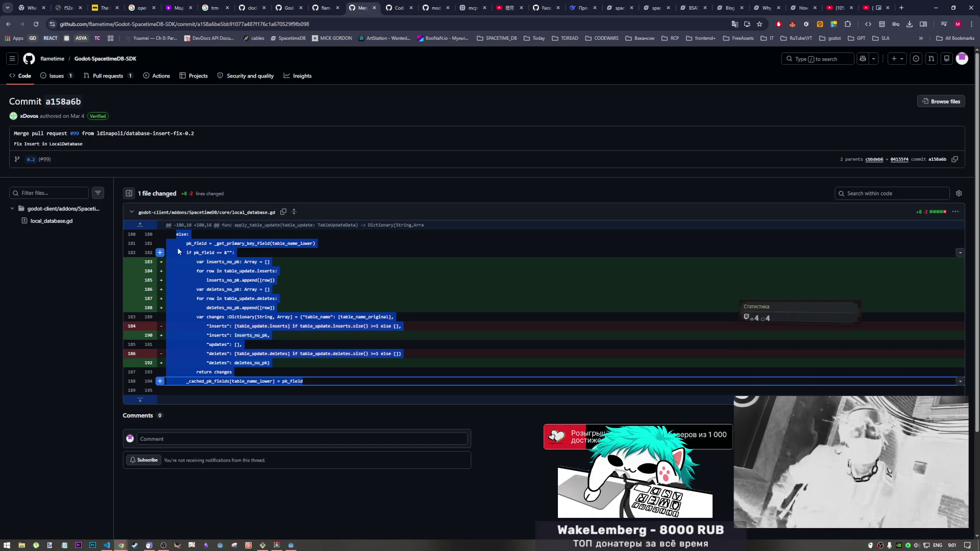
key(alt+Tab)
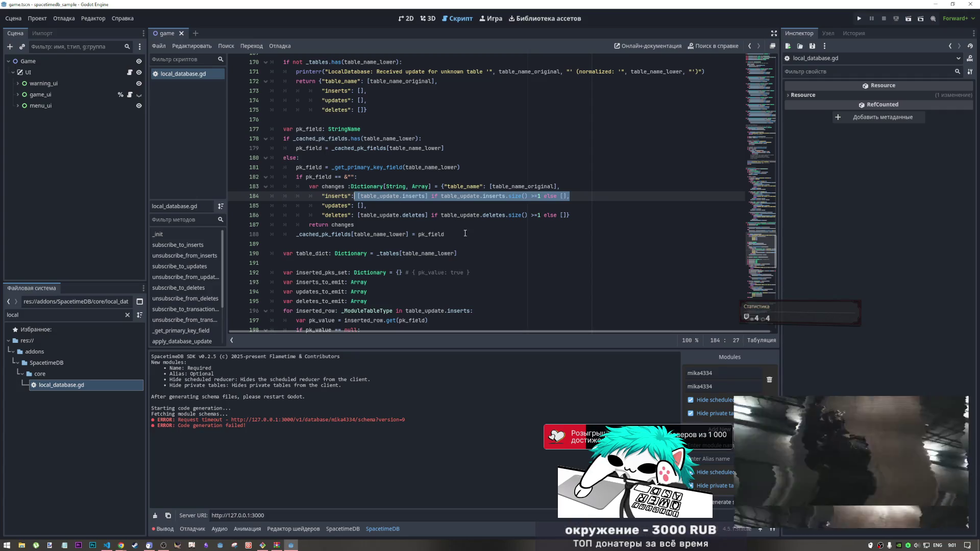
key(alt+Tab)
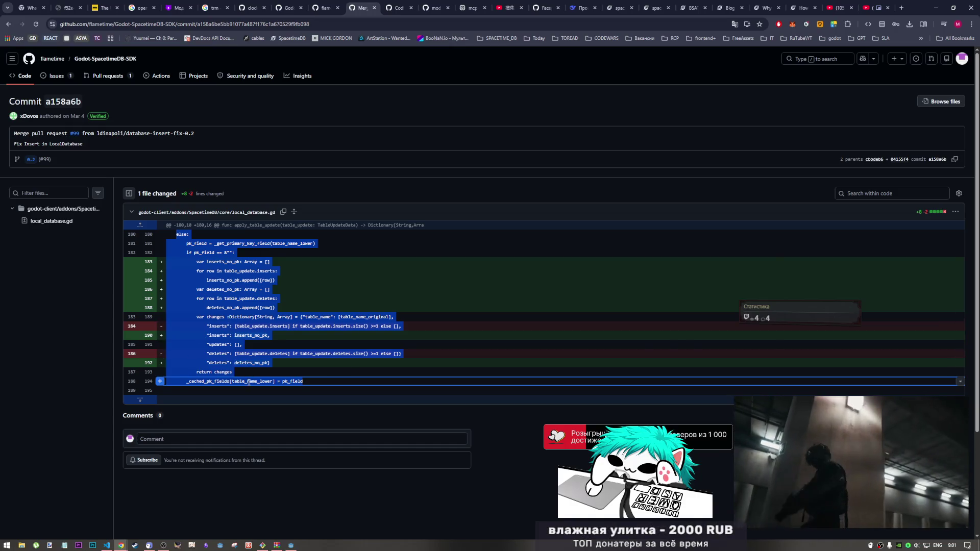
key(alt+Tab)
mouse_move(428, 226)
mouse_down()
mouse_move(445, 234)
mouse_move(285, 177)
mouse_up()
Step: Paste the inserts_no_pk/deletes_no_pk fix over the selected lines
key(ctrl+v)
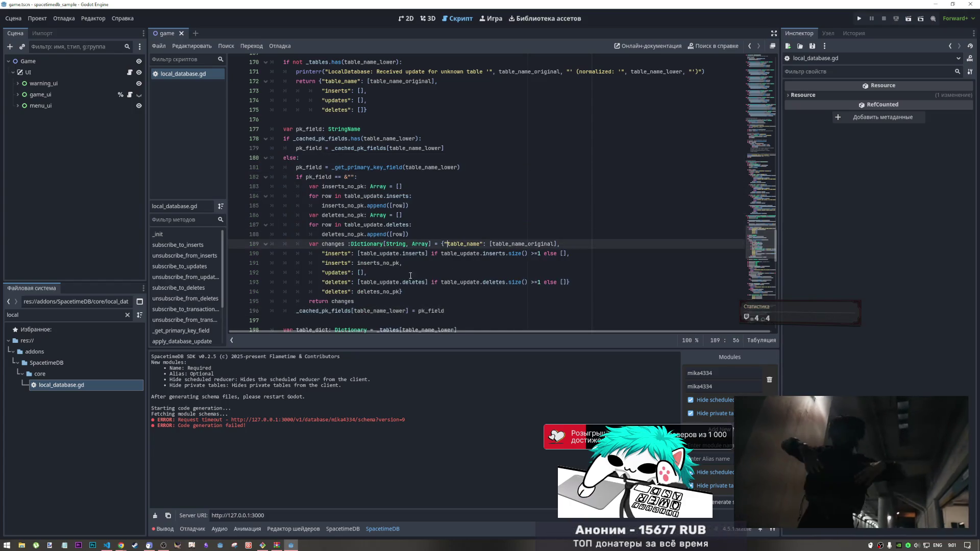
key(alt+Tab)
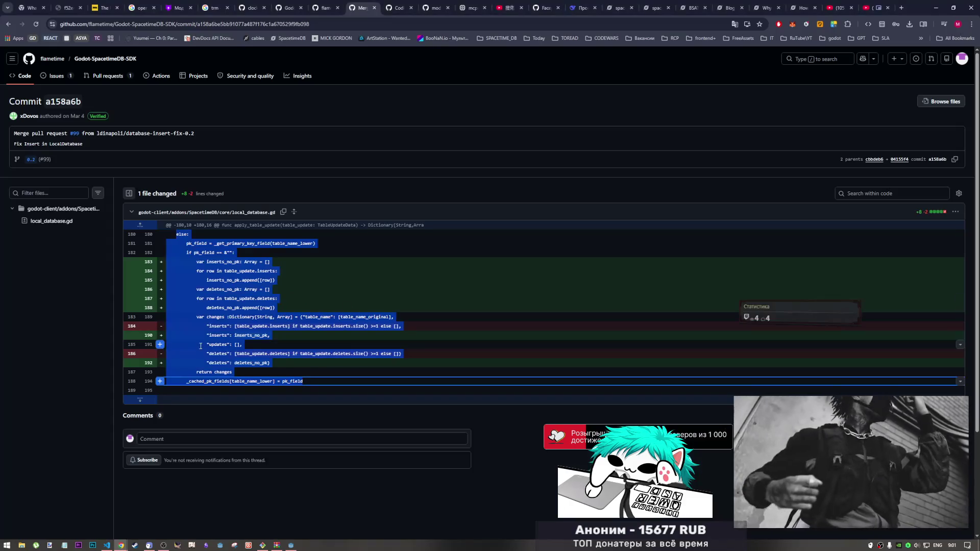
click(194, 344)
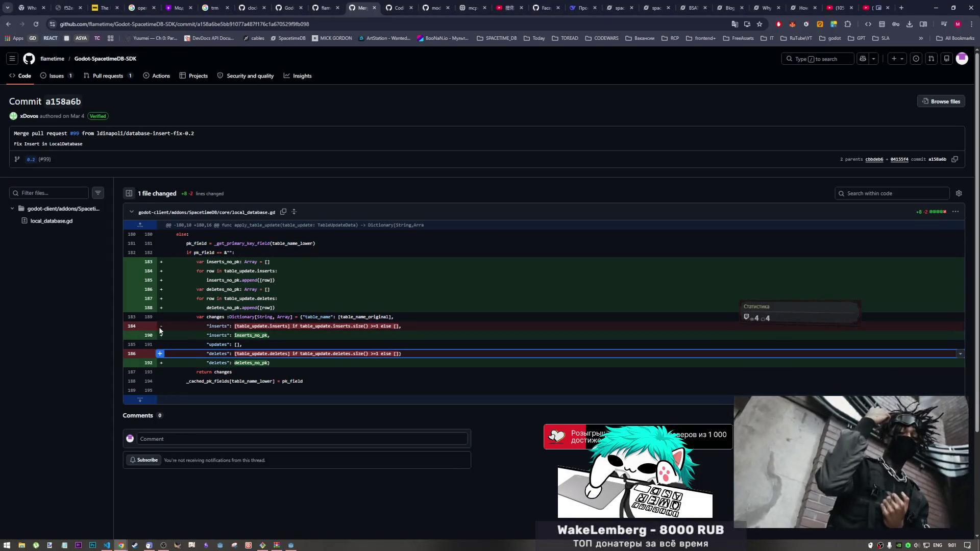
key(alt+Tab)
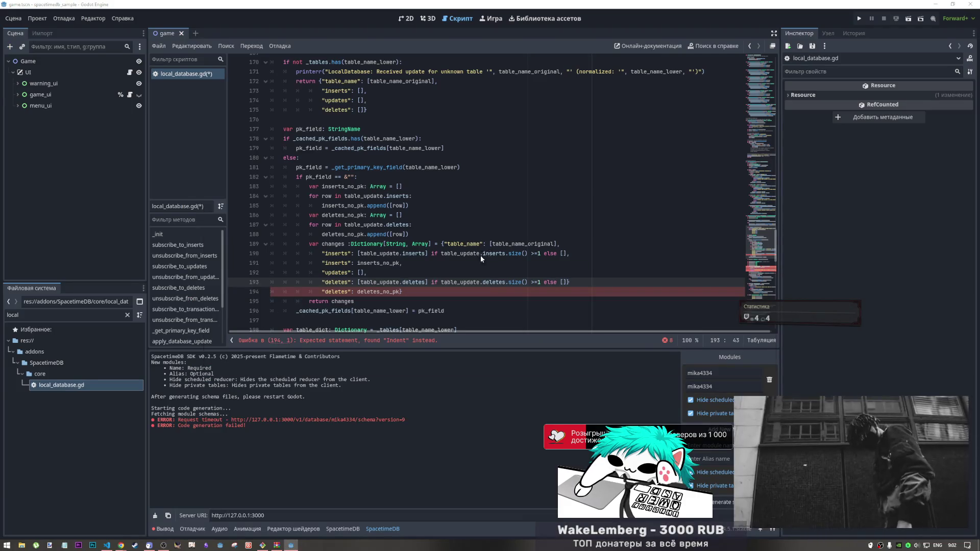
key(alt+Tab)
key(alt+Tab)
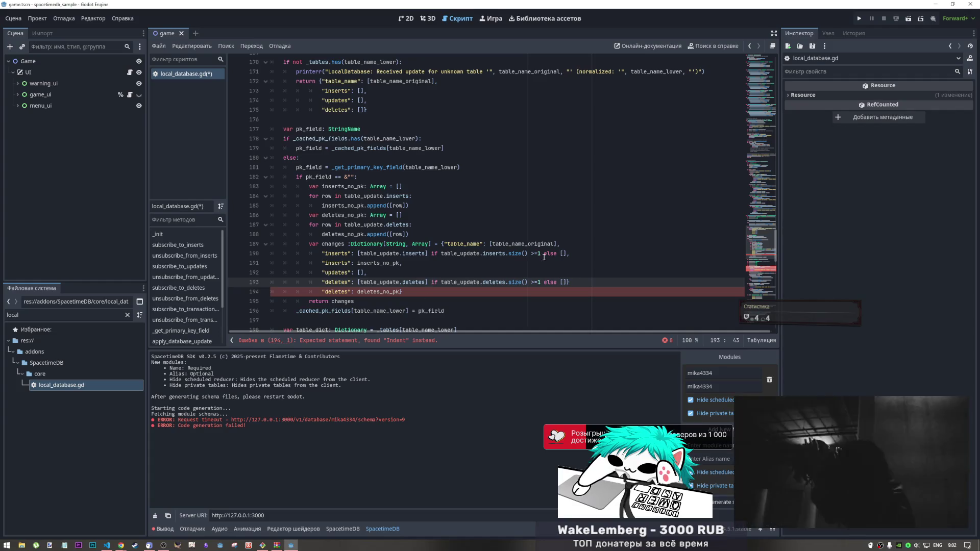
click(568, 254)
Step: Comment out the old inserts and deletes entries and save local_database.gd
key(ctrl+k)
key(Down)
key(Down)
key(Down)
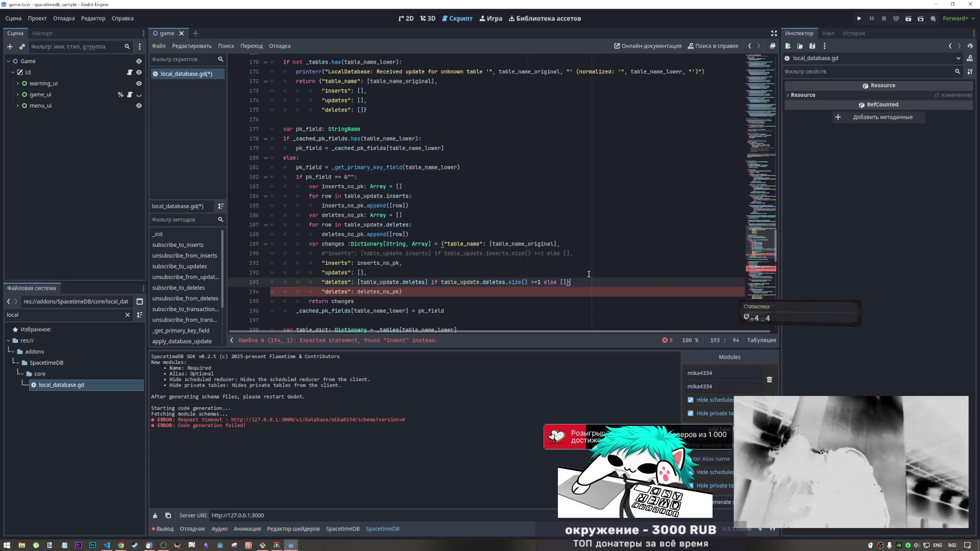
key(ctrl+k)
key(ctrl+s)
click(409, 254)
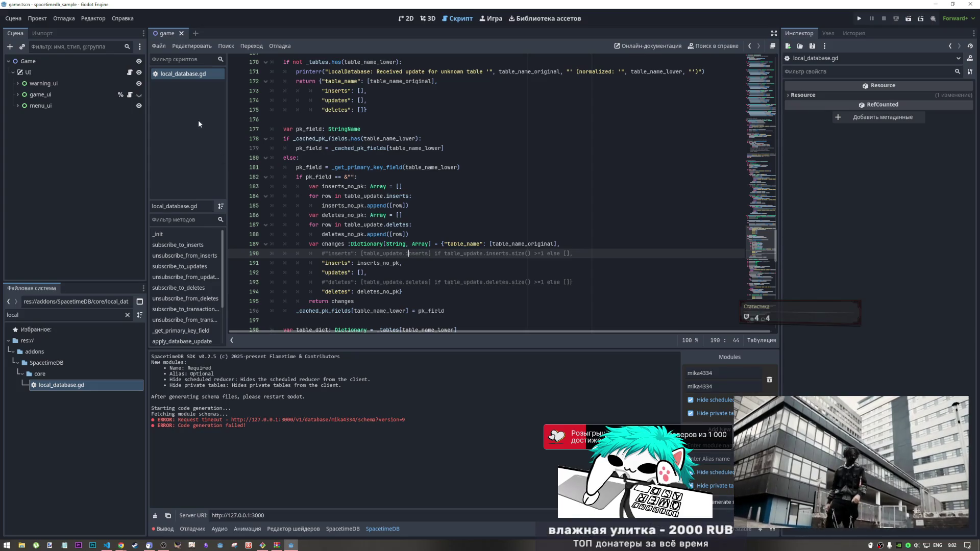
key(alt+Tab)
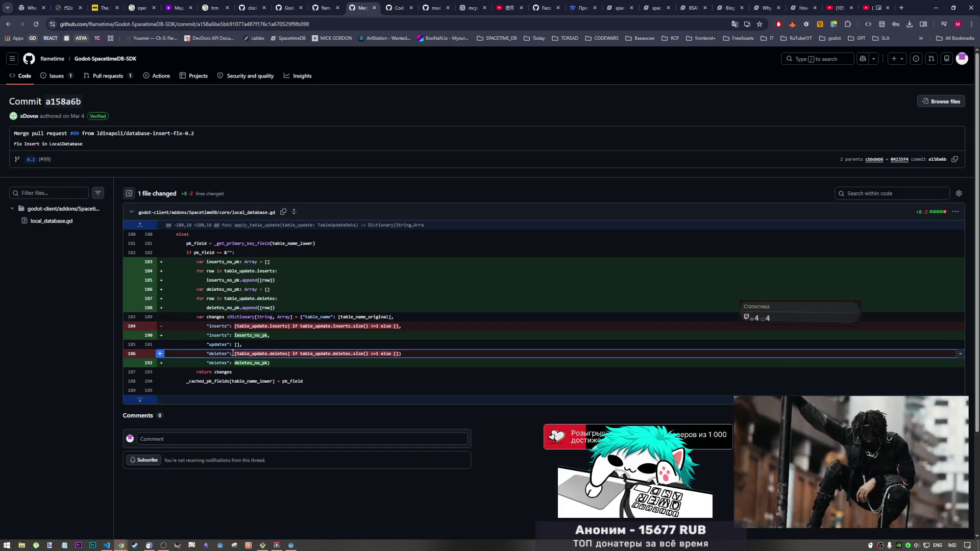
click(240, 271)
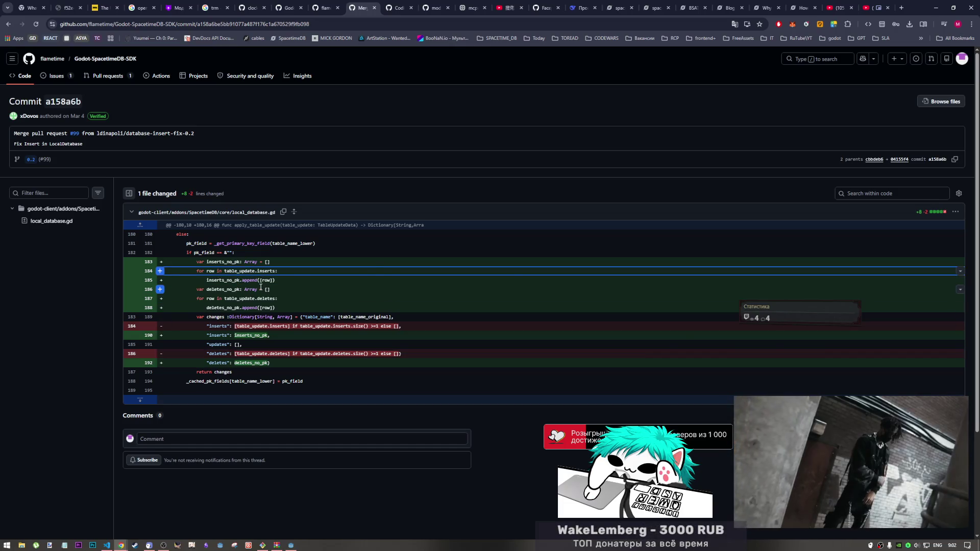
Step: Check script line 190 against the diff, then open the SDK's 0.2 branch page
key(alt+Tab)
key(alt+Tab)
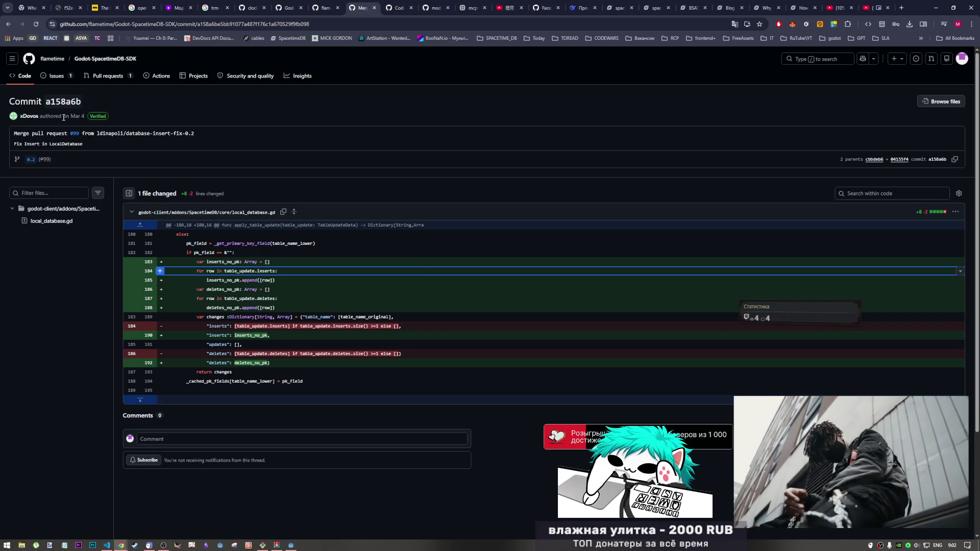
key(alt+Tab)
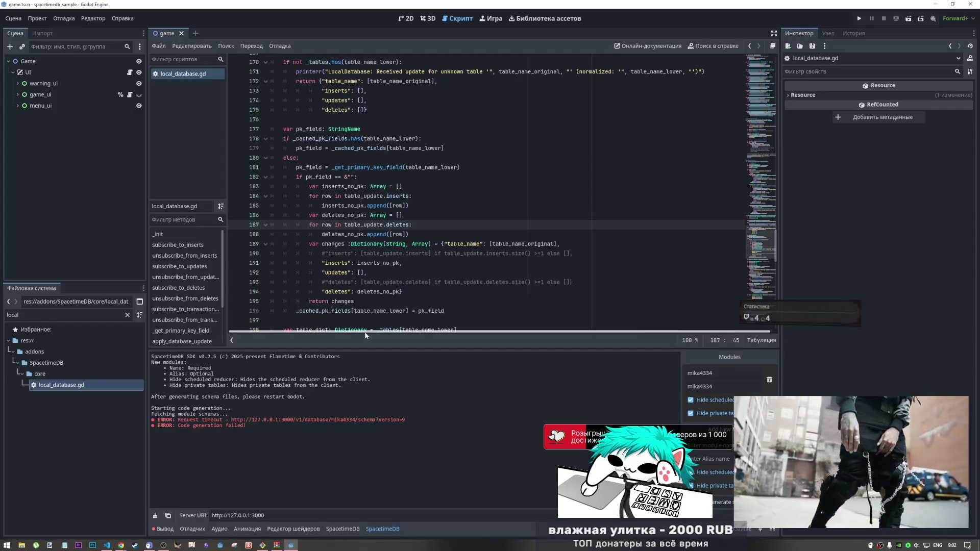
click(396, 258)
scroll(396, 257, down, 2)
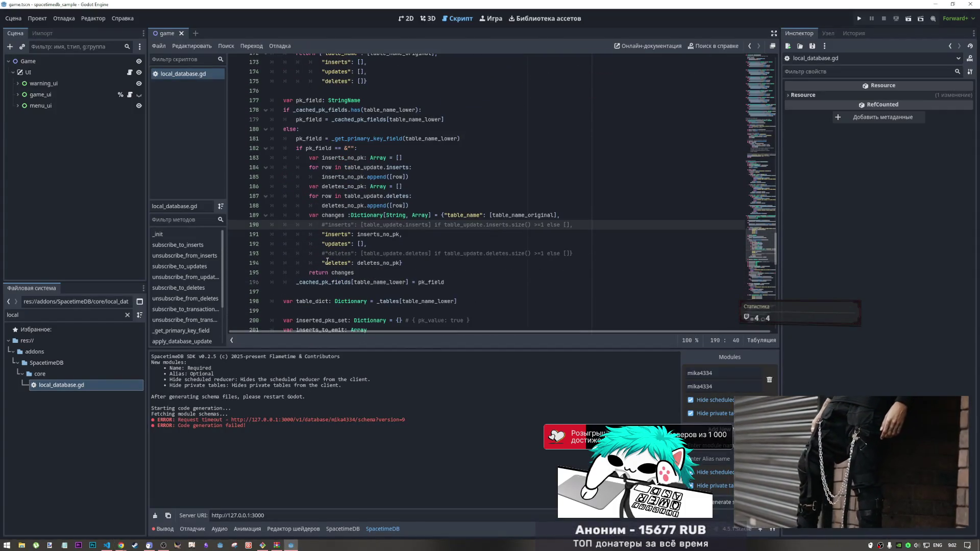
key(alt+Tab)
click(30, 159)
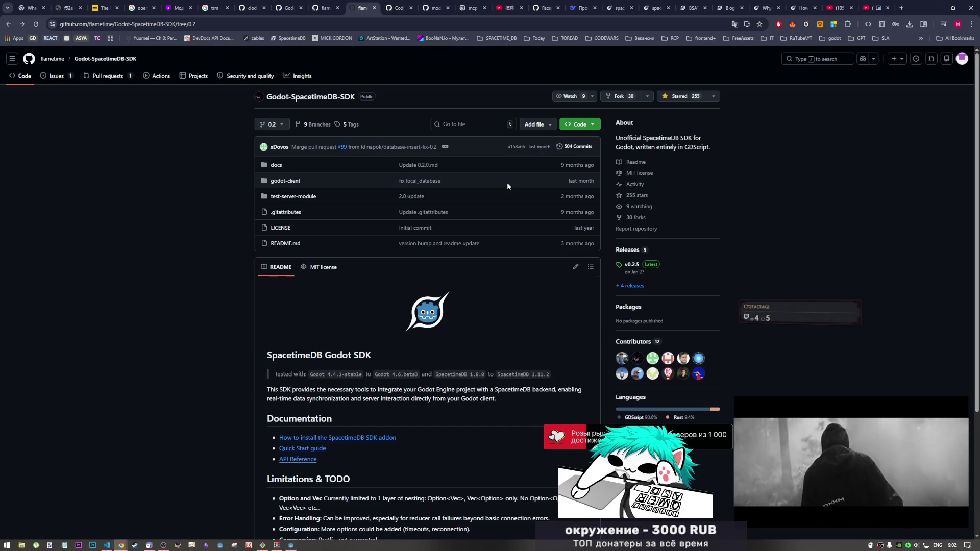
Step: Browse the 9 branches in Overview and Active views, then open stdb-v2-protocol
click(309, 124)
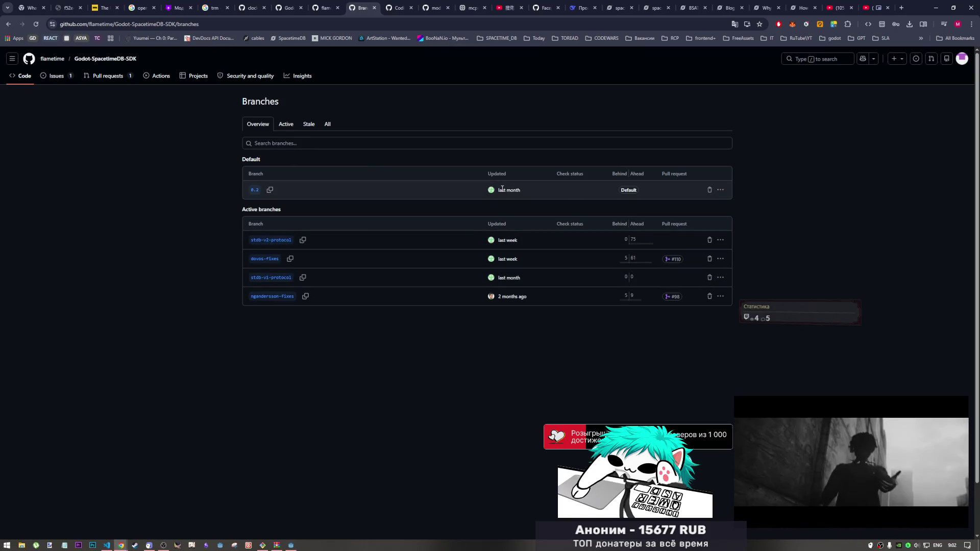
mouse_move(493, 195)
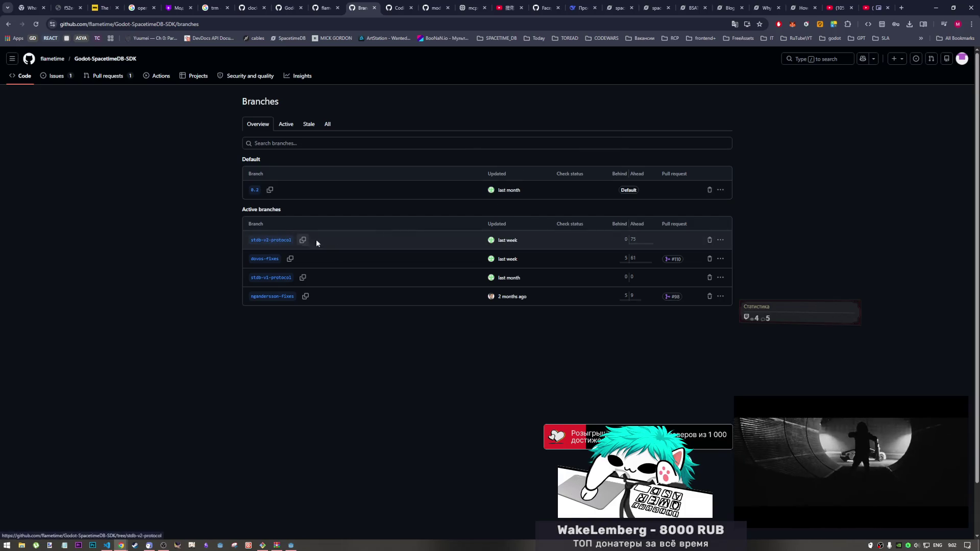
drag(520, 240, 489, 243)
mouse_move(489, 244)
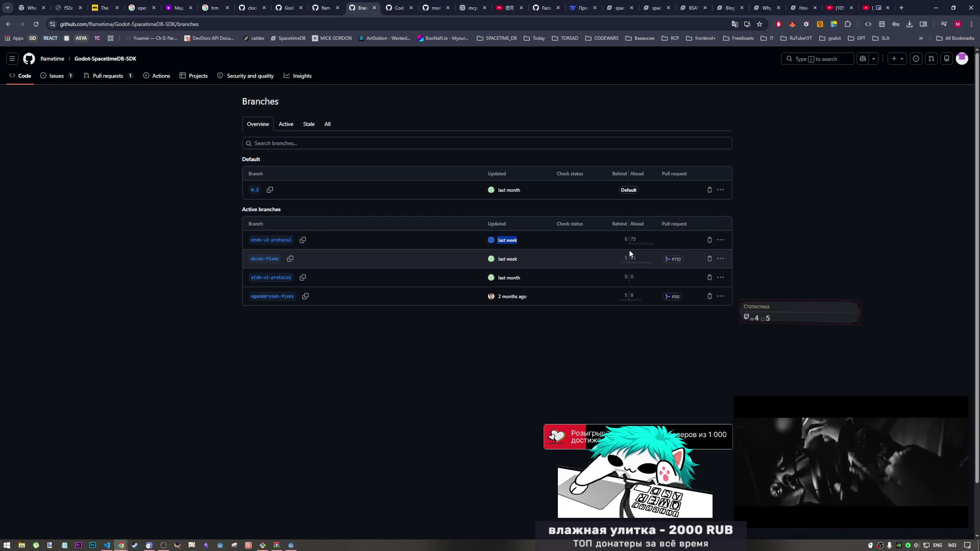
mouse_move(622, 254)
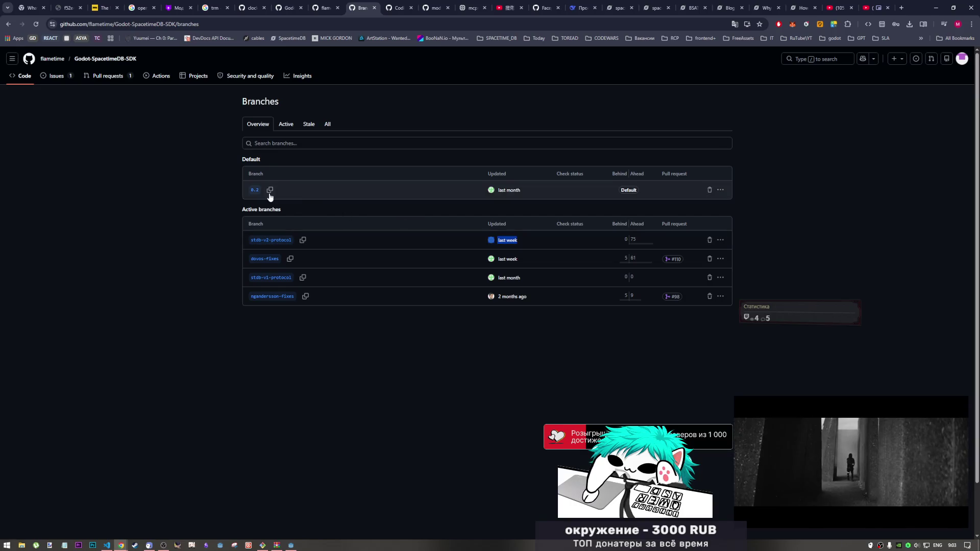
click(291, 125)
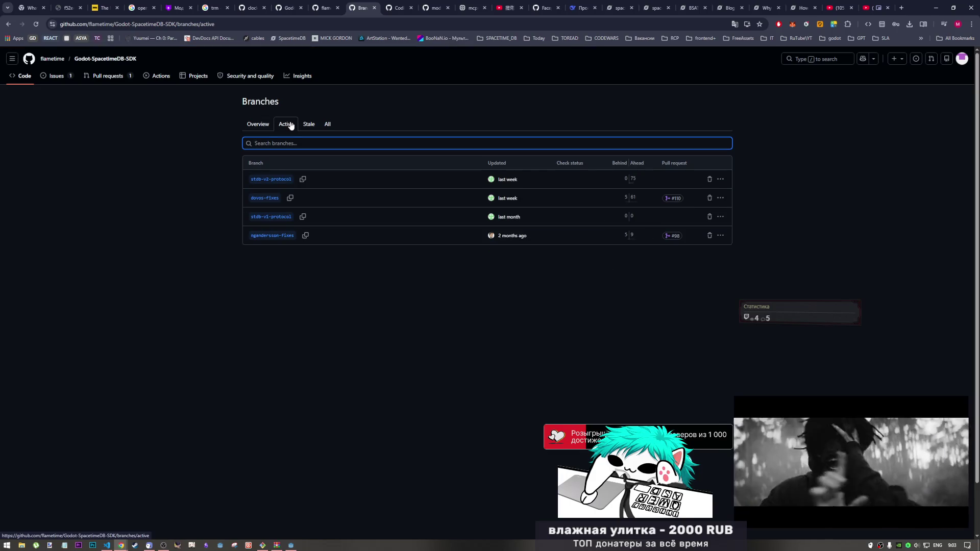
click(258, 125)
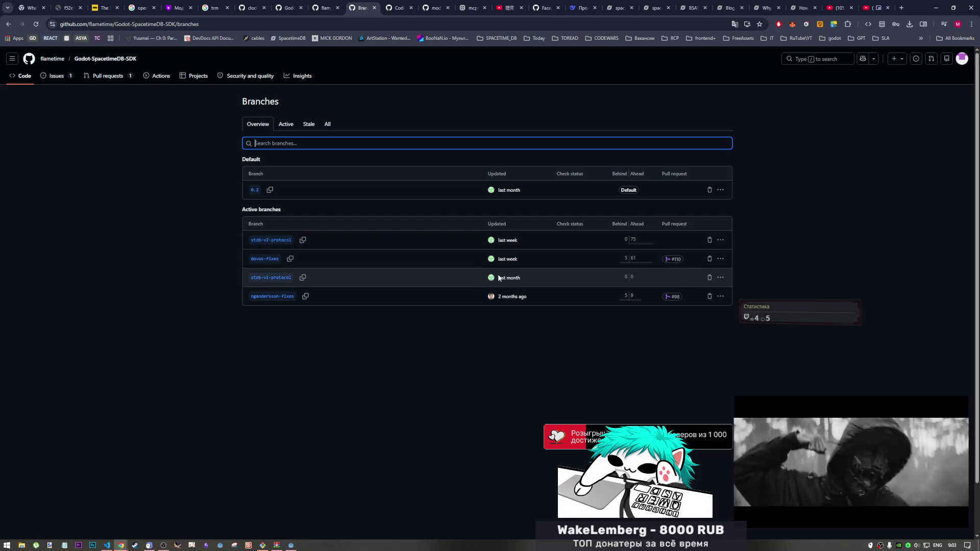
click(270, 240)
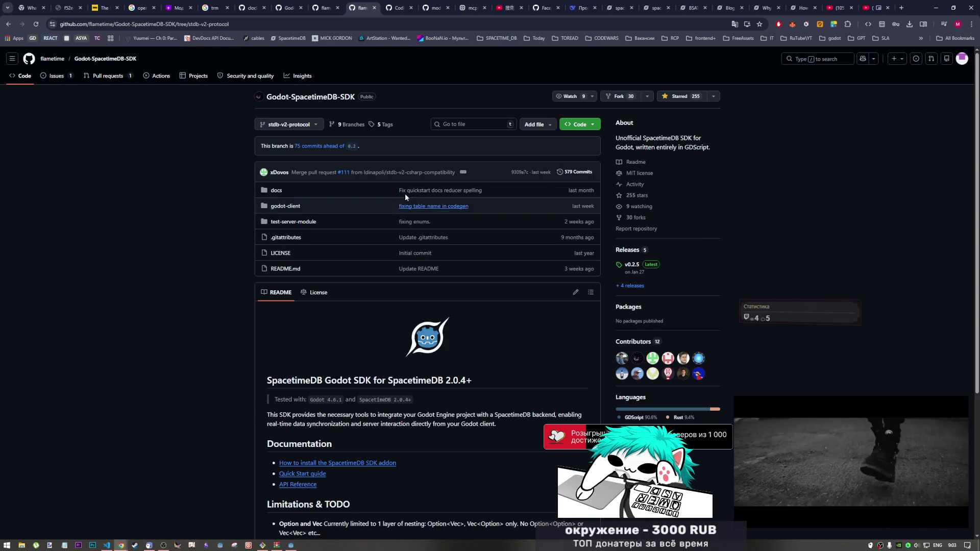
Step: Open the releases list and read through the v0.2.5 release notes
scroll(568, 260, down, 2)
scroll(560, 251, up, 2)
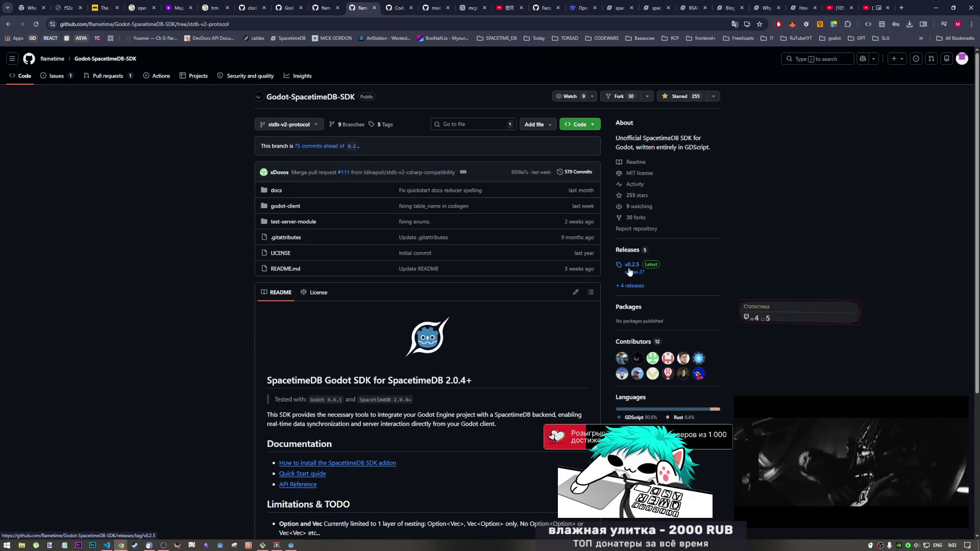
click(639, 289)
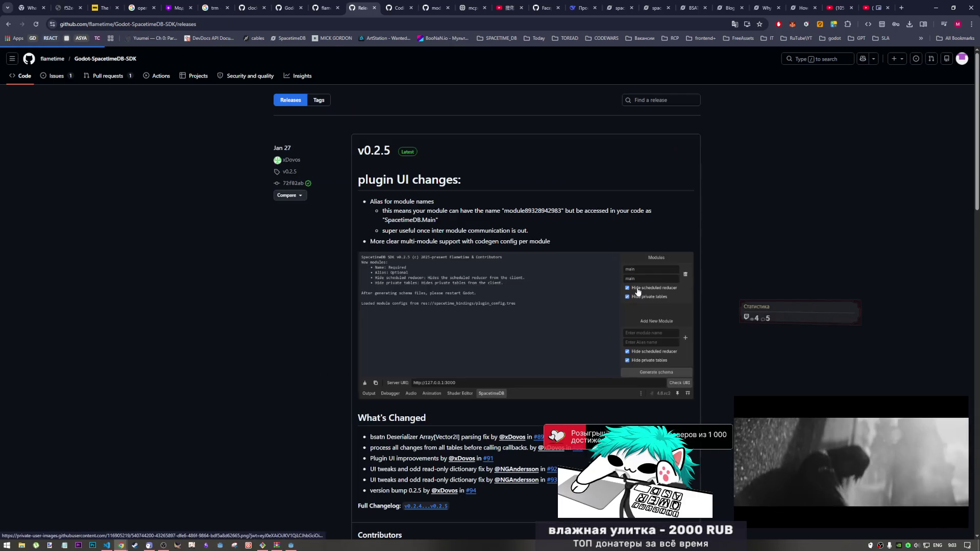
scroll(629, 286, down, 5)
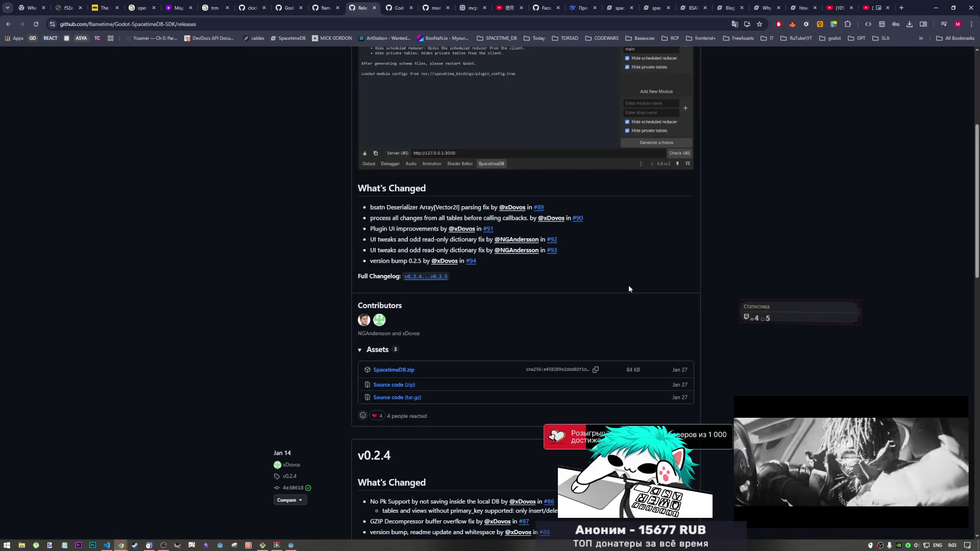
scroll(628, 285, up, 5)
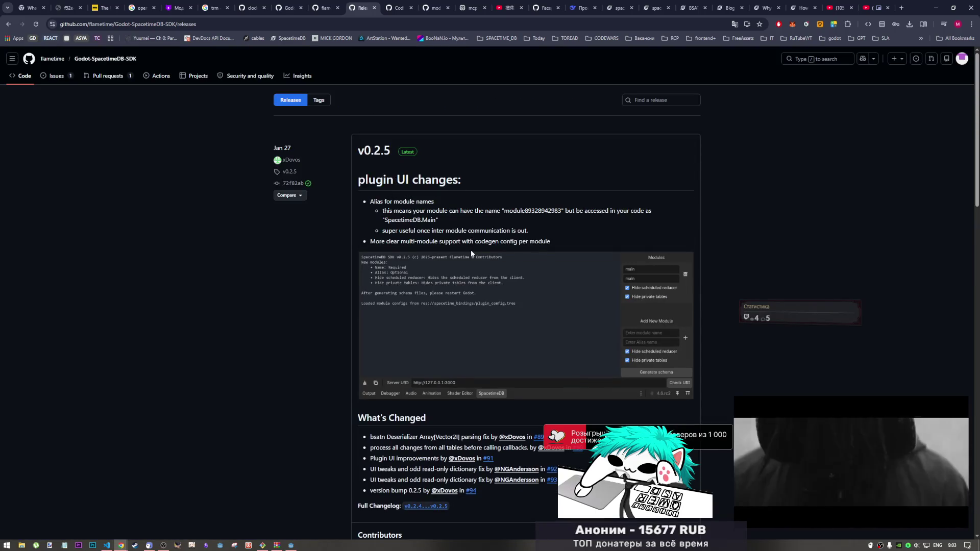
scroll(470, 249, down, 4)
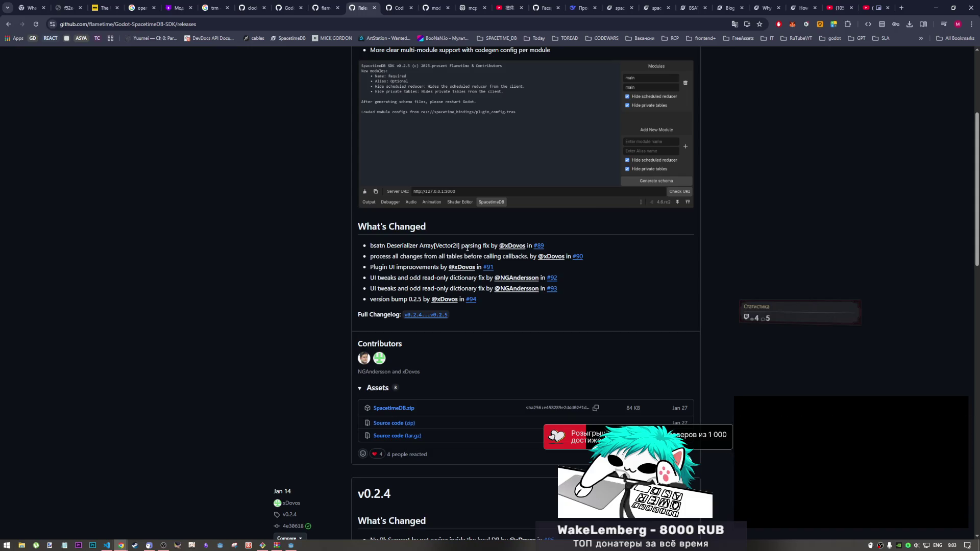
scroll(467, 248, up, 4)
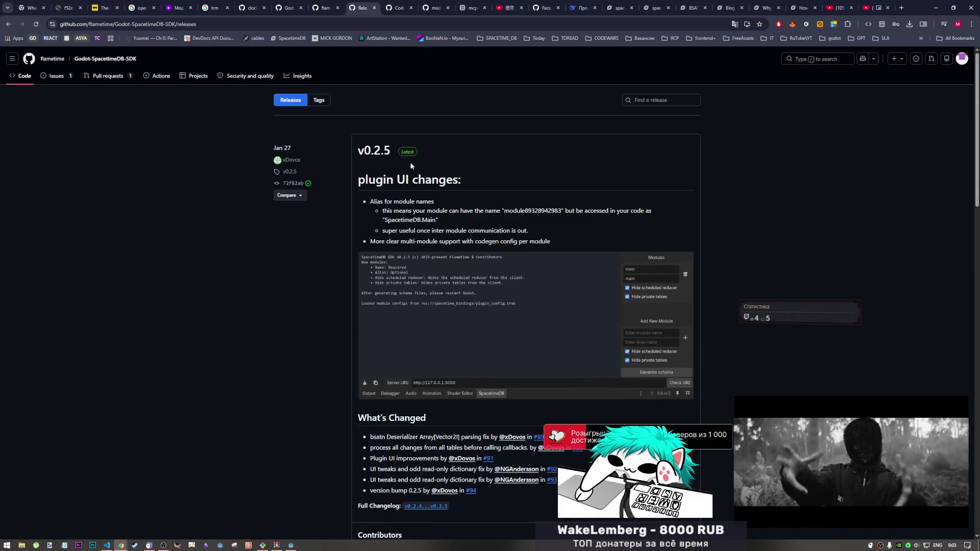
Step: Return to the repository code page and switch it to the 0.2 branch
click(9, 25)
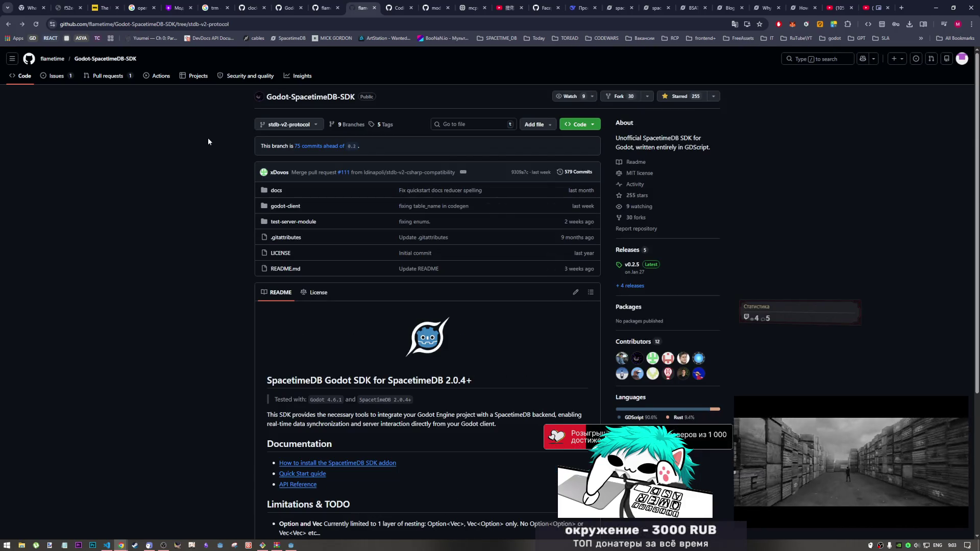
click(289, 126)
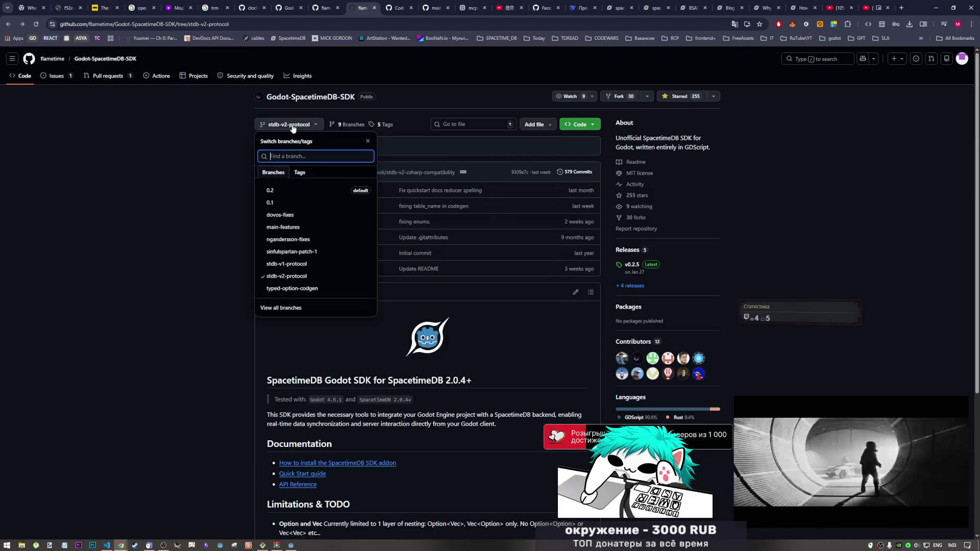
click(270, 188)
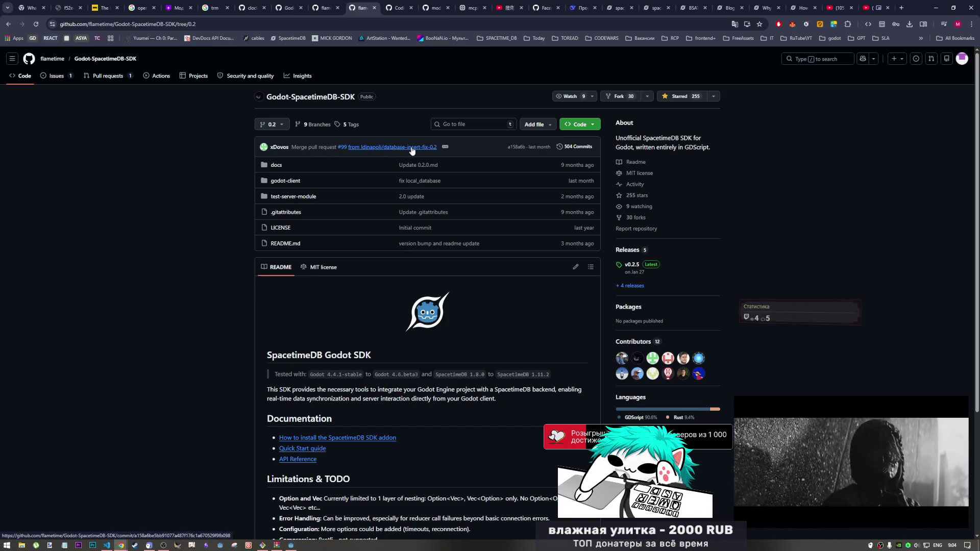
Step: Download the 0.2 branch as Godot-SpacetimeDB-SDK-0.2.zip and show it in Downloads
scroll(414, 211, down, 2)
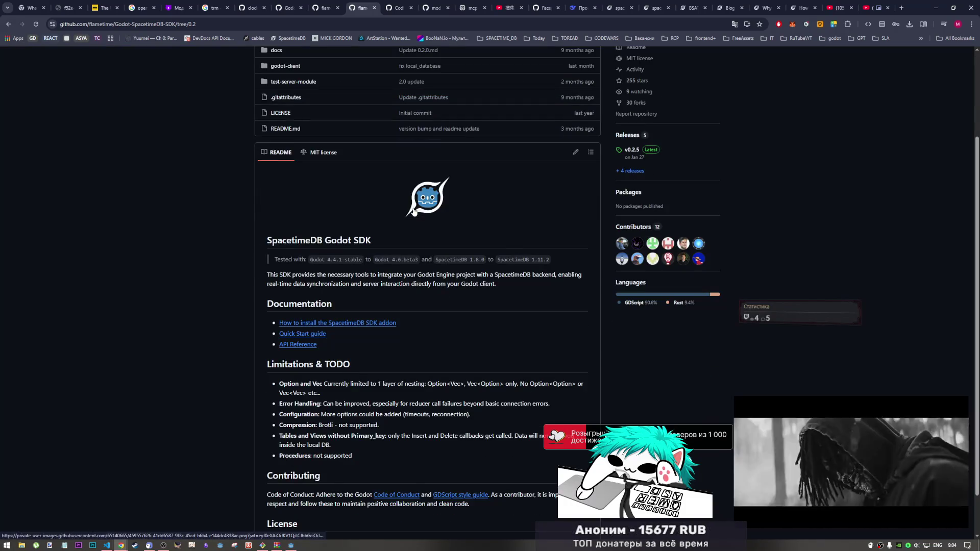
scroll(414, 211, up, 2)
click(579, 124)
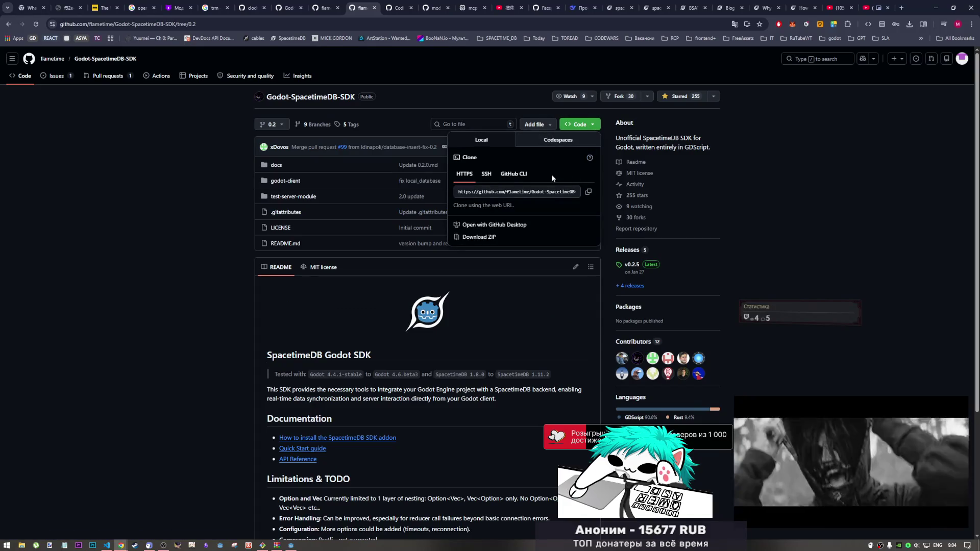
click(492, 236)
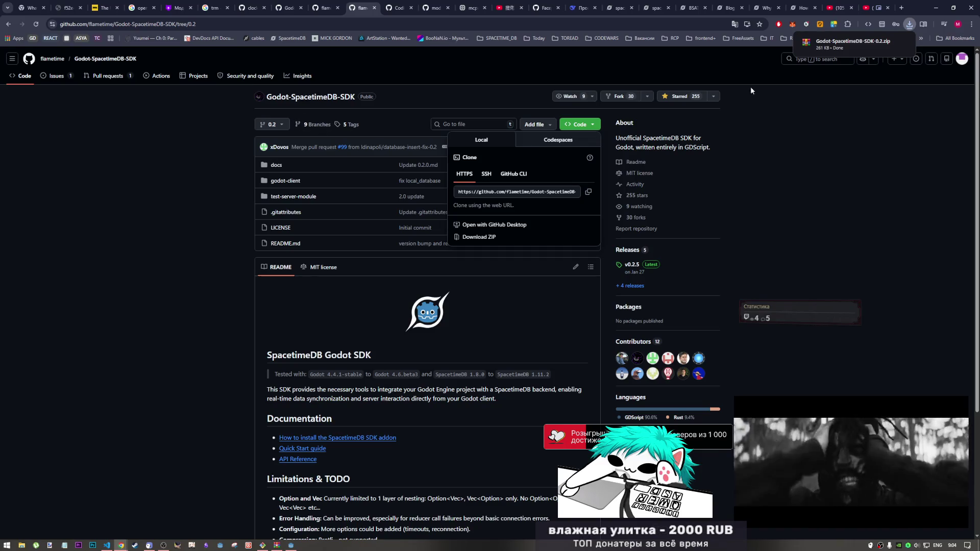
click(909, 25)
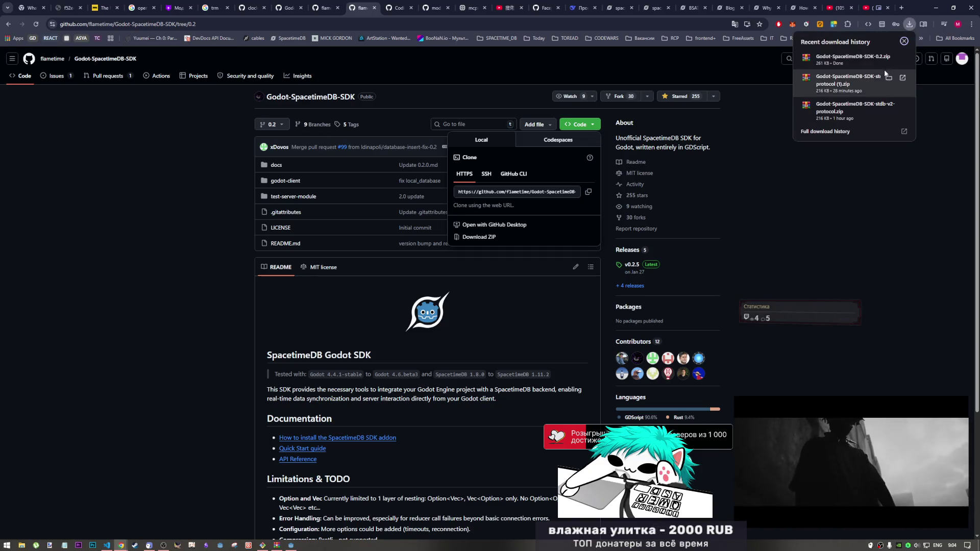
click(904, 65)
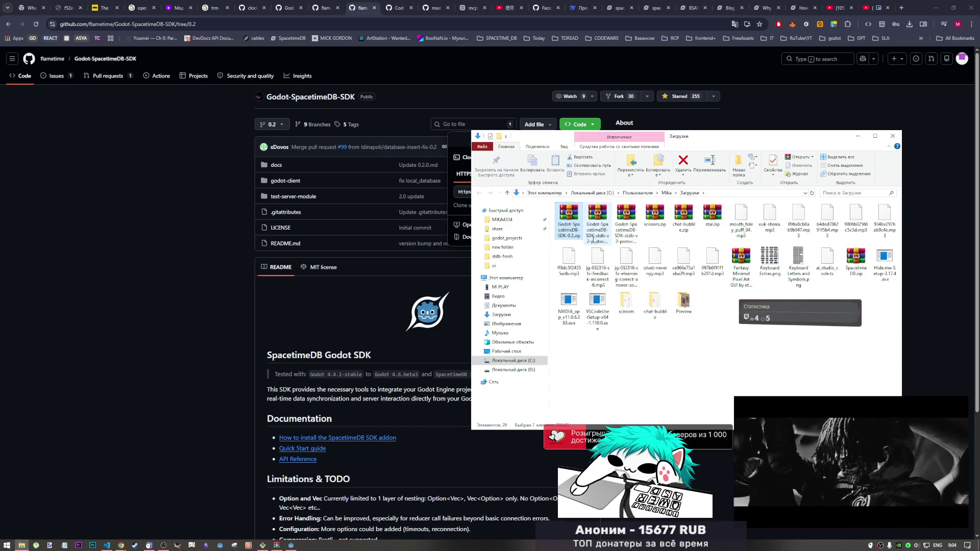
Step: Open Godot-SpacetimeDB-SDK-0.2.zip in WinRAR and browse into its godot-client folder
double_click(565, 228)
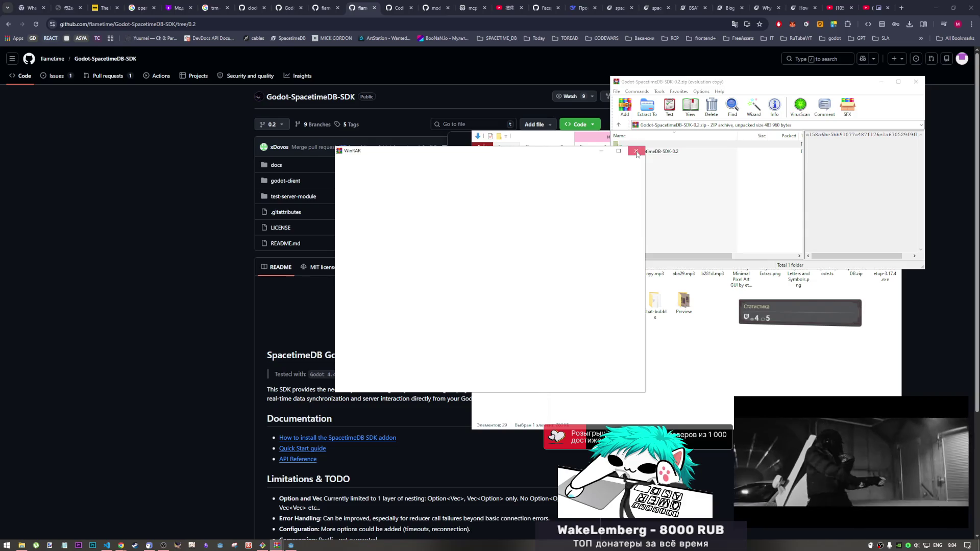
click(636, 152)
double_click(636, 152)
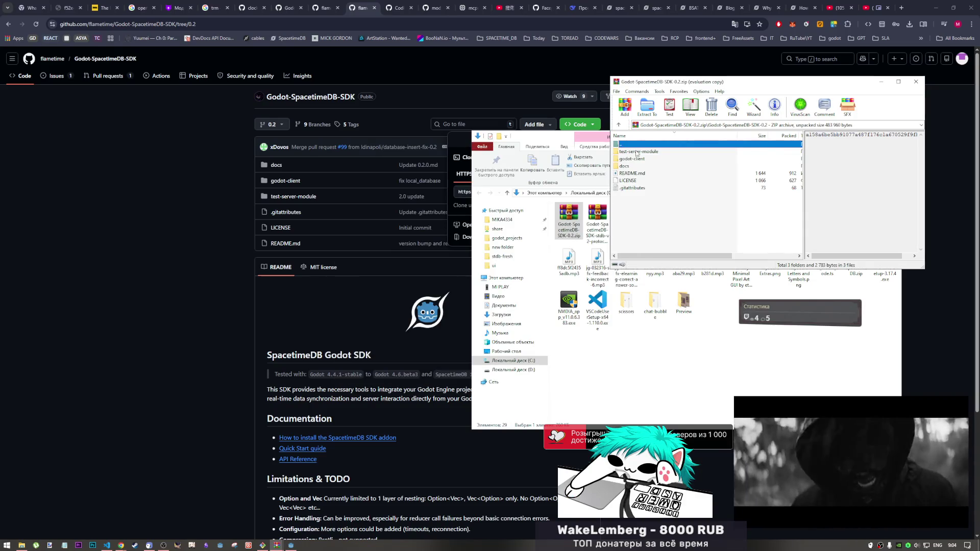
double_click(637, 147)
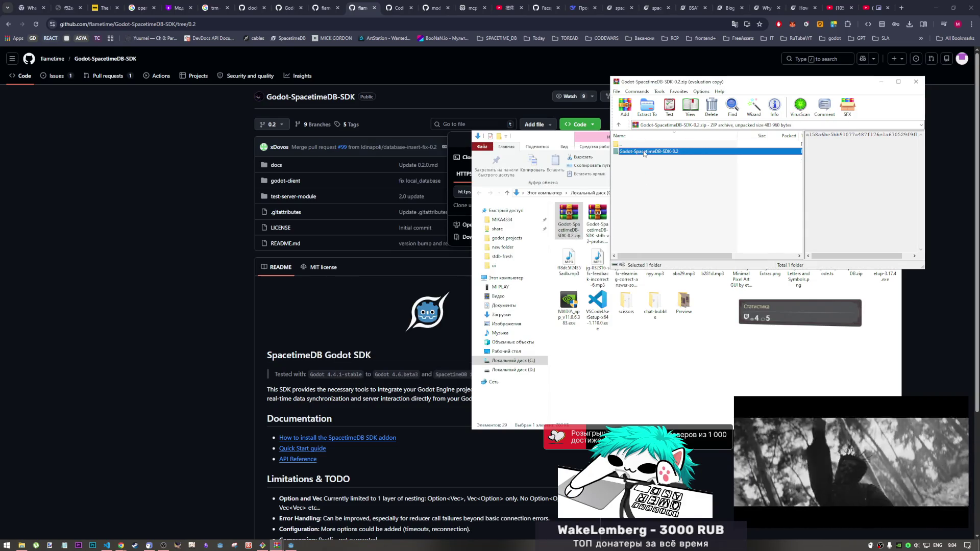
double_click(644, 152)
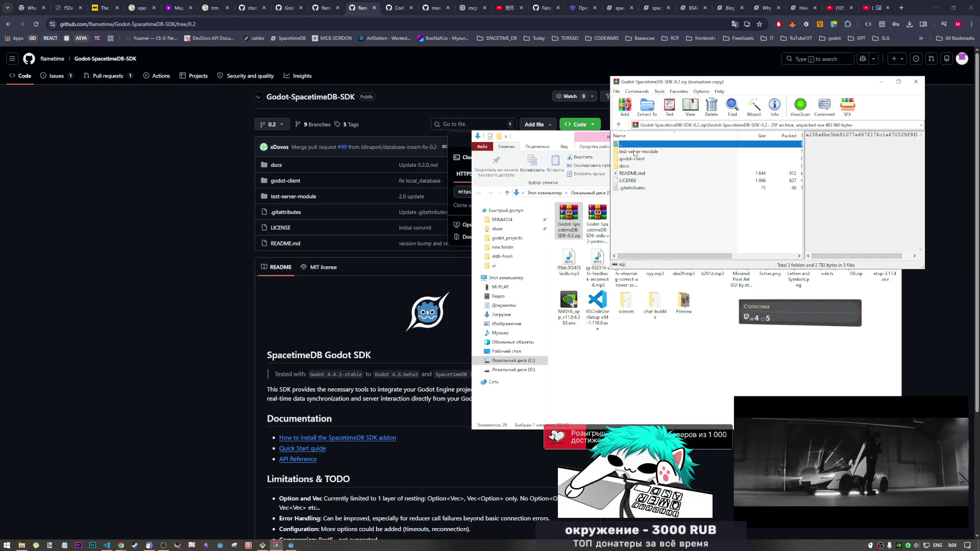
double_click(634, 152)
double_click(634, 146)
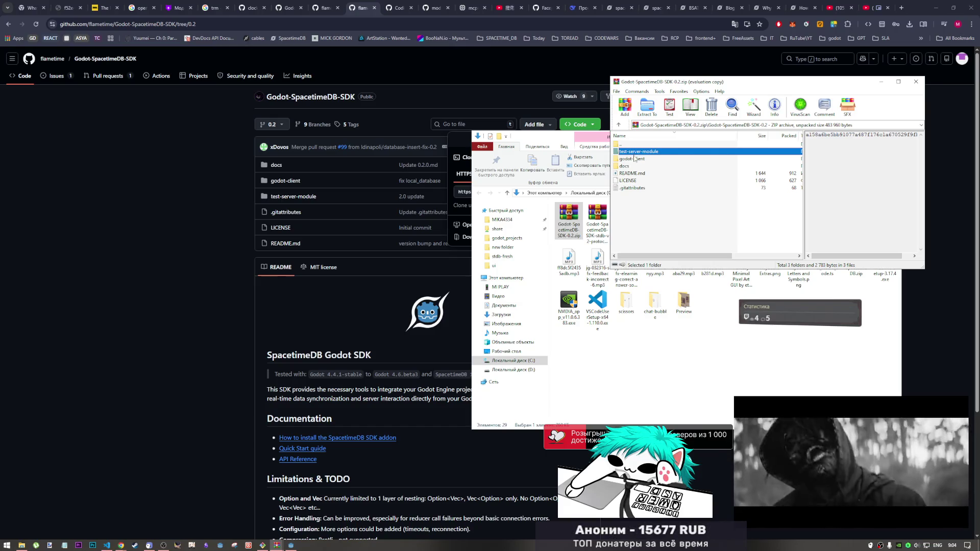
double_click(634, 159)
scroll(635, 166, down, 1)
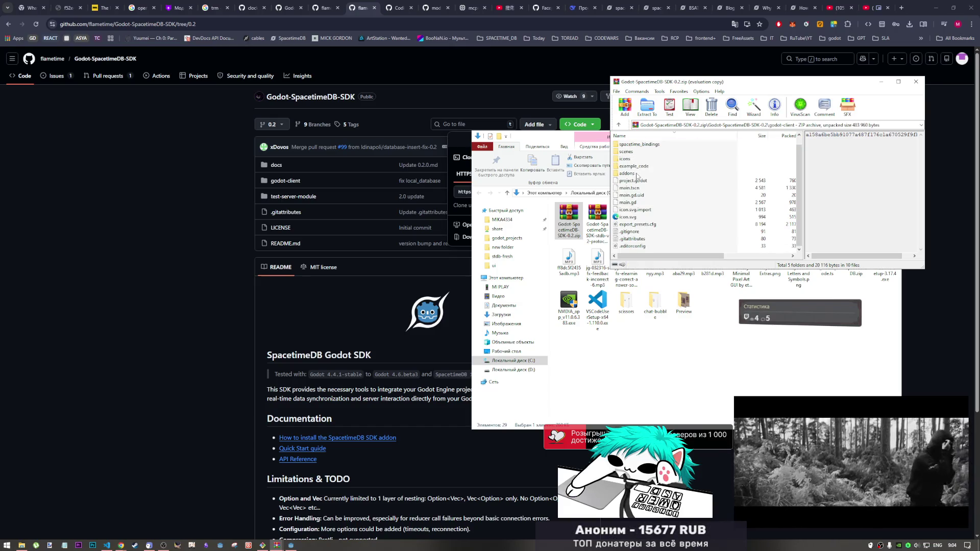
scroll(635, 171, up, 1)
scroll(635, 175, down, 1)
scroll(636, 176, up, 1)
scroll(636, 176, down, 1)
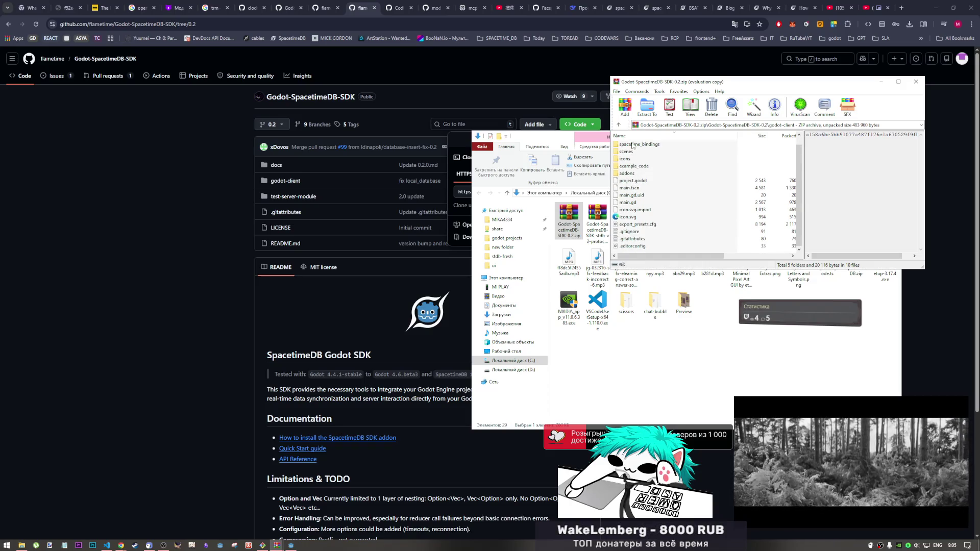
scroll(634, 175, up, 1)
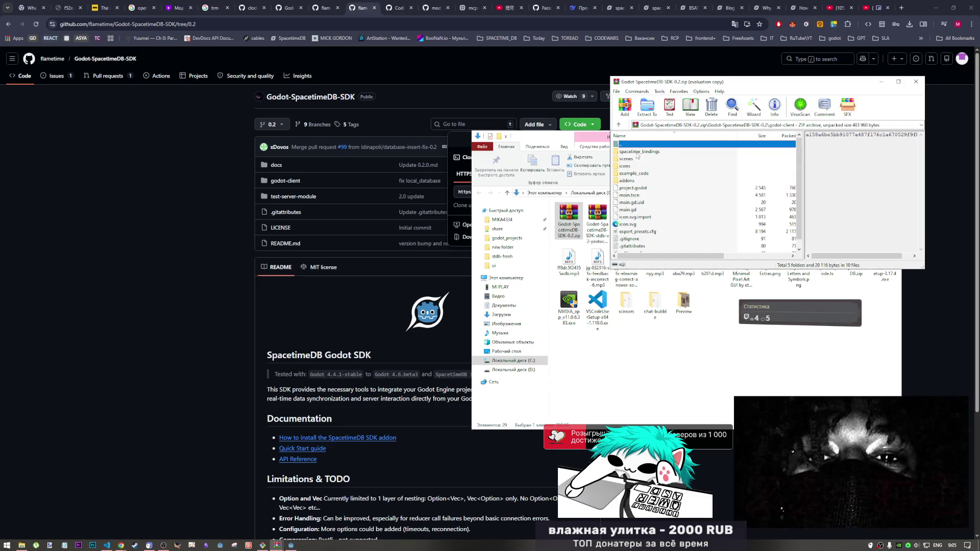
Step: Look inside spacetime_bindings\schema, then open addons and select the SpacetimeDB addon folder
double_click(636, 152)
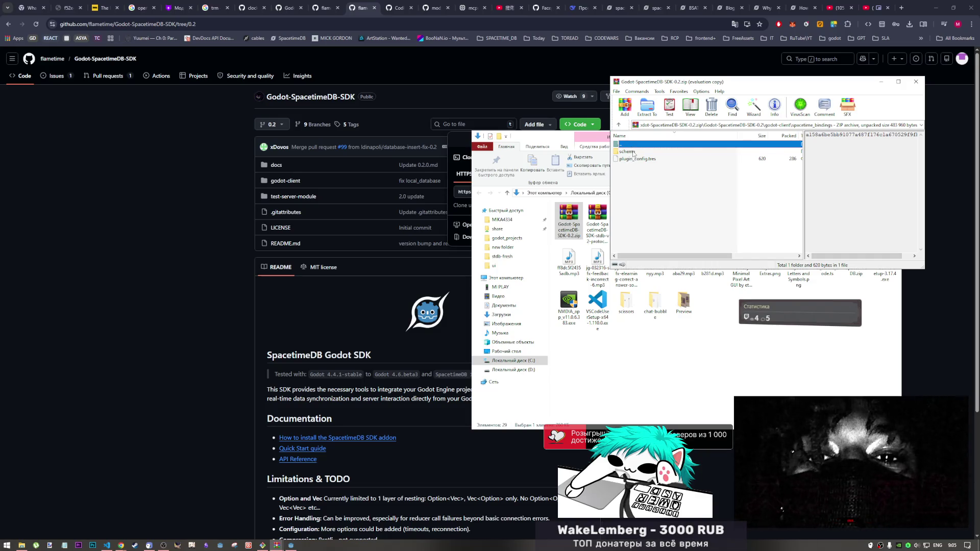
double_click(631, 152)
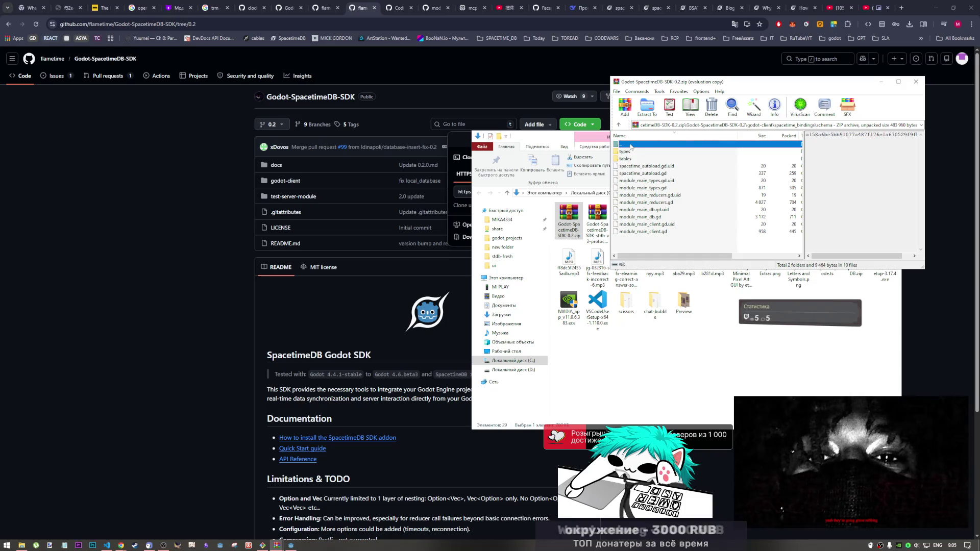
double_click(631, 145)
double_click(632, 145)
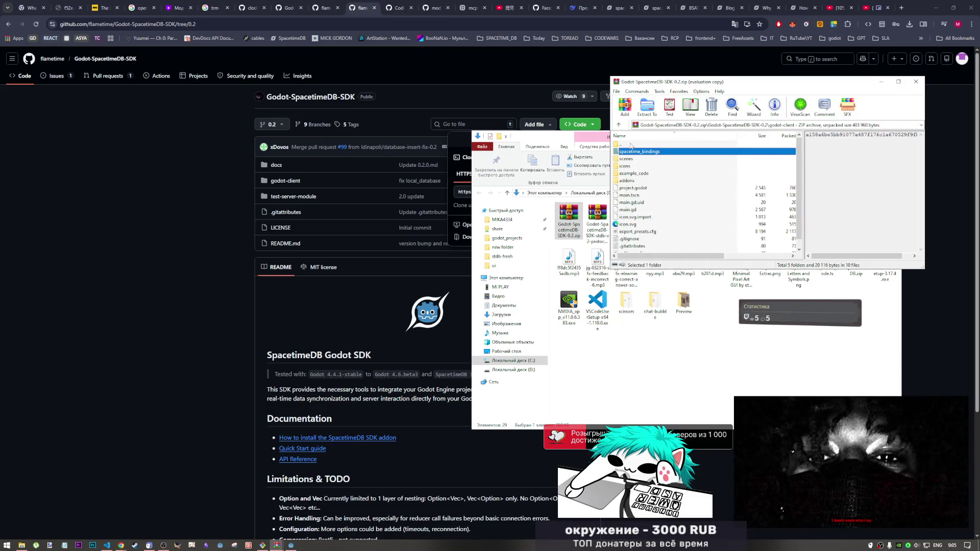
double_click(627, 180)
click(633, 151)
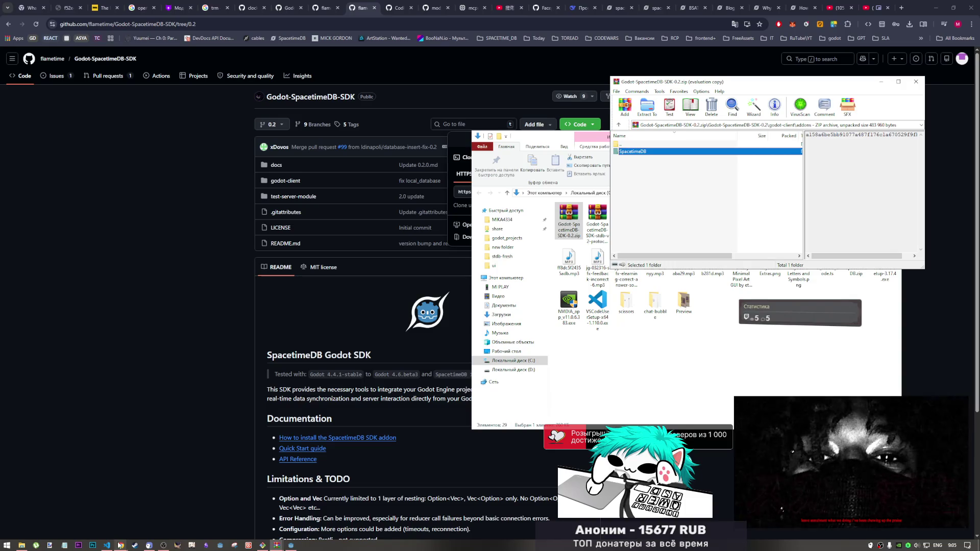
click(23, 546)
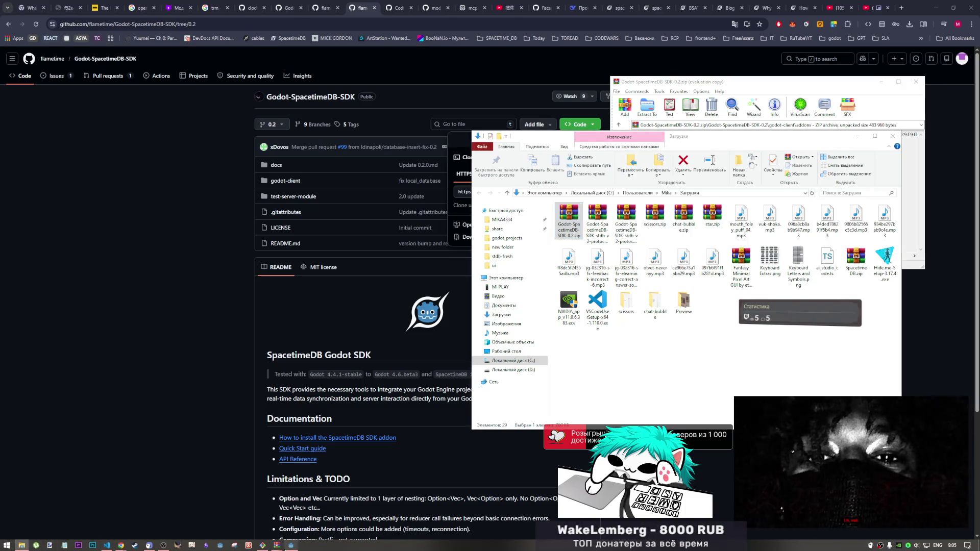
click(291, 545)
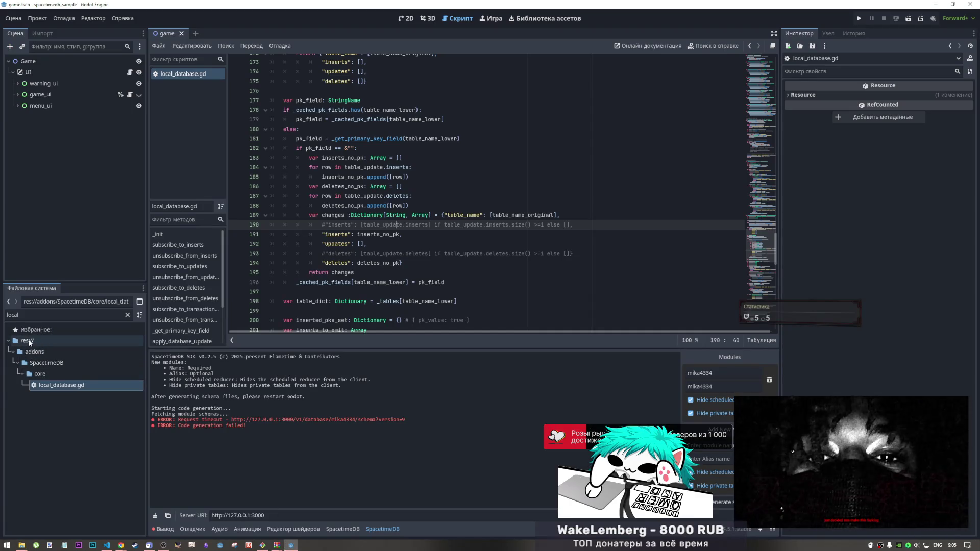
Step: Clear the FileSystem filter and locate local_database.gd among the project files
click(53, 419)
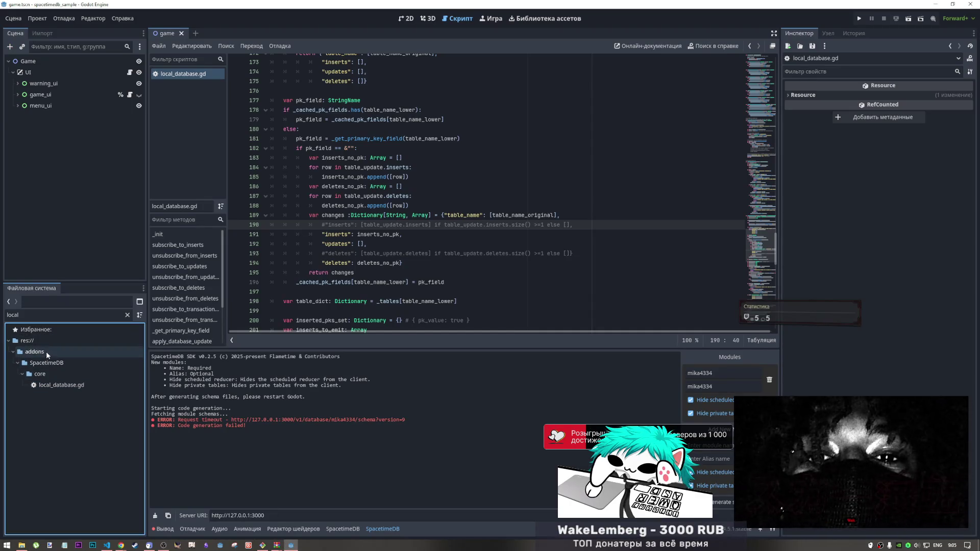
click(40, 339)
click(127, 314)
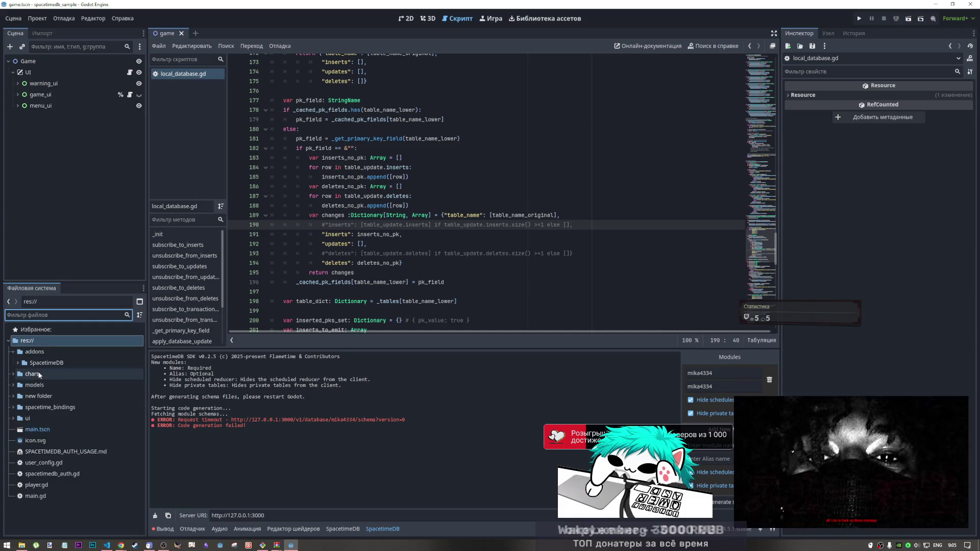
click(42, 315)
right_click(190, 73)
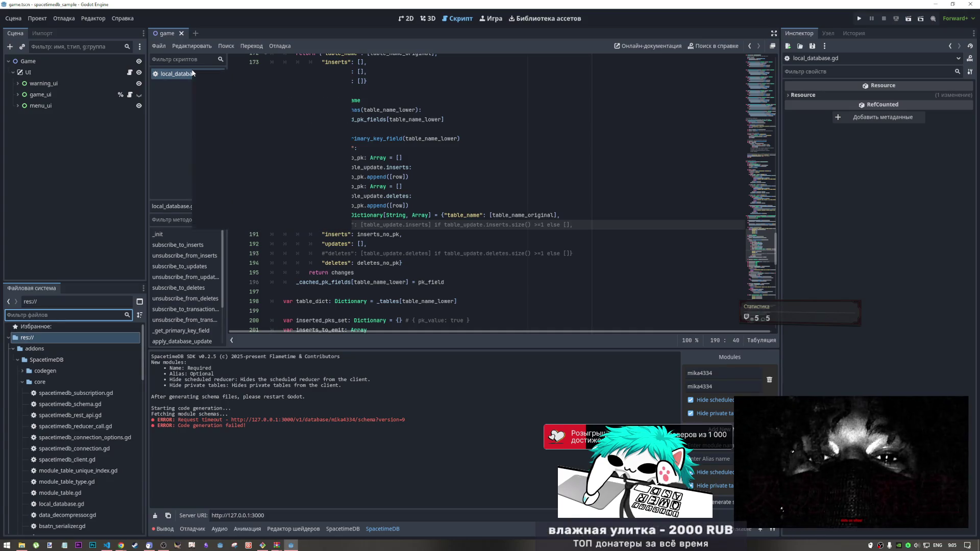
click(226, 176)
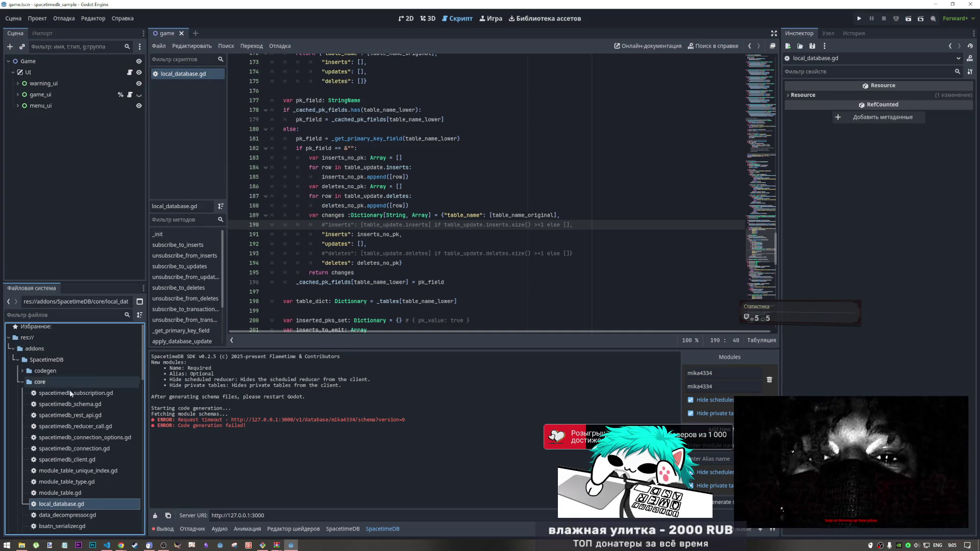
Step: Delete the old addons/SpacetimeDB folder and confirm the deletion
click(18, 362)
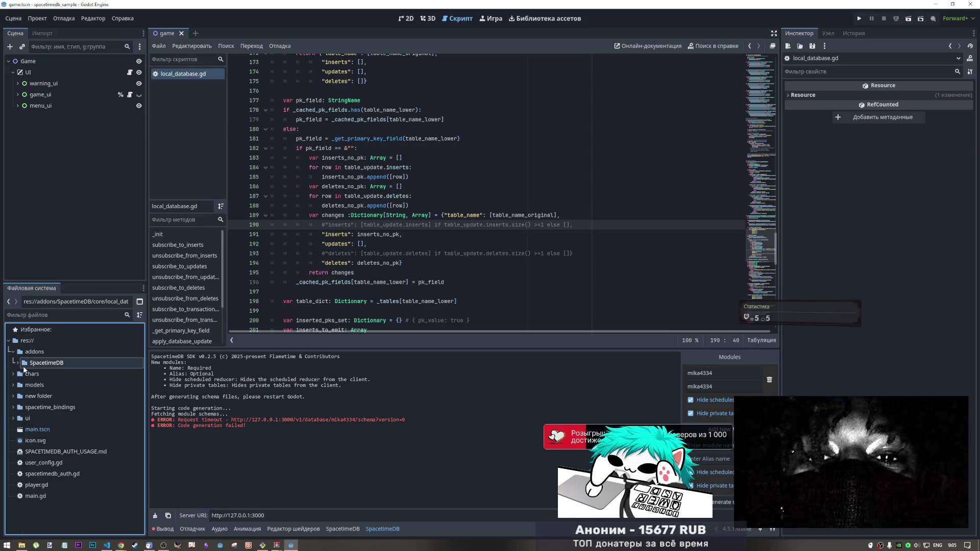
click(46, 363)
key(Delete)
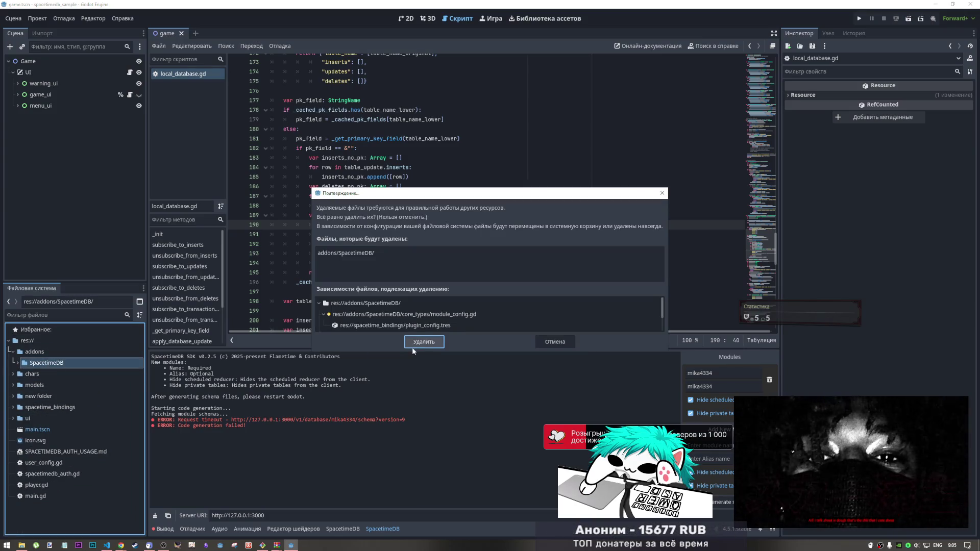
click(418, 342)
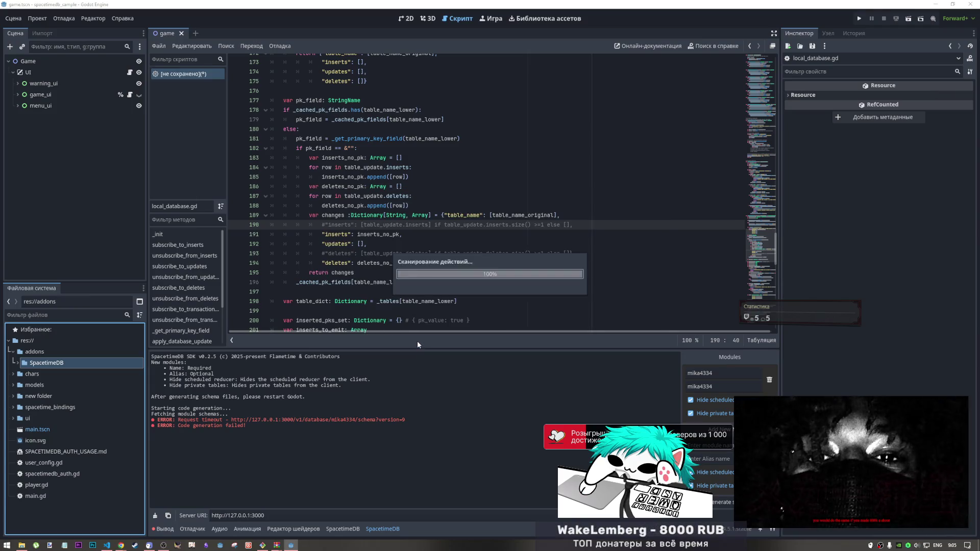
Step: Show the project's empty addons folder in File Explorer, placed beside the Downloads window
right_click(44, 352)
click(83, 512)
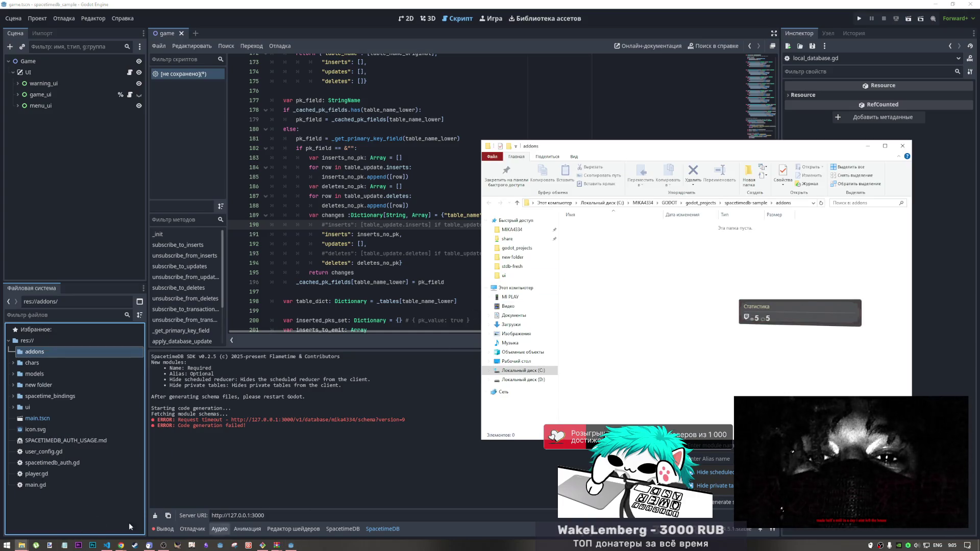
mouse_move(25, 545)
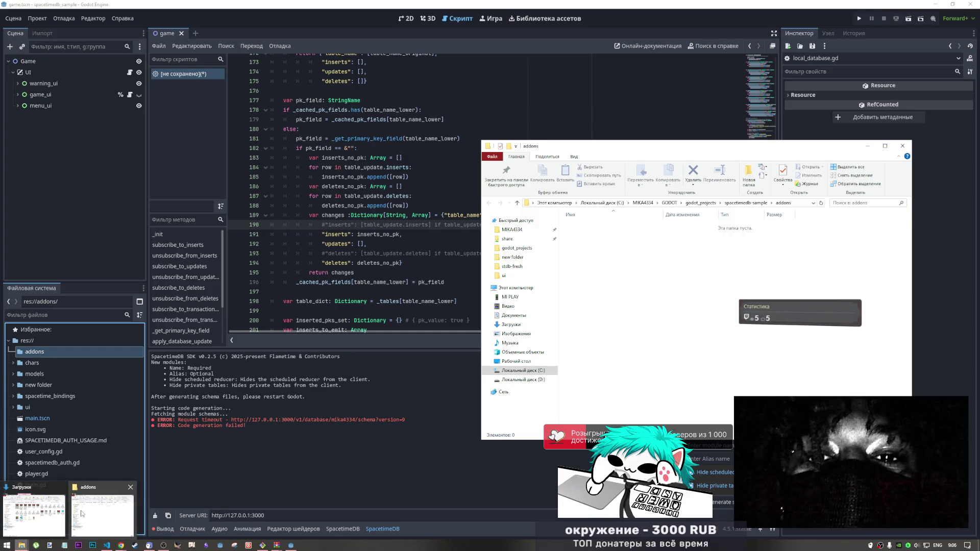
click(49, 515)
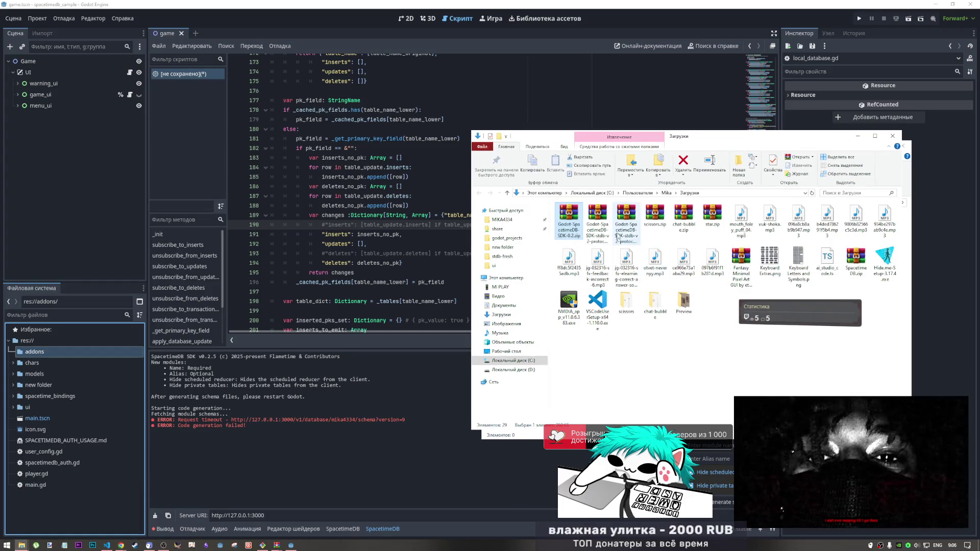
drag(685, 132, 895, 137)
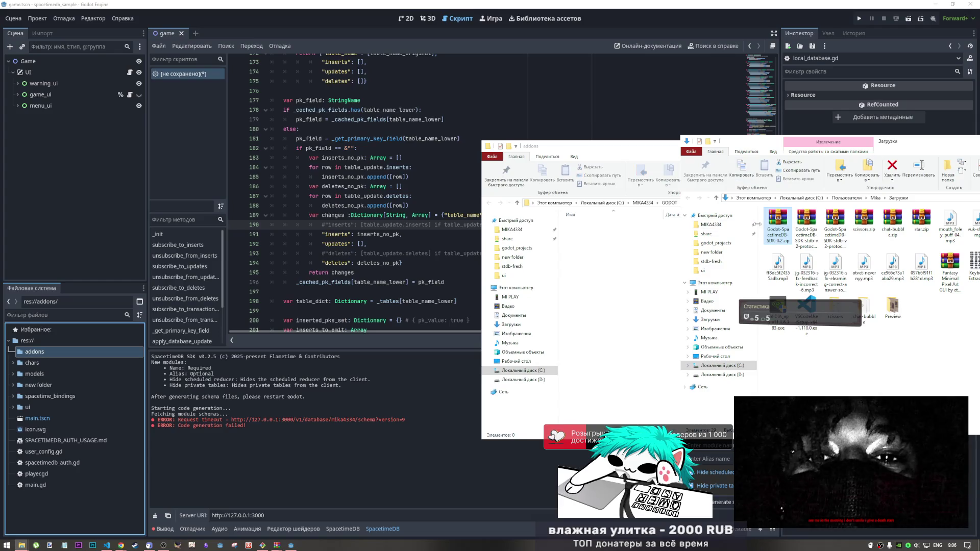
Step: Open the Godot-SpacetimeDB-SDK-0.2.zip archive from Downloads
mouse_move(276, 545)
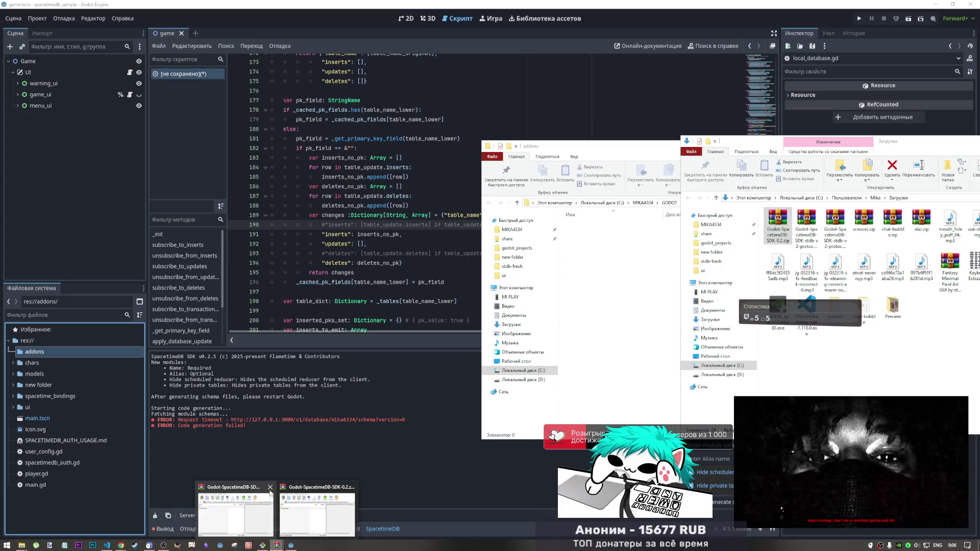
click(311, 488)
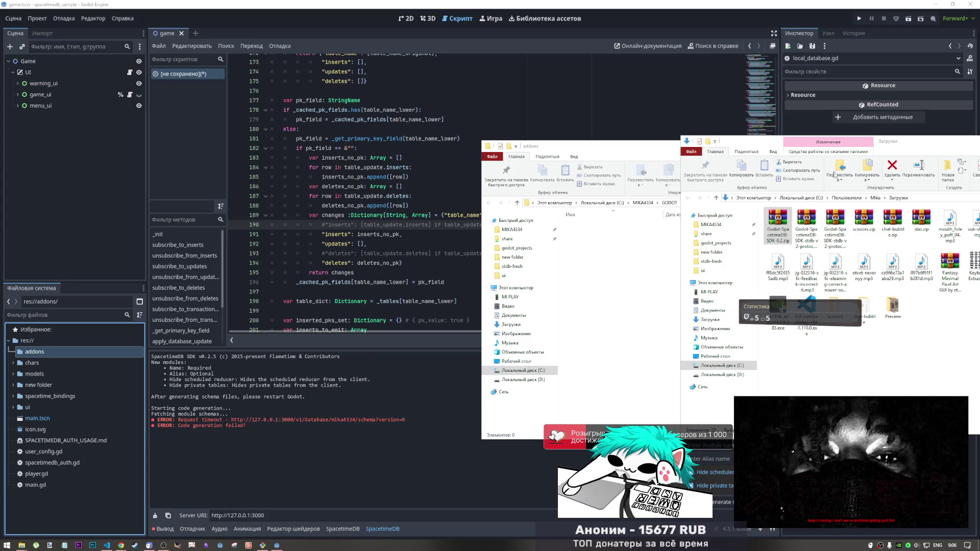
double_click(777, 224)
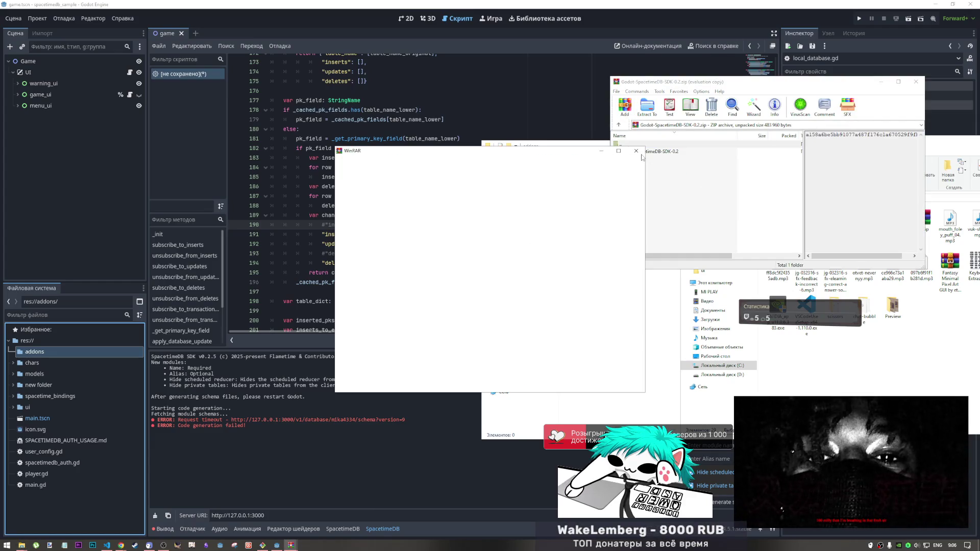
Step: Browse the SDK zip to Godot-SpacetimeDB-SDK-0.2\godot-client\addons in WinRAR
click(635, 151)
double_click(641, 147)
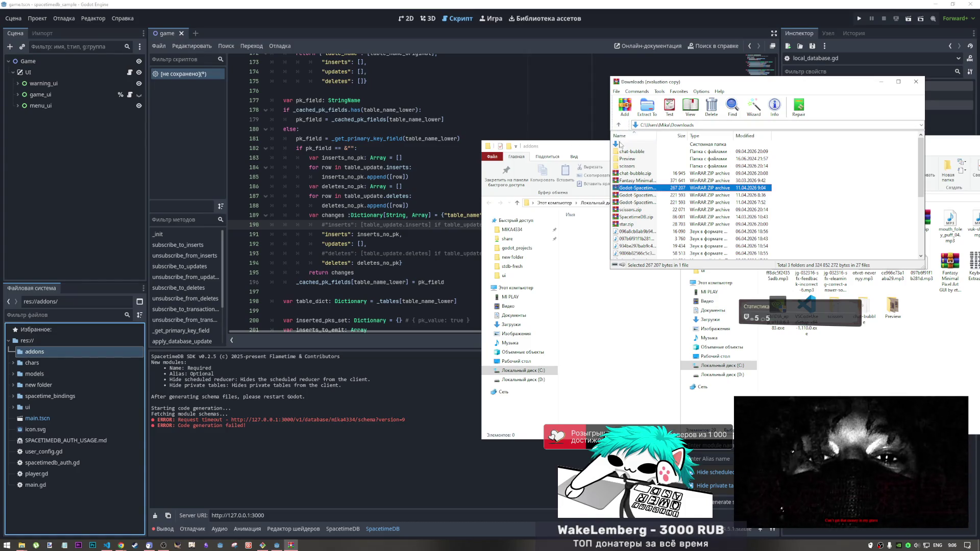
double_click(638, 187)
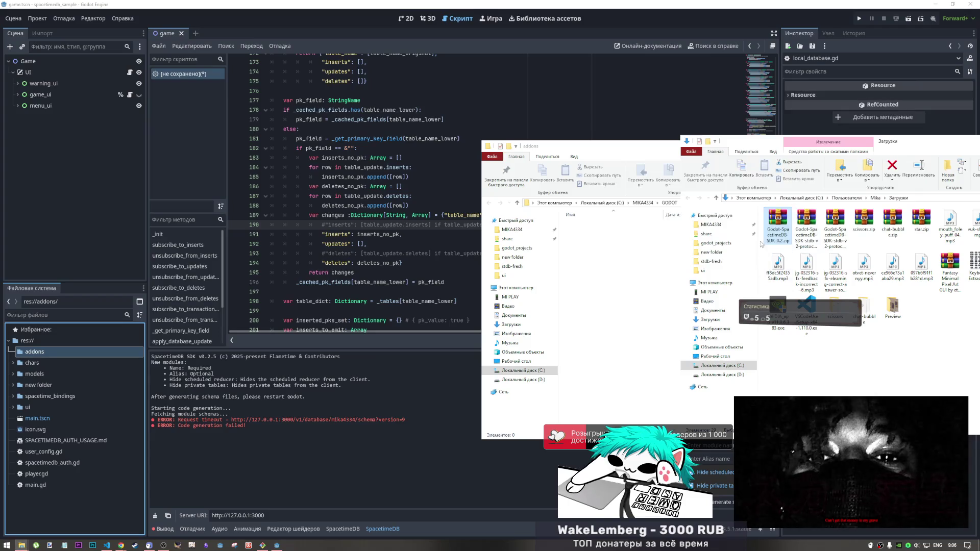
double_click(644, 152)
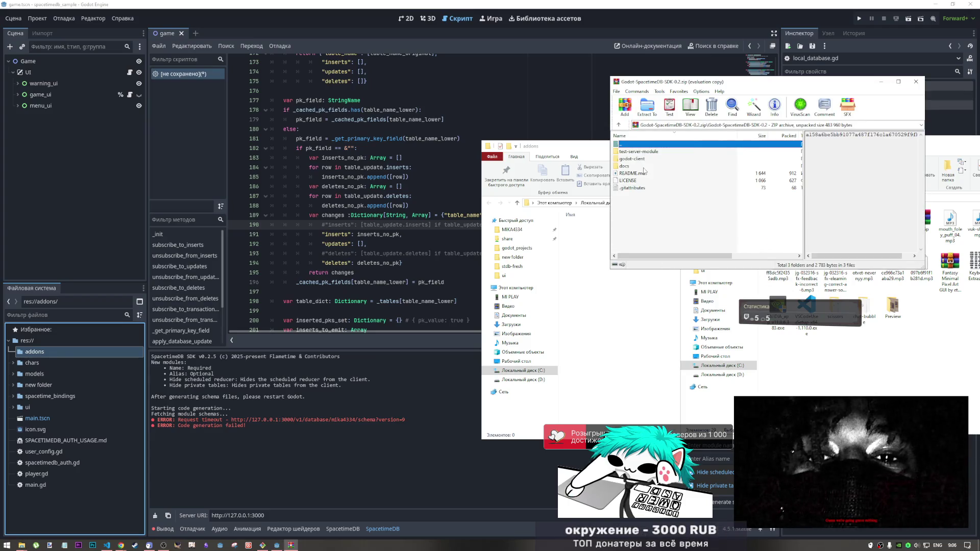
click(632, 160)
double_click(632, 160)
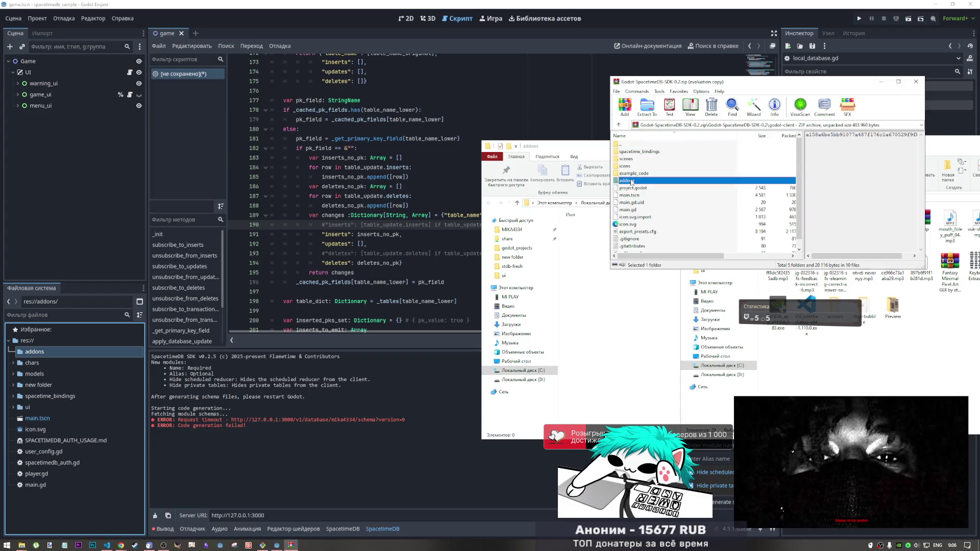
double_click(630, 182)
Step: Copy SpacetimeDB into the project's addons folder, then close Explorer and WinRAR
drag(629, 151, 580, 284)
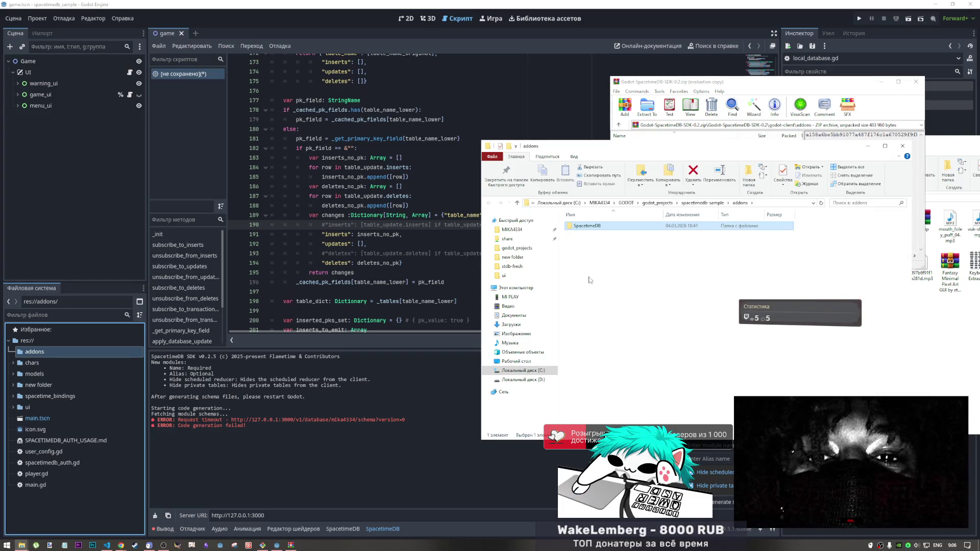
click(903, 146)
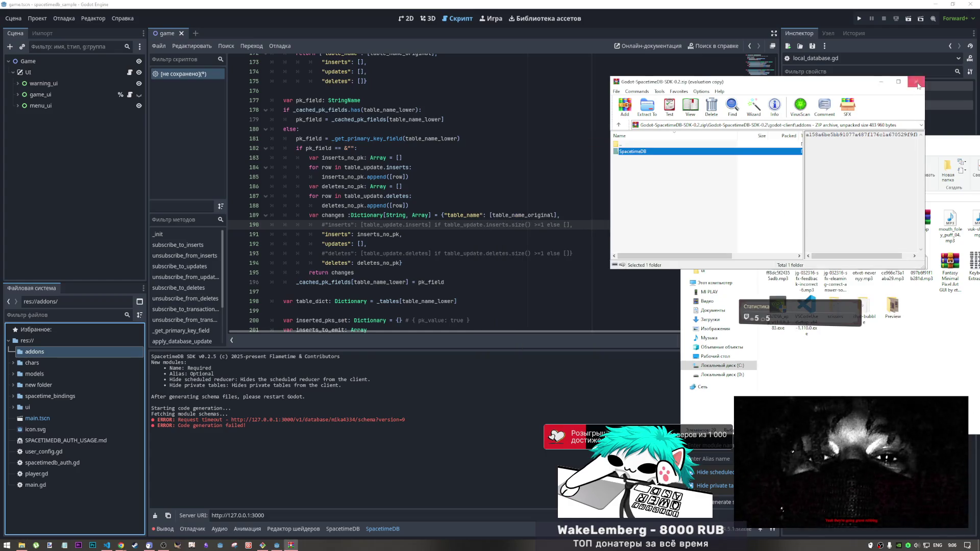
click(916, 81)
click(479, 223)
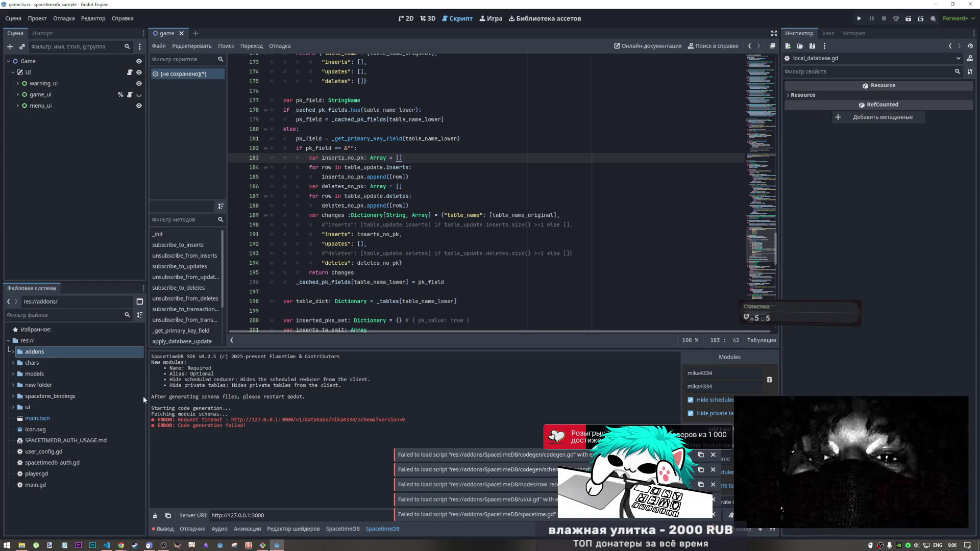
Step: Delete the spacetime_bindings folder from the project
click(73, 393)
key(Delete)
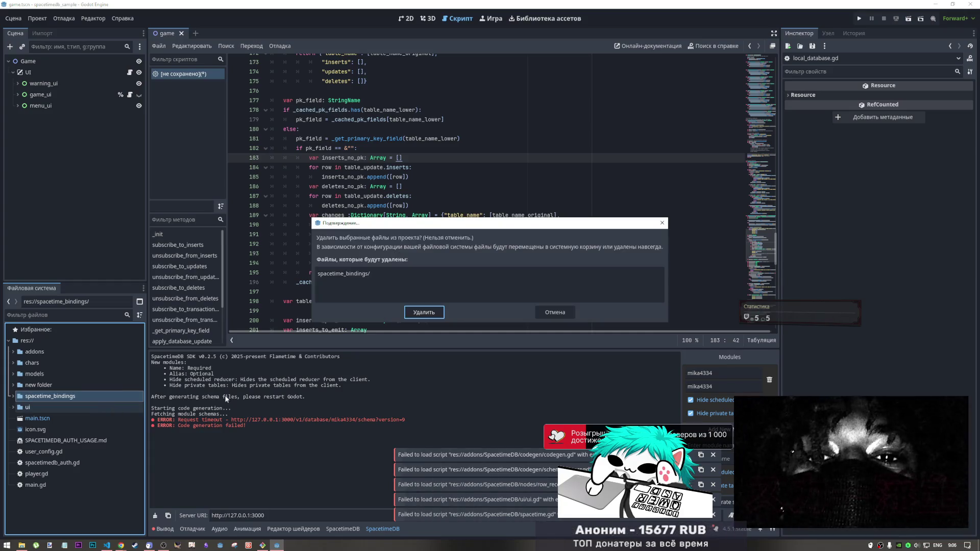
click(419, 315)
Step: Expand the new addons/SpacetimeDB folder and close the unsaved script, discarding its changes
double_click(34, 351)
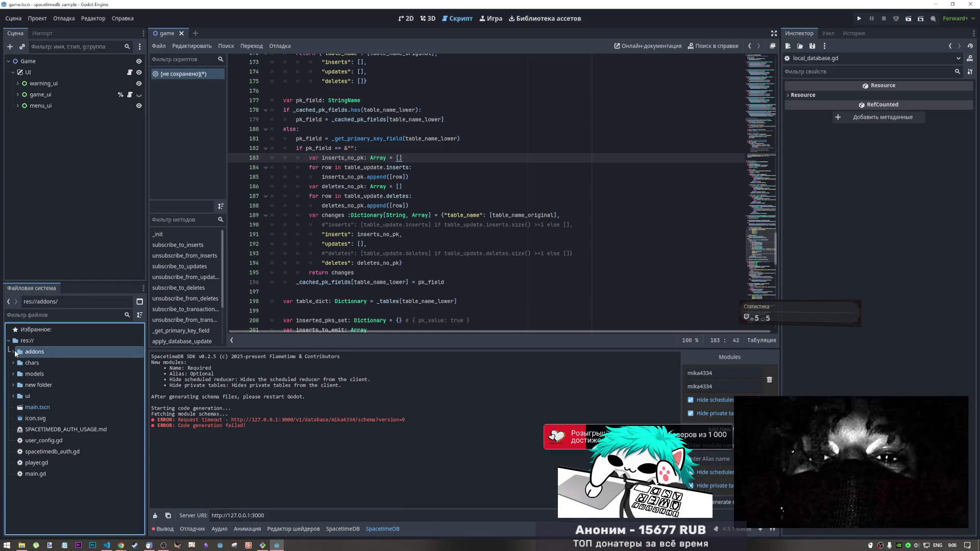
double_click(45, 363)
click(45, 374)
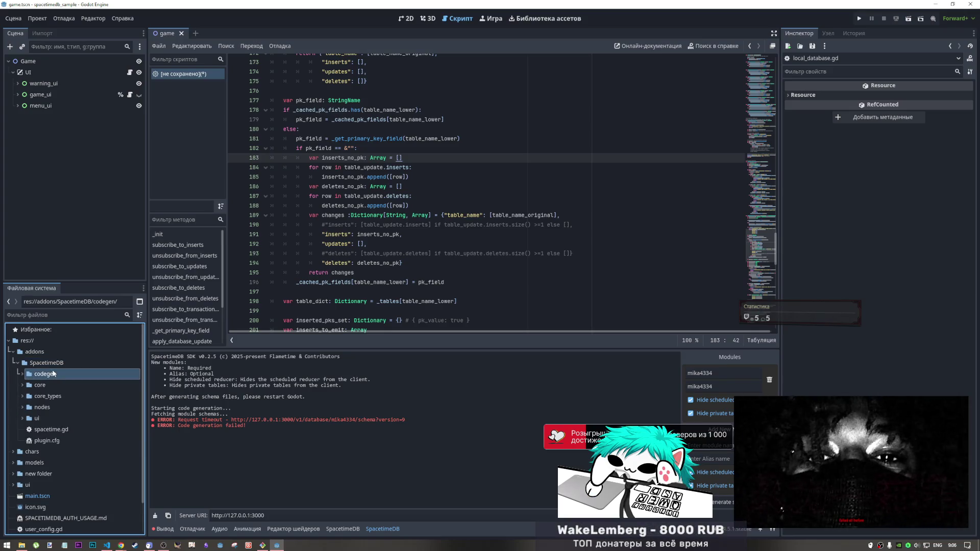
click(63, 429)
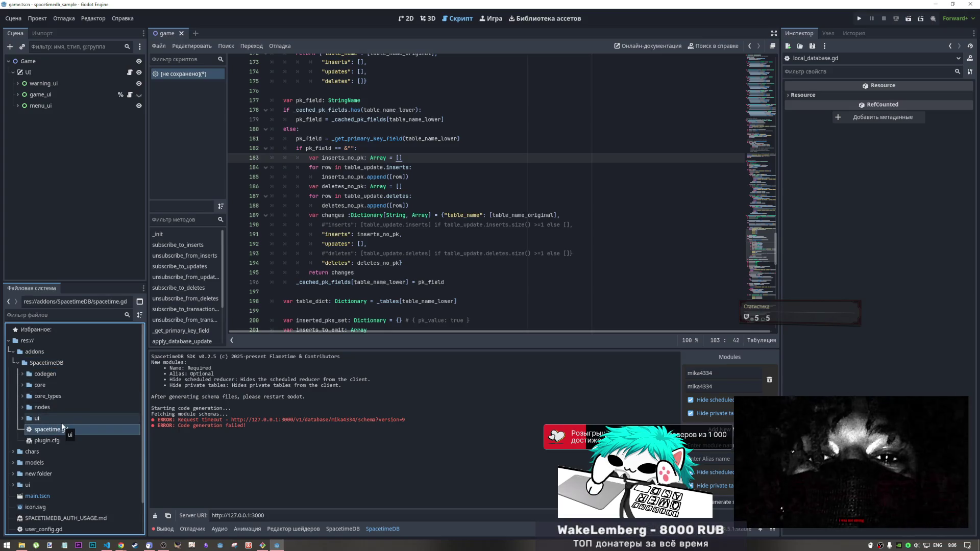
middle_click(199, 77)
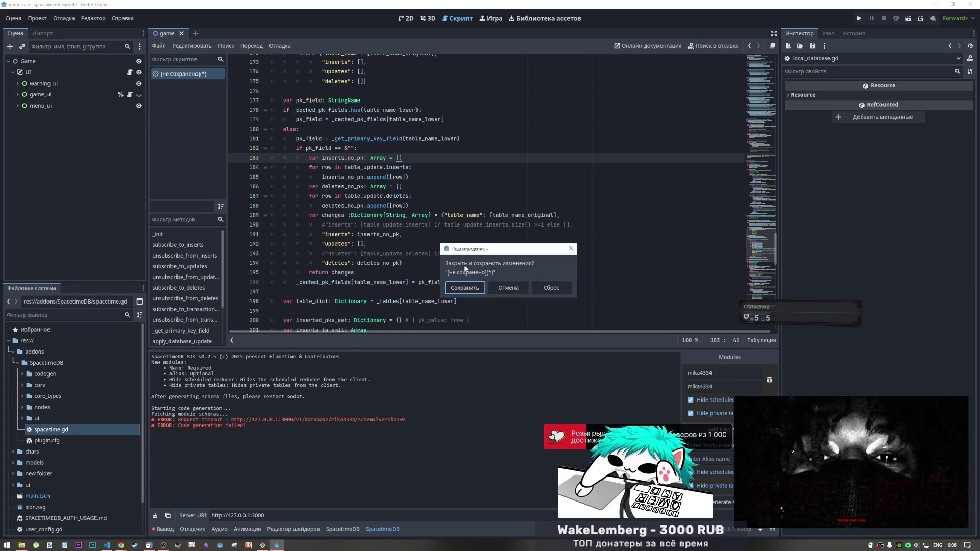
click(545, 290)
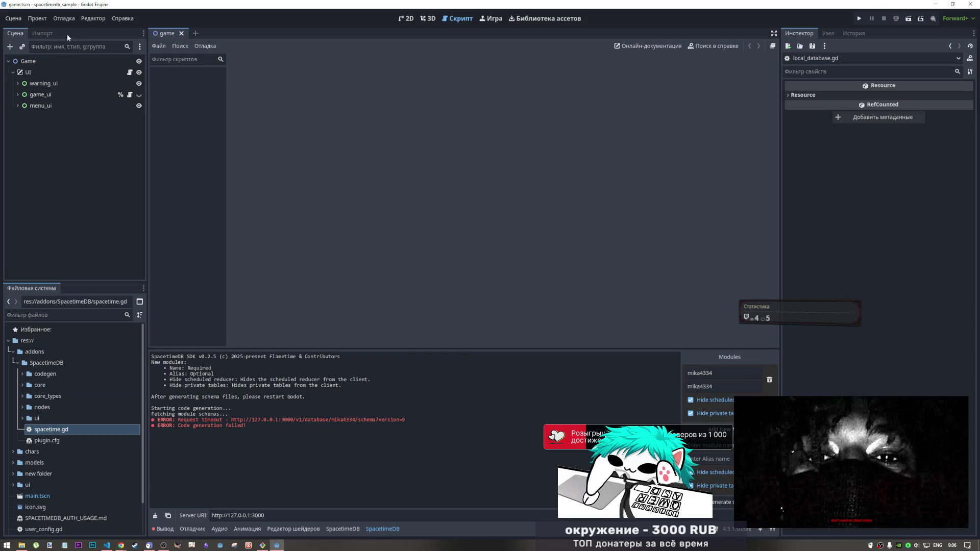
Step: Reload the current project, dismiss the addon warning, and open spacetime.gd
click(35, 20)
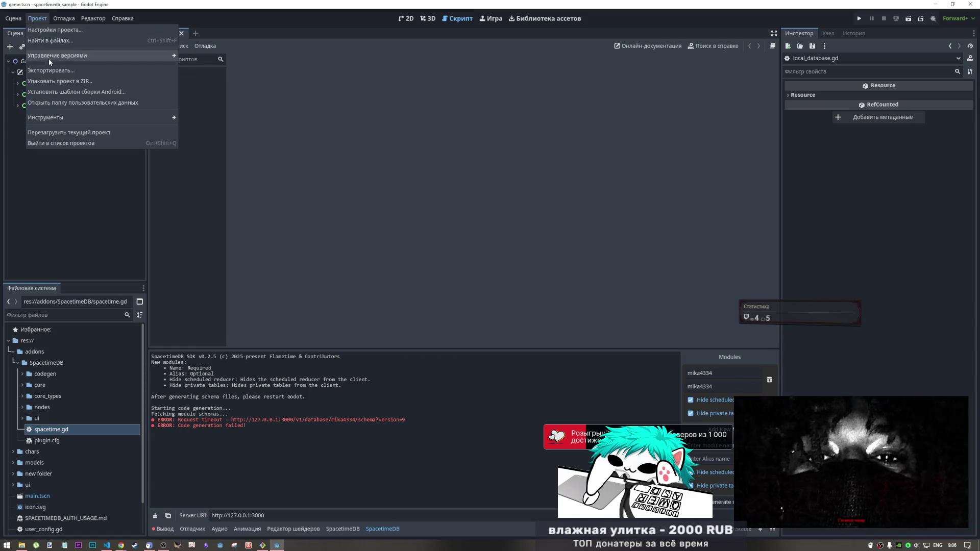
click(78, 134)
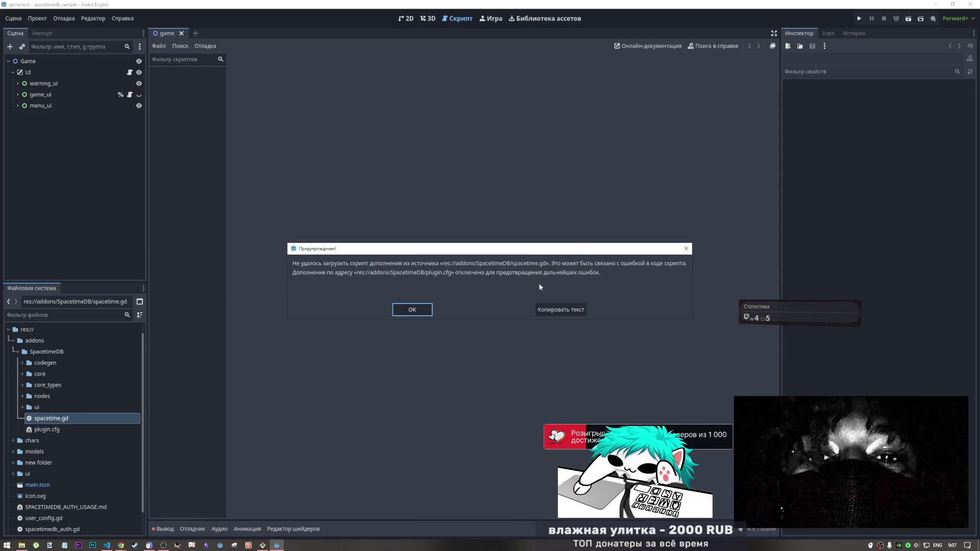
click(417, 311)
double_click(51, 418)
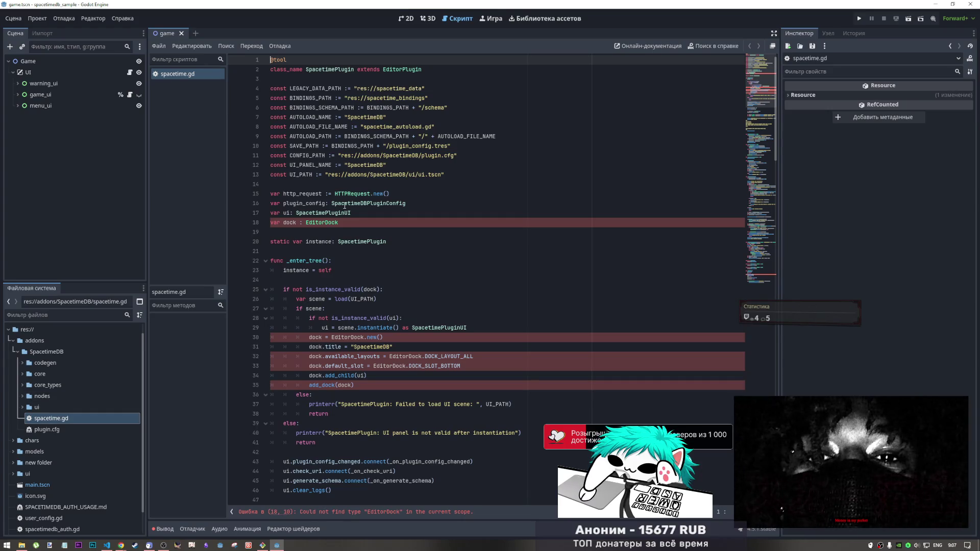
Step: Inspect the EditorDock errors around line 23 of spacetime.gd, then return to the SDK GitHub page
key(alt+Tab)
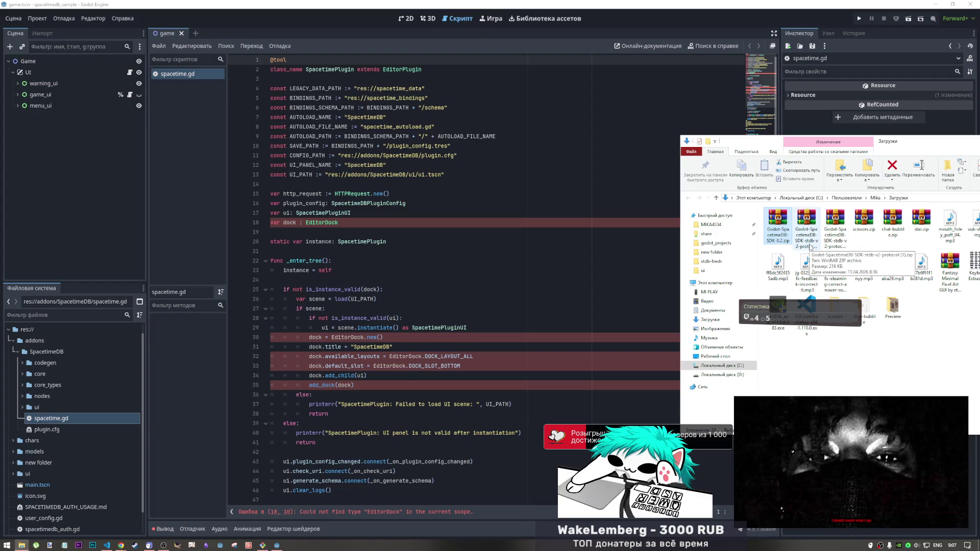
click(388, 271)
click(388, 271)
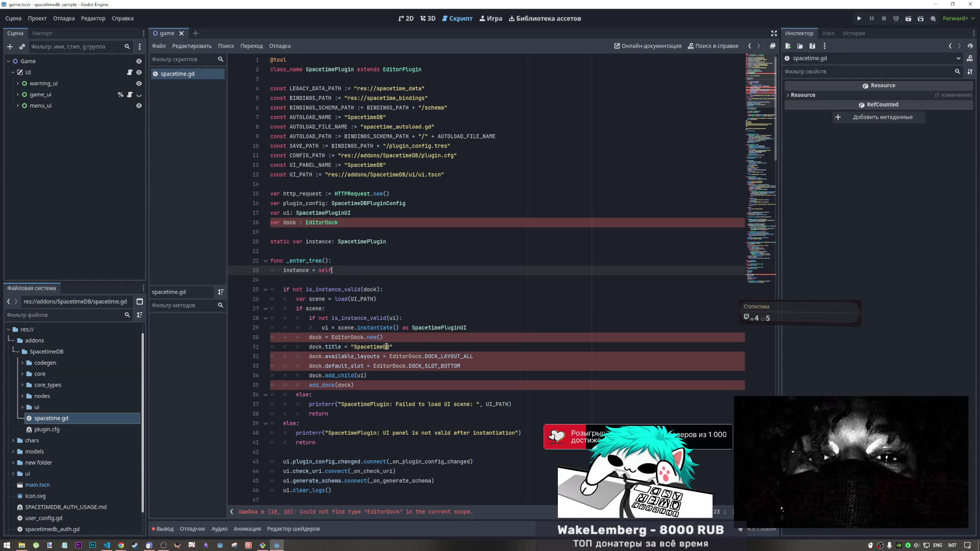
key(alt+Tab)
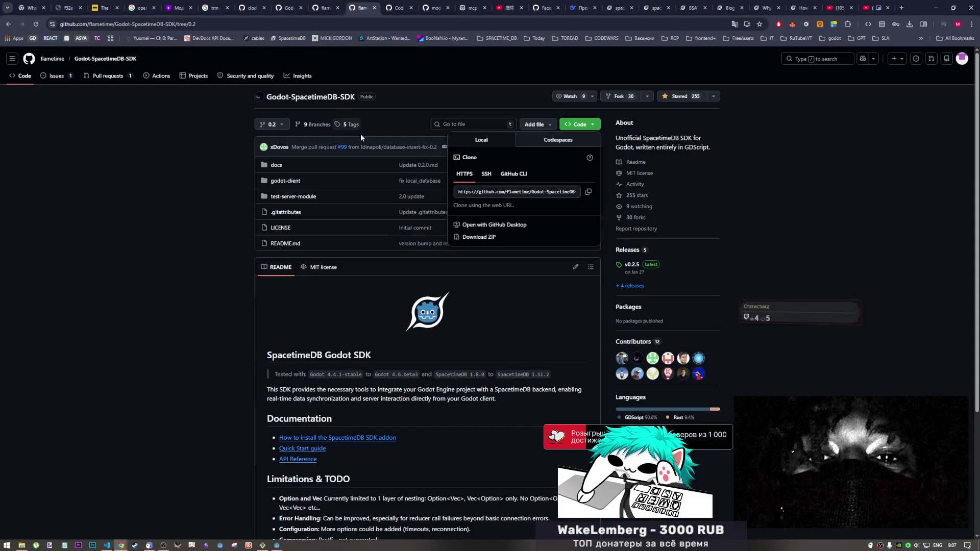
Step: Close the Code dropdown, keep the 0.2 branch, and open the repository's Releases page
click(370, 126)
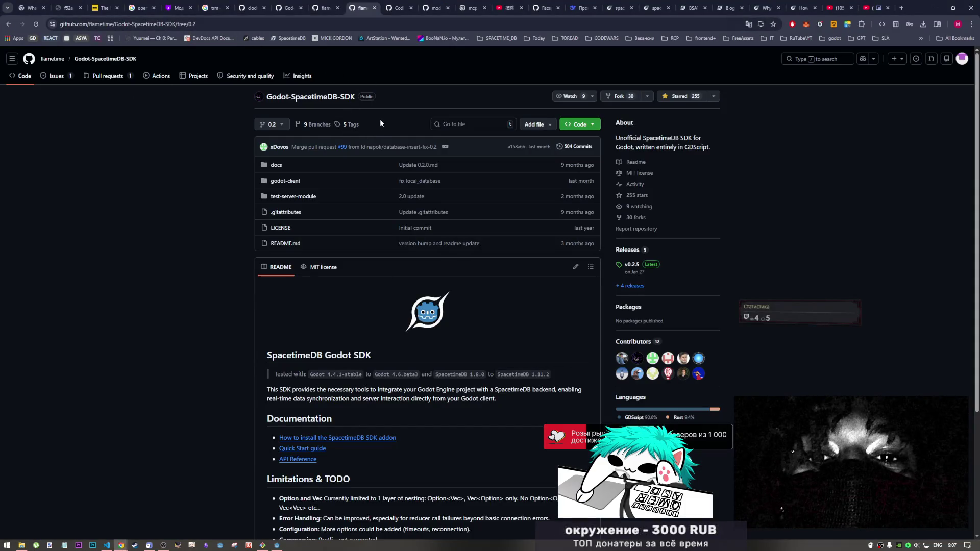
click(282, 128)
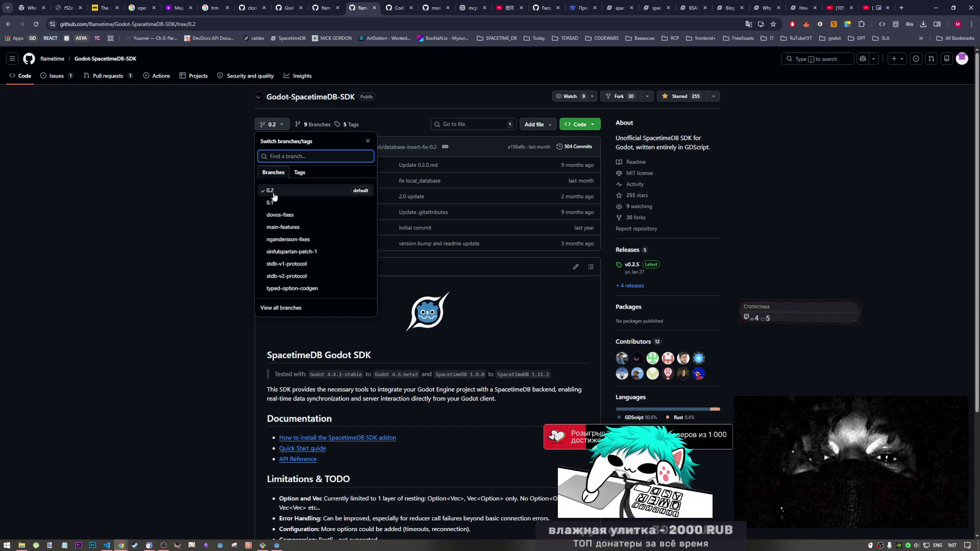
click(192, 232)
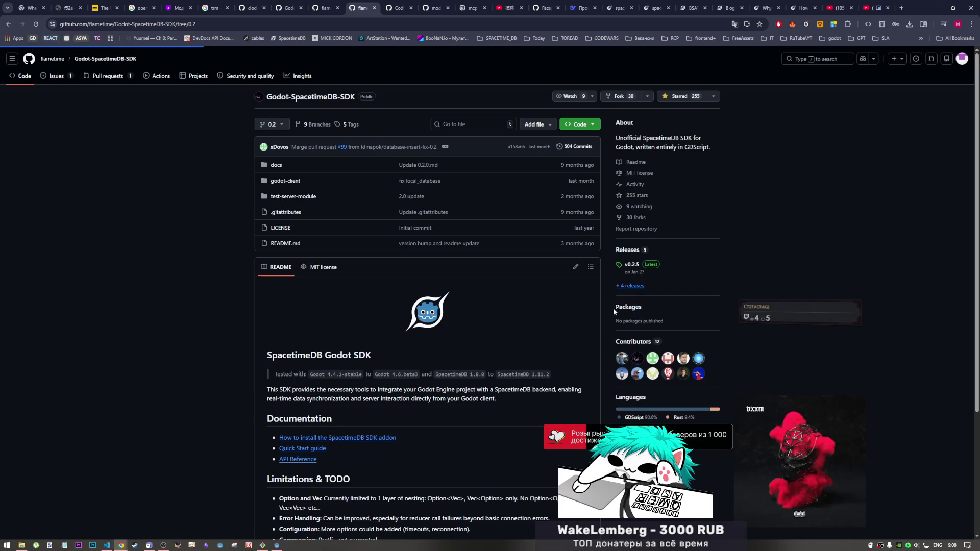
click(632, 286)
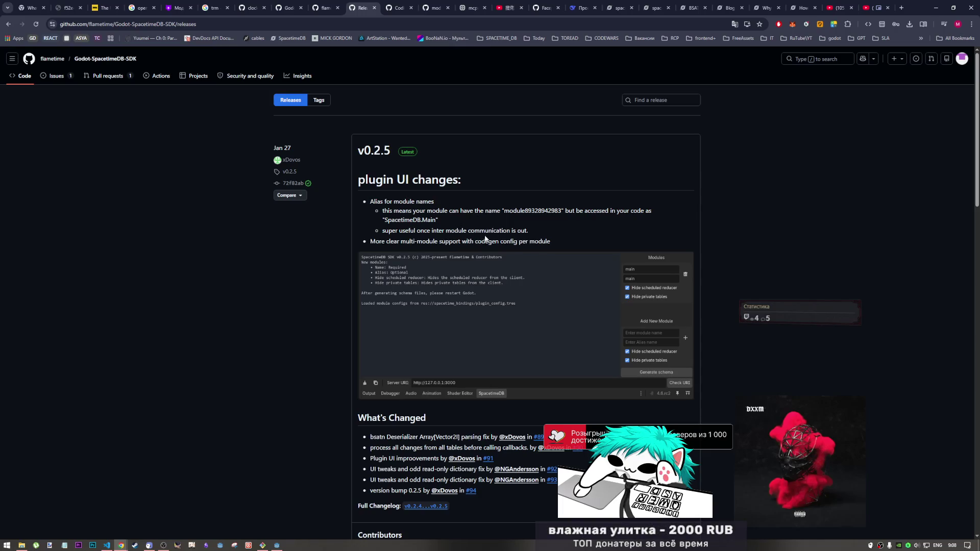
scroll(443, 172, down, 2)
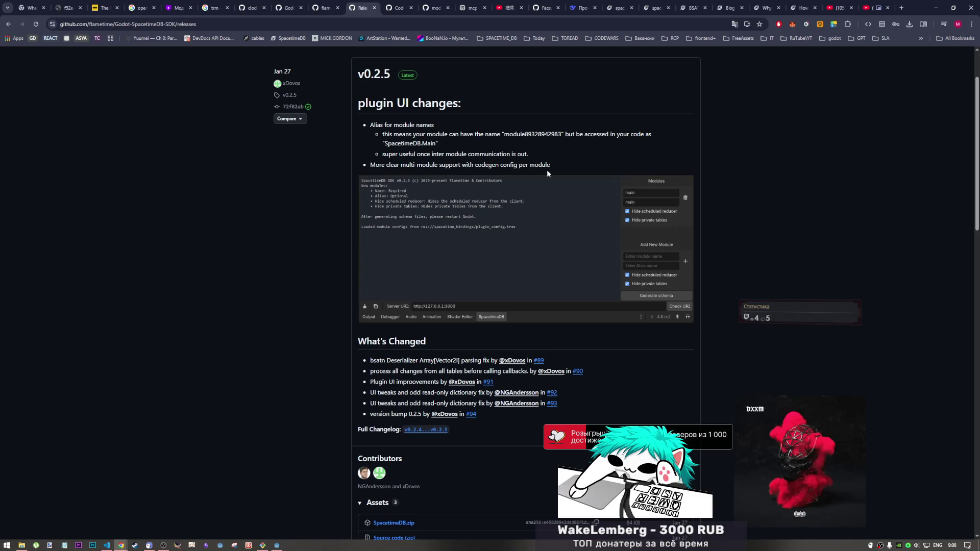
scroll(503, 202, down, 3)
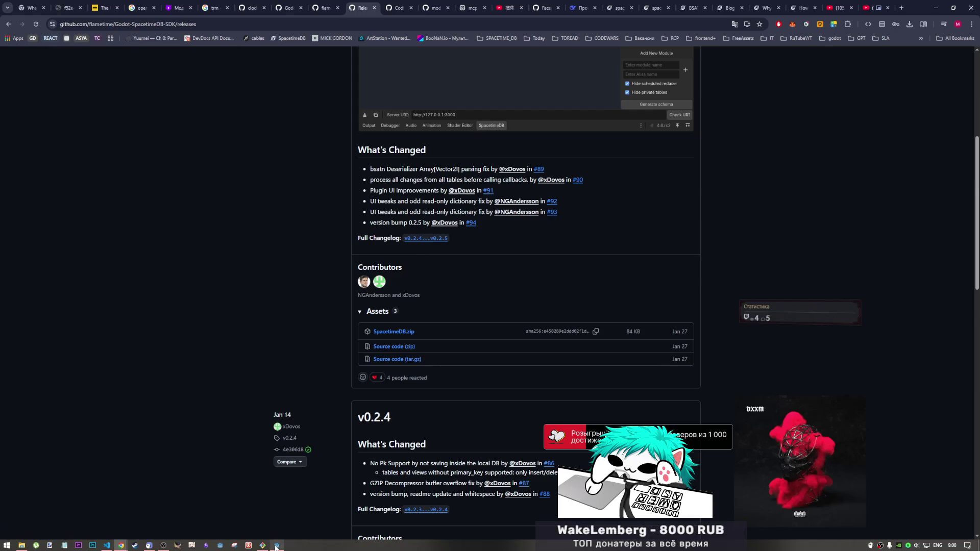
mouse_move(277, 545)
click(277, 525)
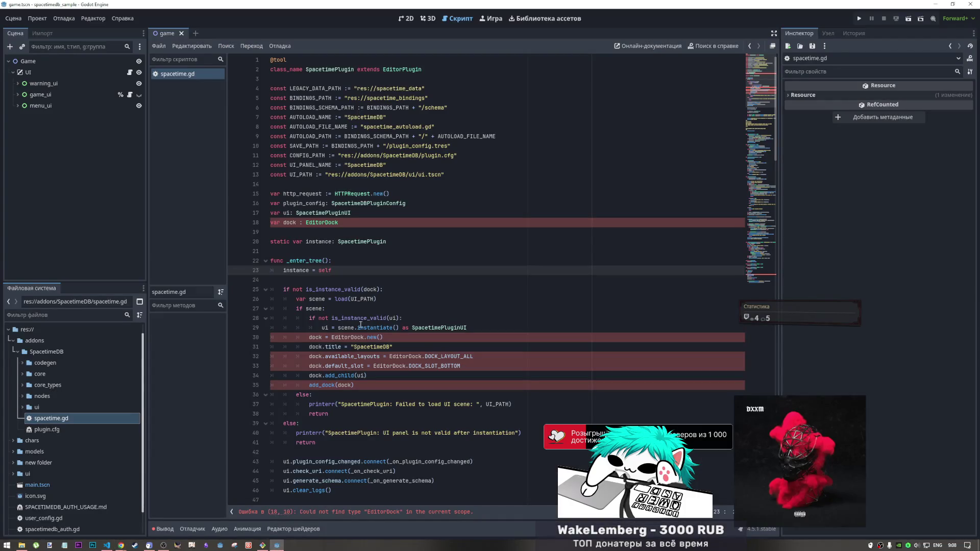
key(alt+Tab)
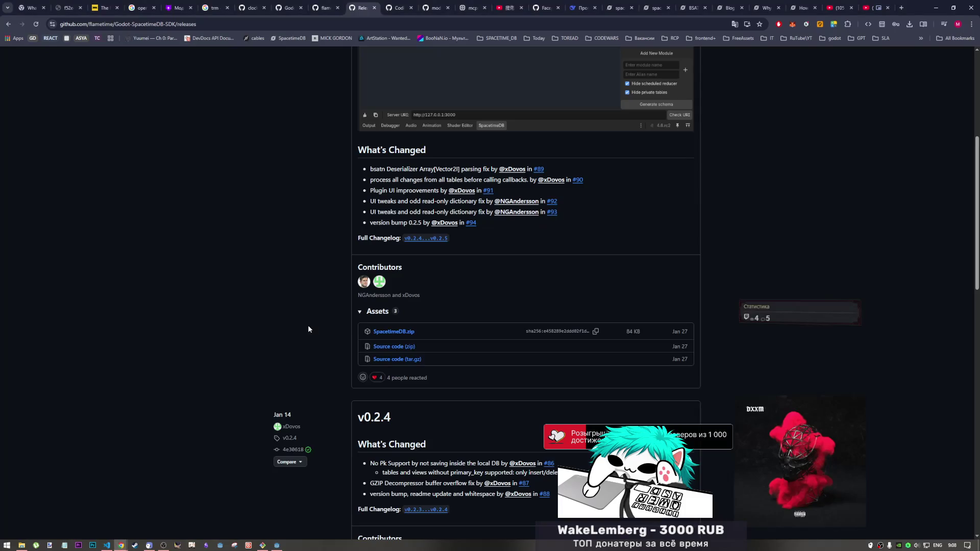
scroll(487, 293, up, 4)
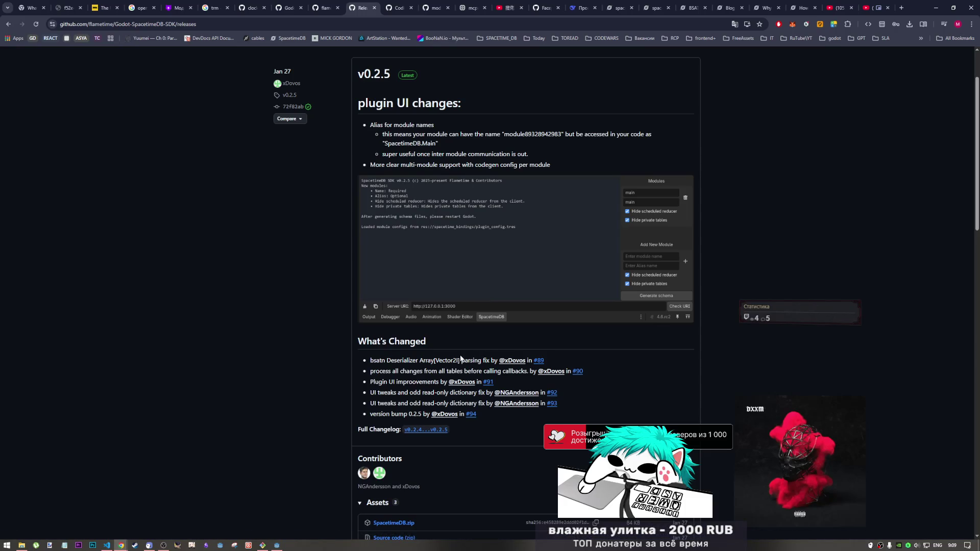
scroll(475, 257, down, 2)
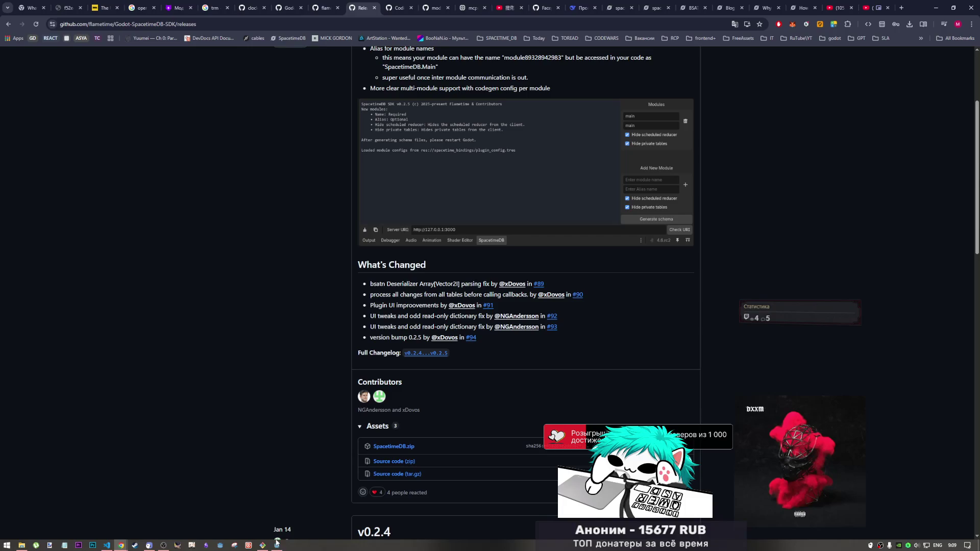
click(277, 544)
click(344, 223)
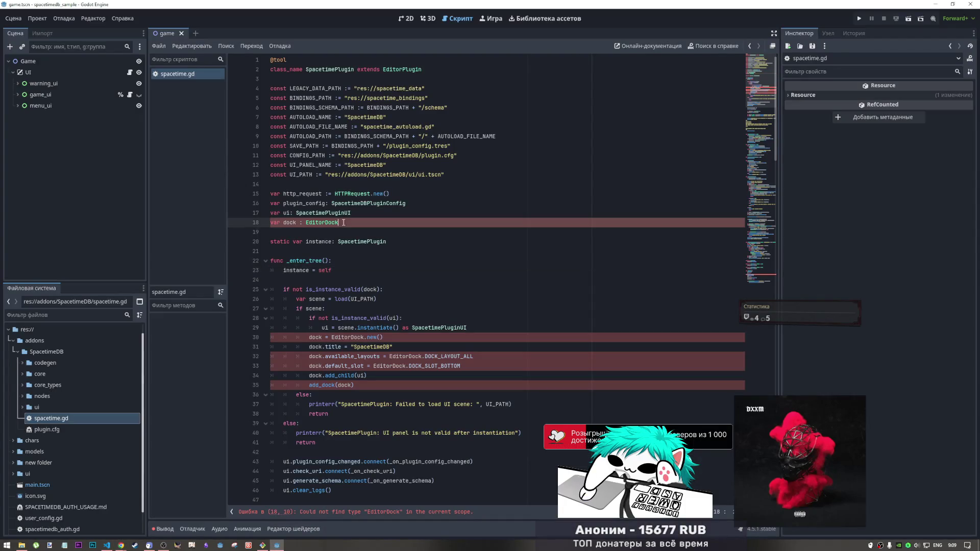
drag(338, 222, 326, 222)
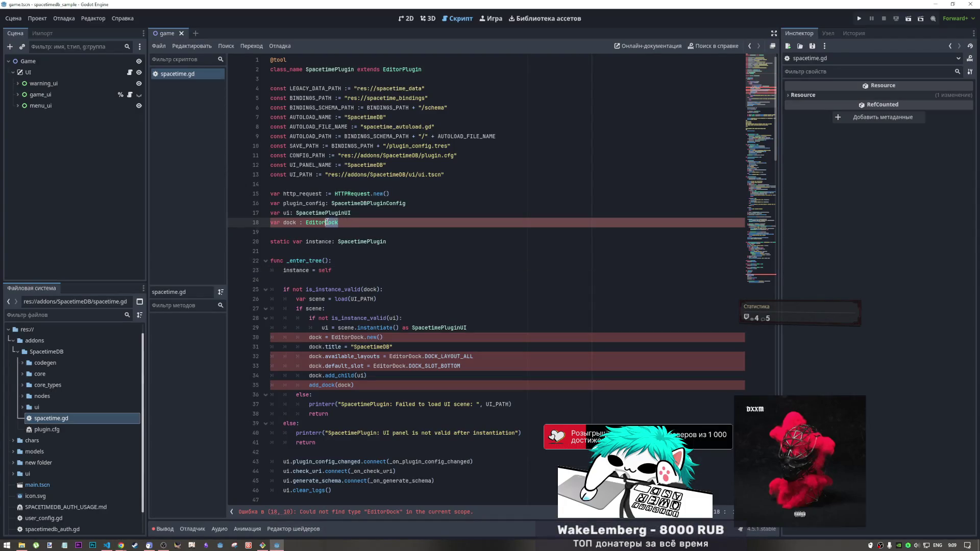
double_click(307, 223)
drag(307, 223, 338, 222)
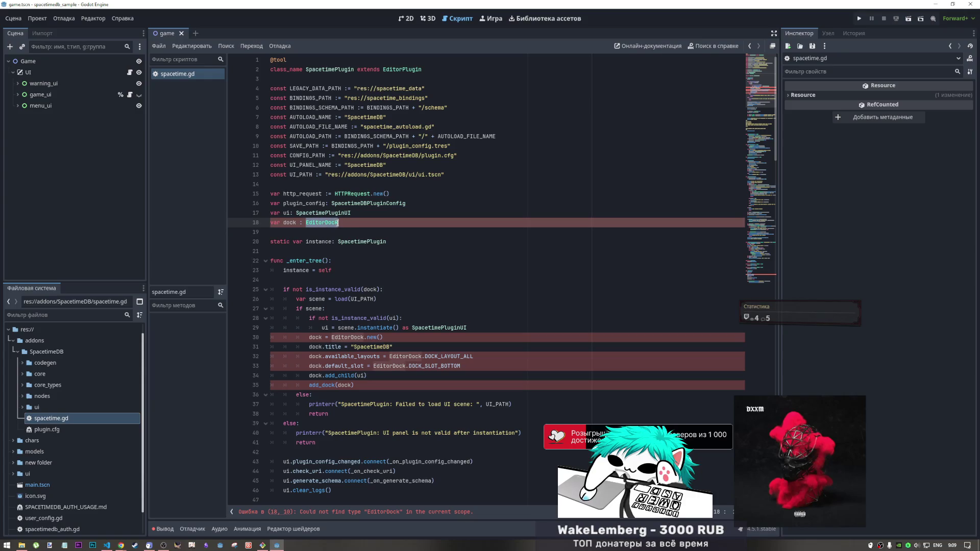
key(alt+Tab)
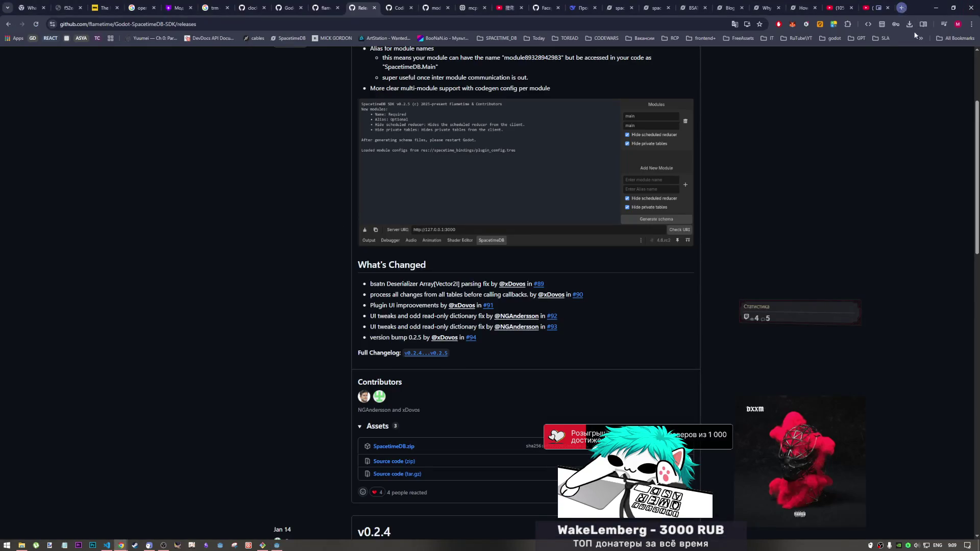
Step: Open a new Chrome tab and search the web for 'godot docs'
click(902, 8)
key(Down)
key(Escape)
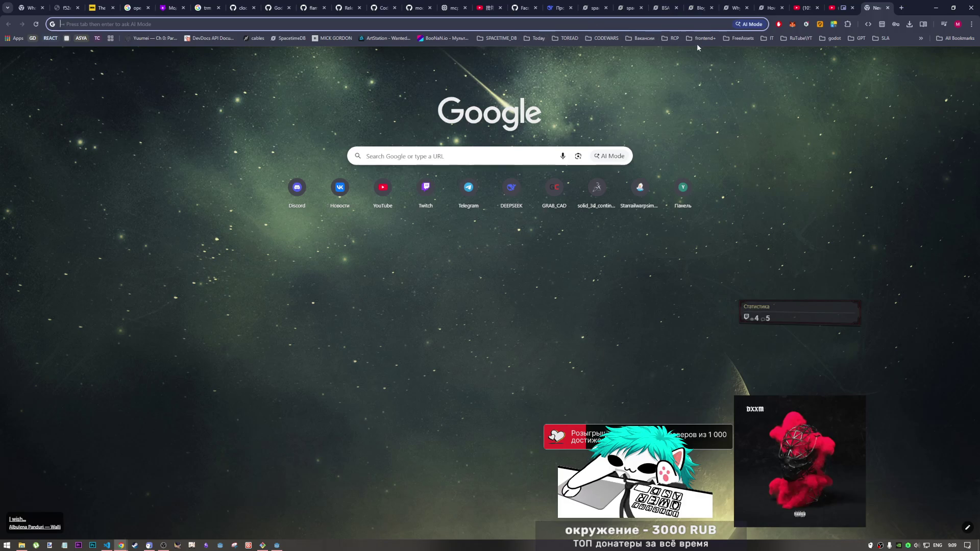
text(godot docs)
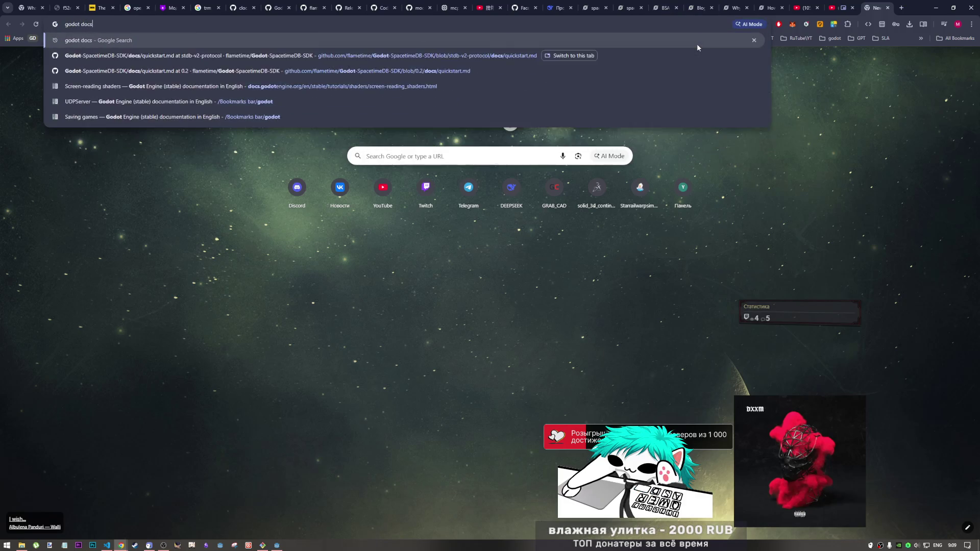
key(Return)
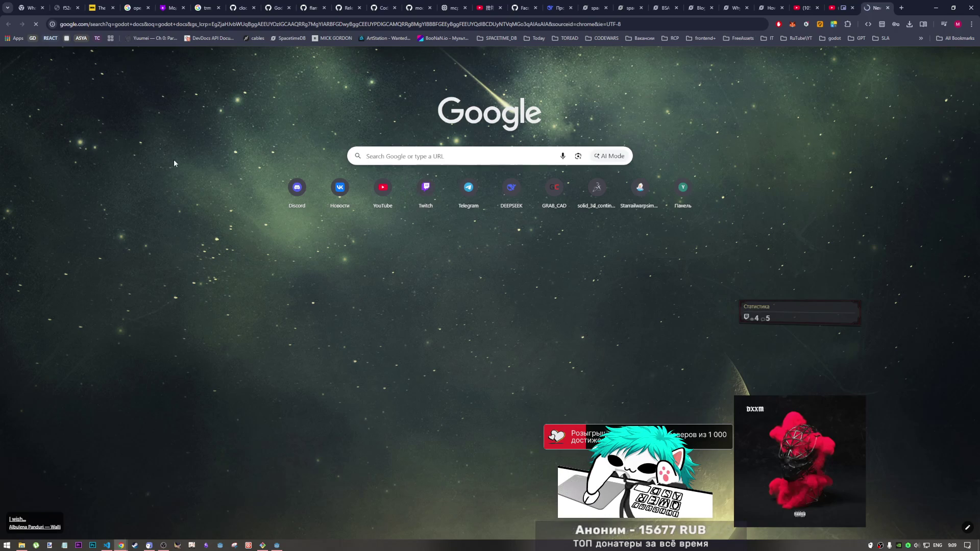
Step: Reload the results, then search the Godot documentation for 'EditorDock'
key(F5)
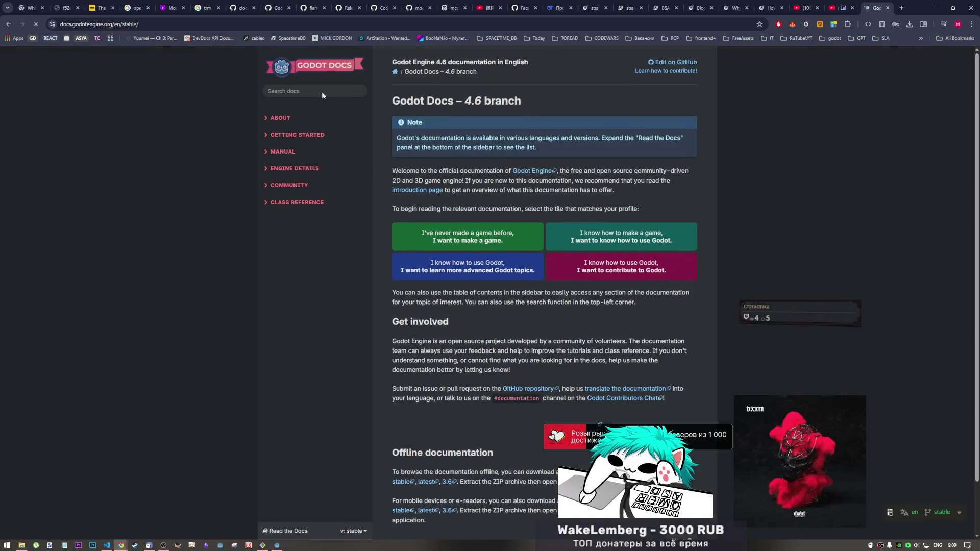
click(321, 91)
text(EditorDock)
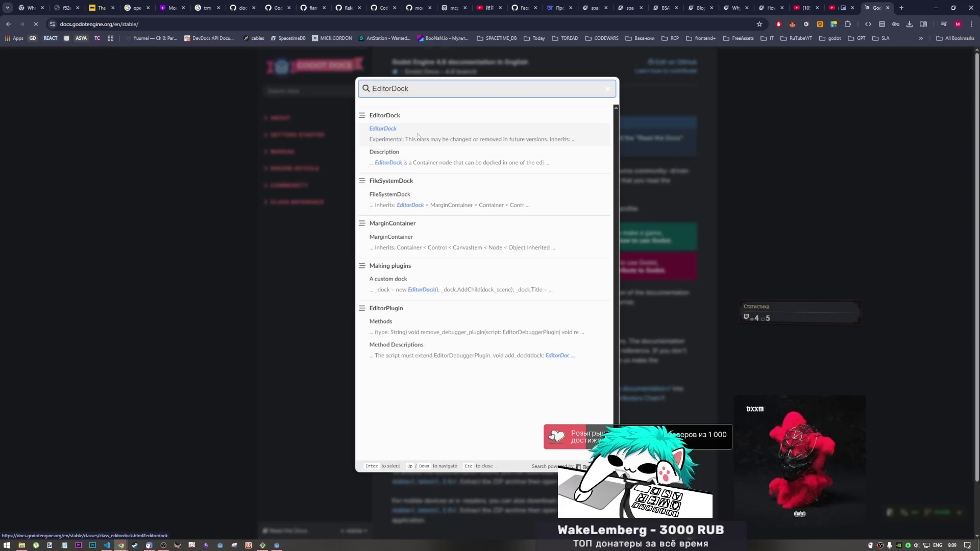
Step: Open the EditorDock class reference, select EditorDock in its example code, and return to Godot
click(417, 136)
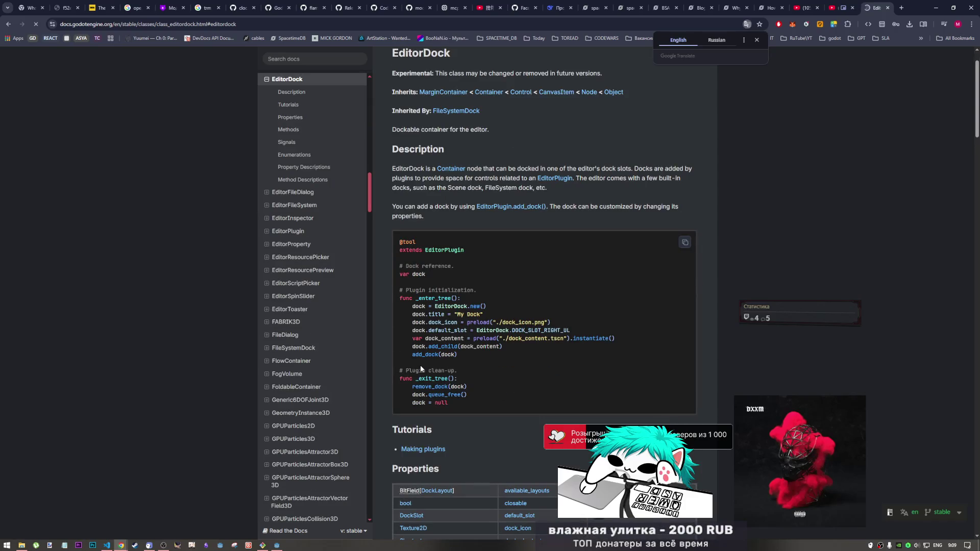
double_click(451, 306)
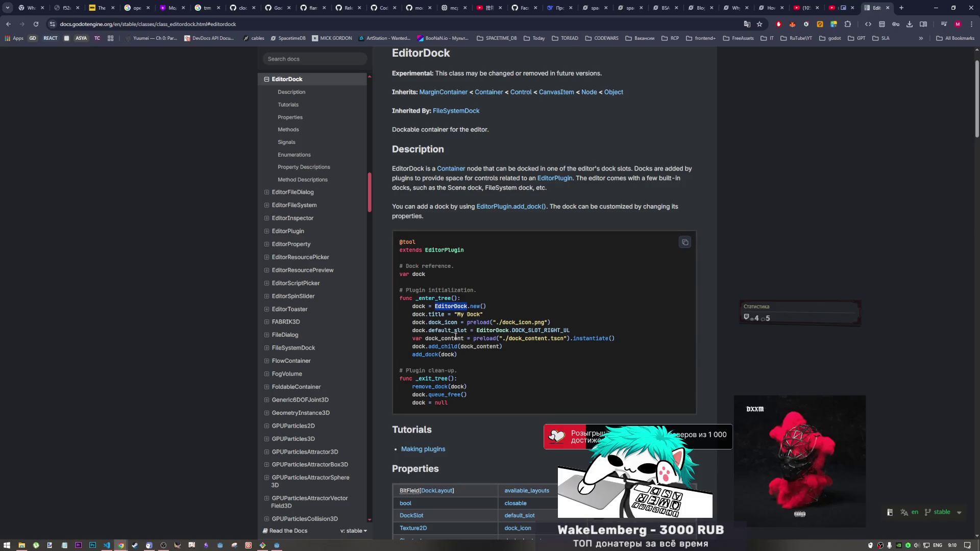
scroll(456, 336, up, 1)
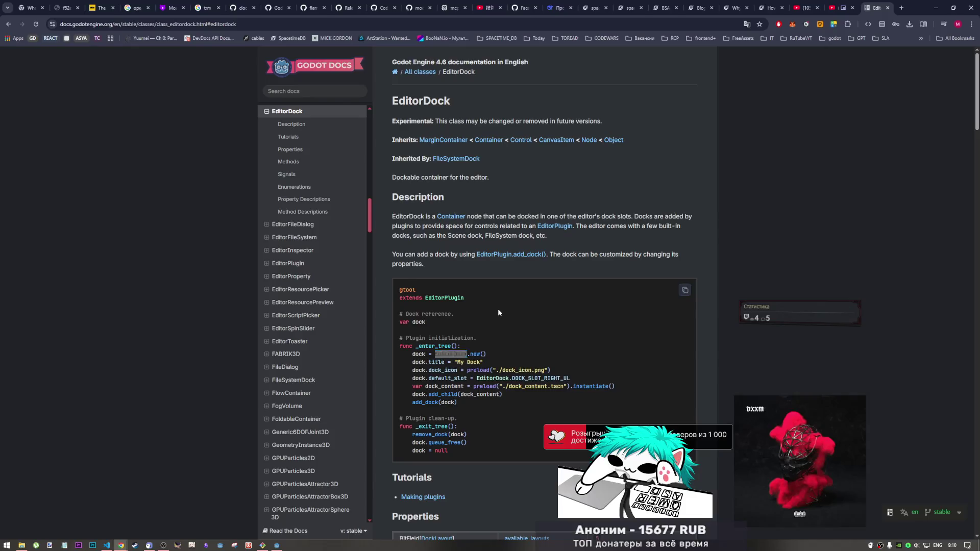
key(alt+Tab)
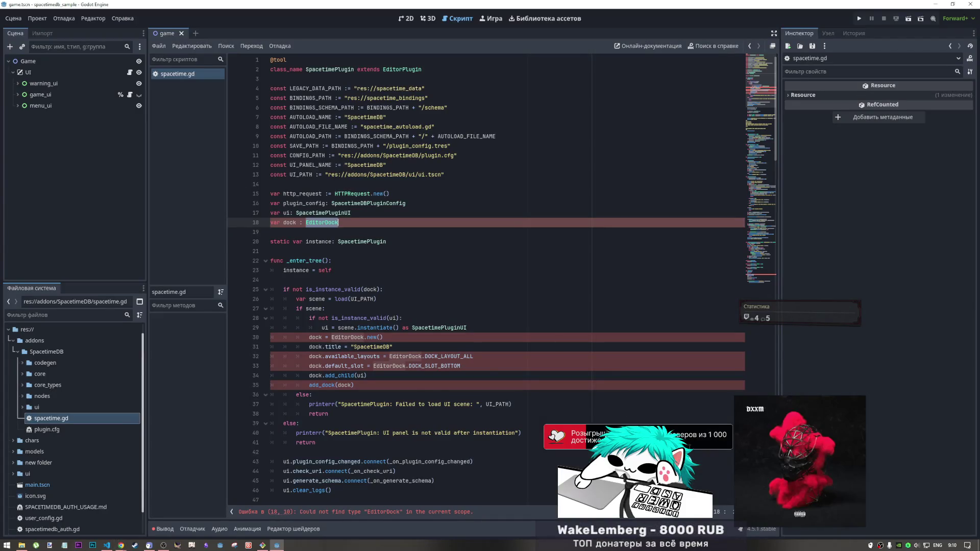
Step: Recheck spacetime.gd in Godot, then go to the Chrome EditorDock docs and open a blank tab
key(alt+Tab)
key(alt+Tab)
key(alt+Tab)
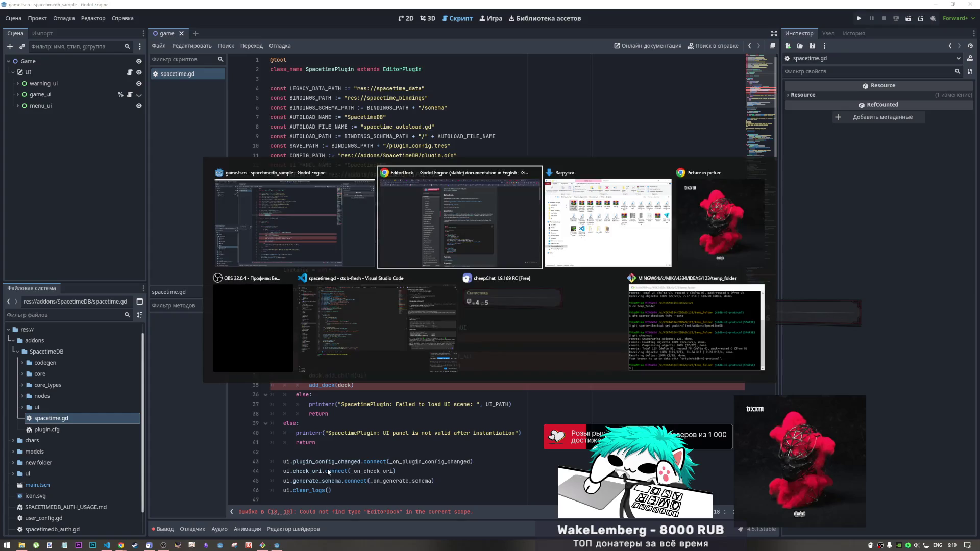
key(alt+Tab)
key(alt+Tab)
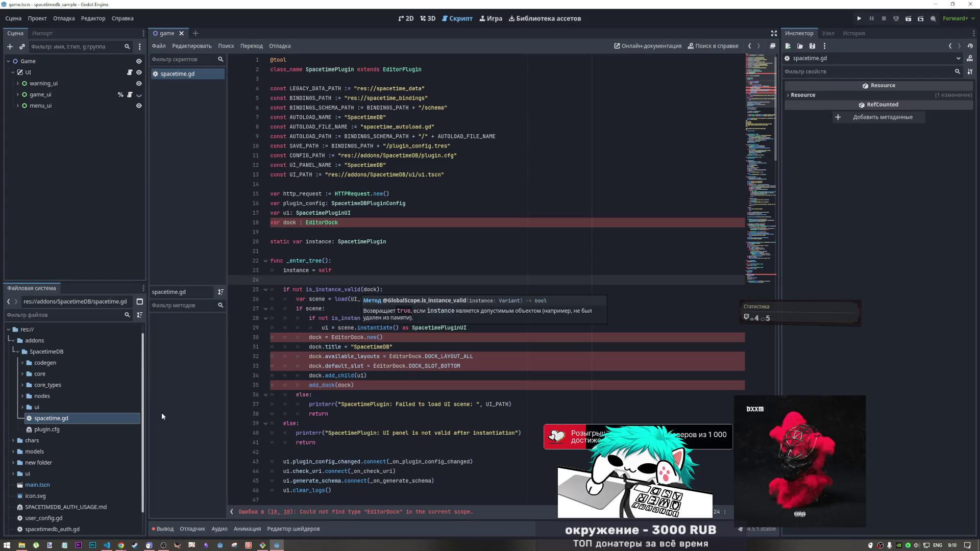
mouse_move(110, 546)
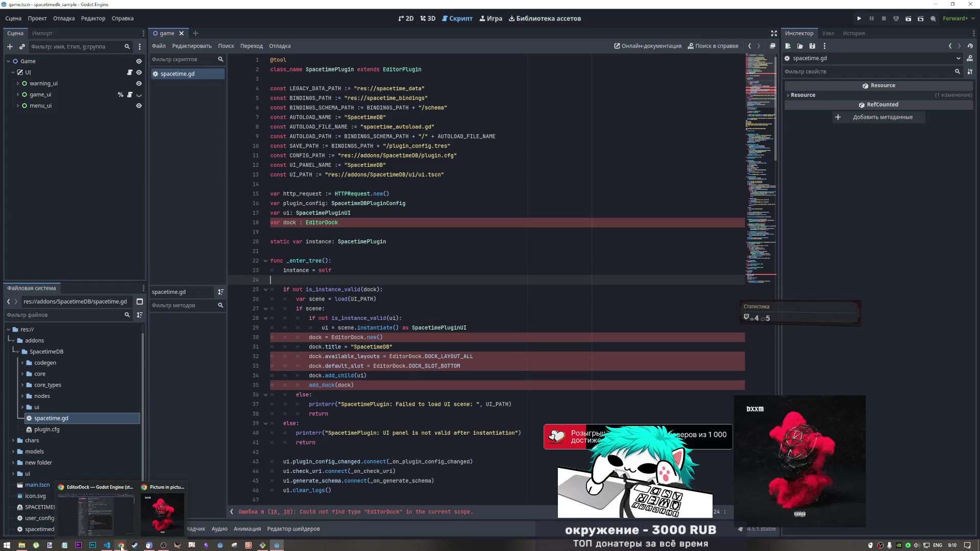
key(alt+Tab)
key(alt+Tab)
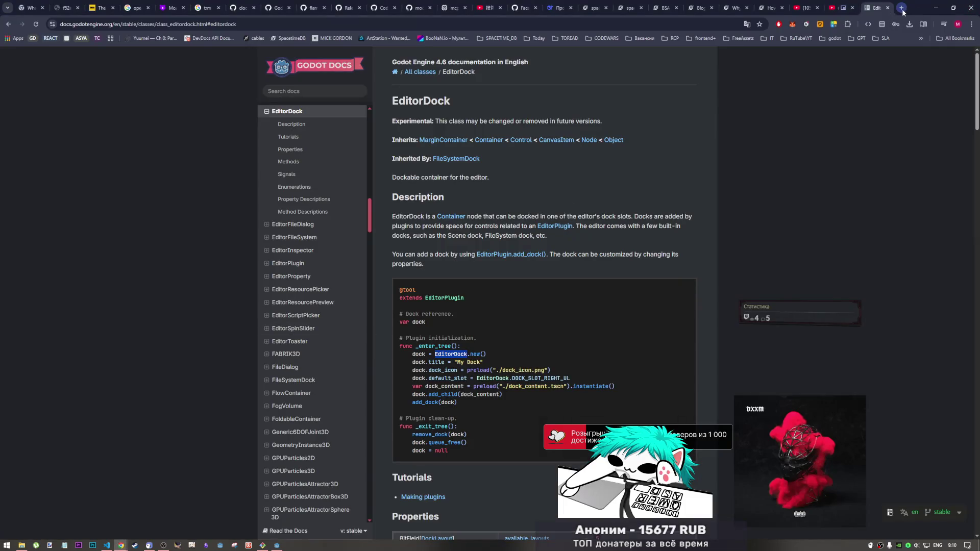
click(901, 8)
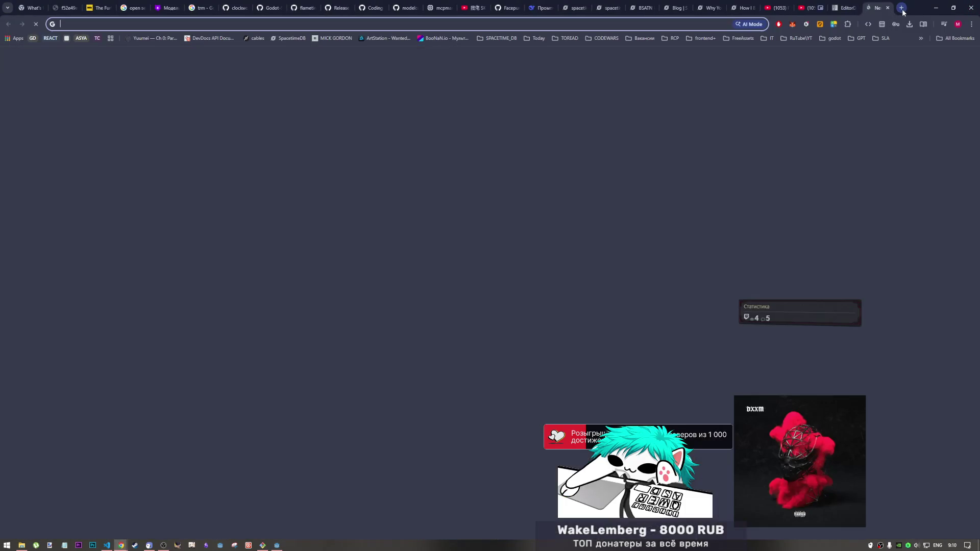
Step: From the Godot docs tab, search Google for 'godot' and open the official godotengine.org homepage
text(gemini.google.com/app)
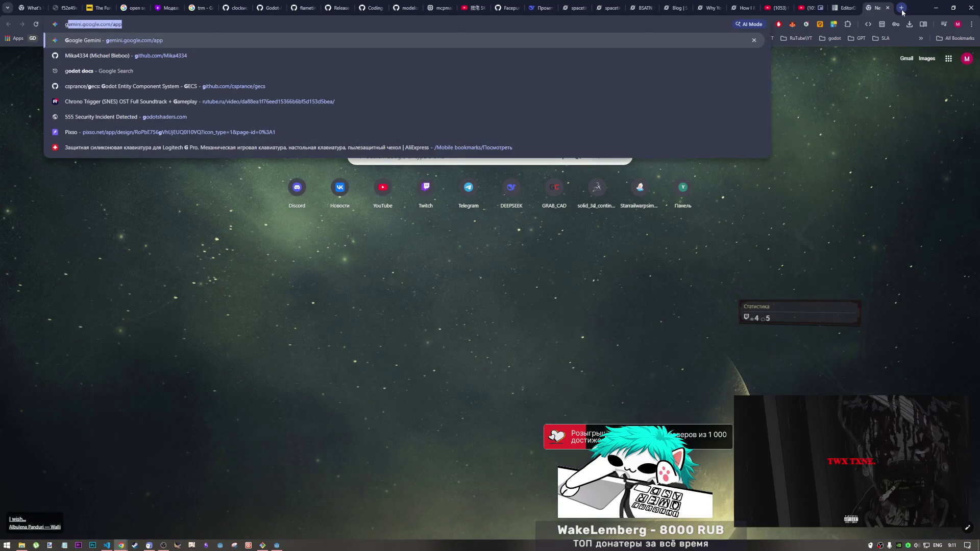
click(843, 7)
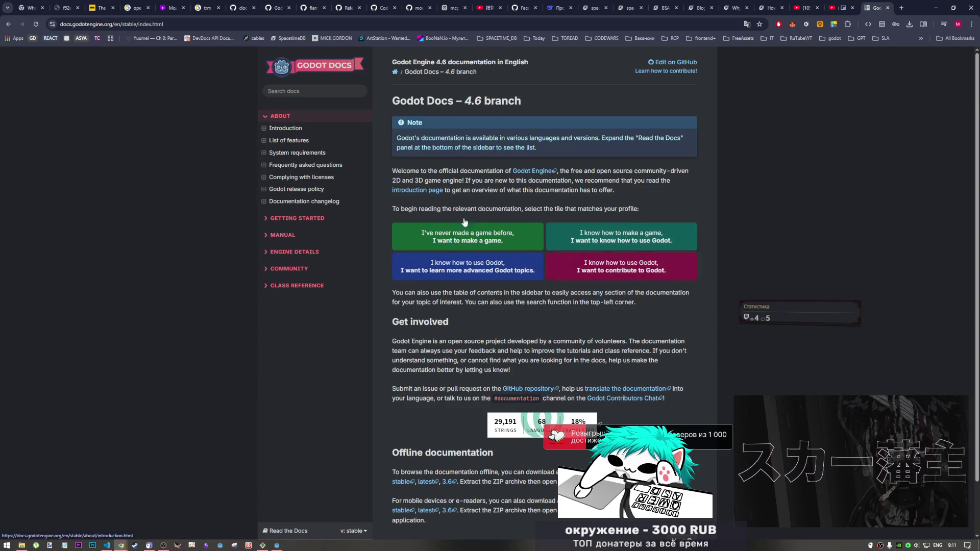
scroll(629, 240, down, 1)
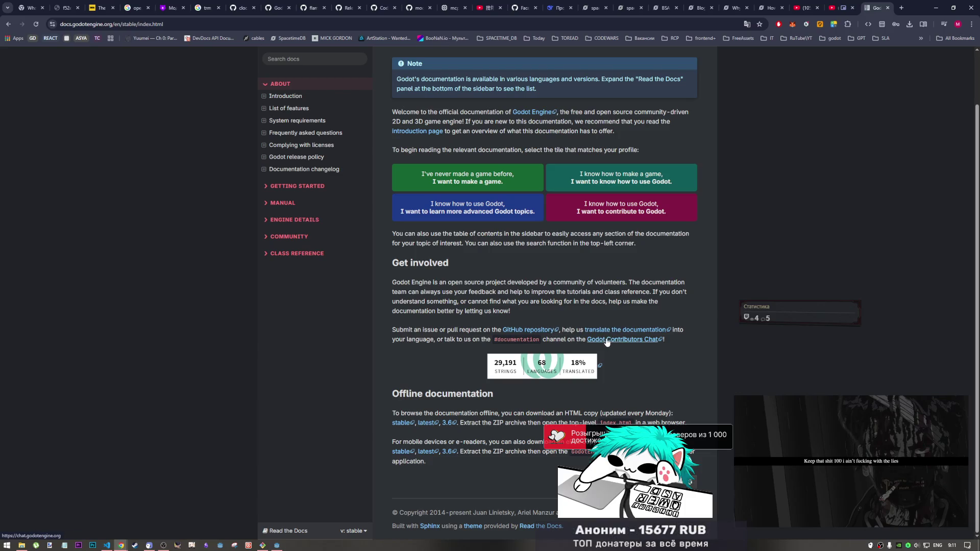
click(703, 23)
key(ctrl+a)
key(BackSpace)
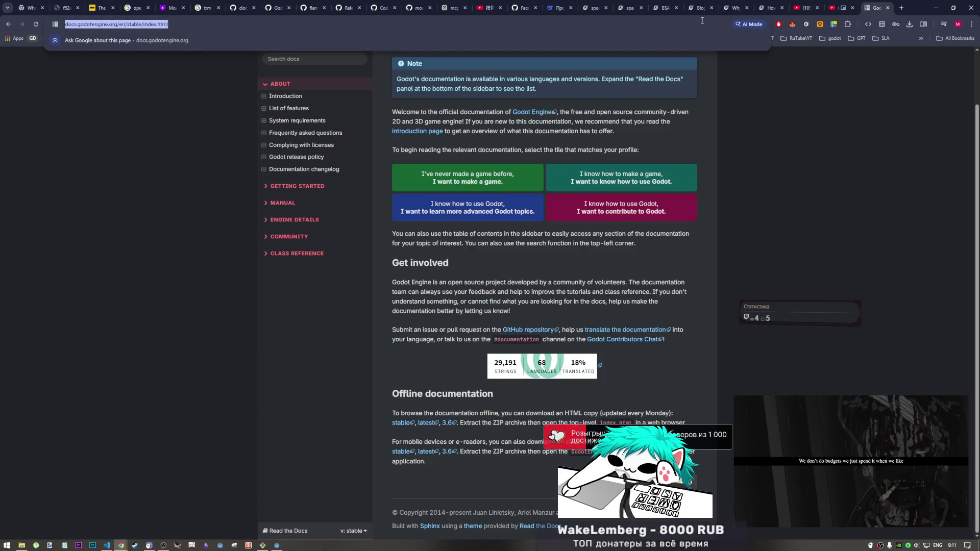
text(godot)
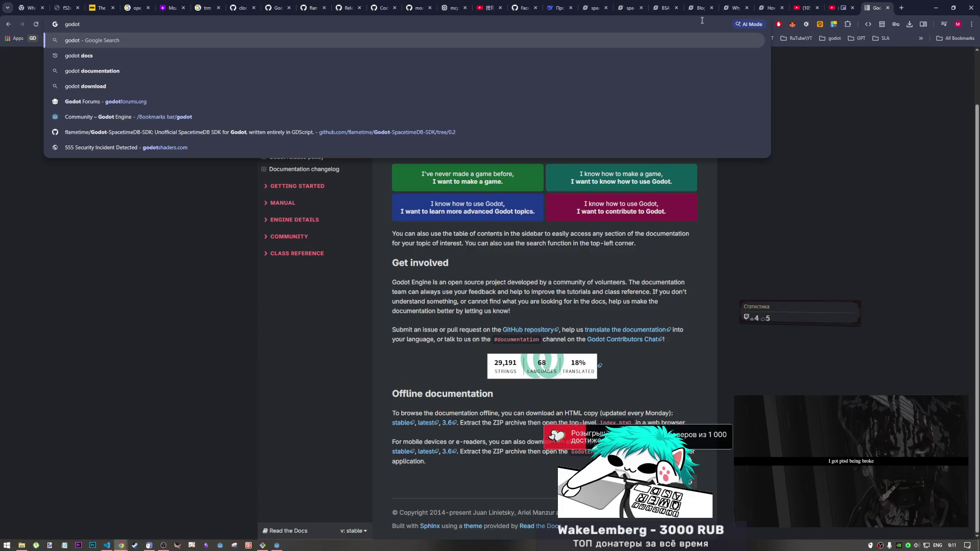
key(Return)
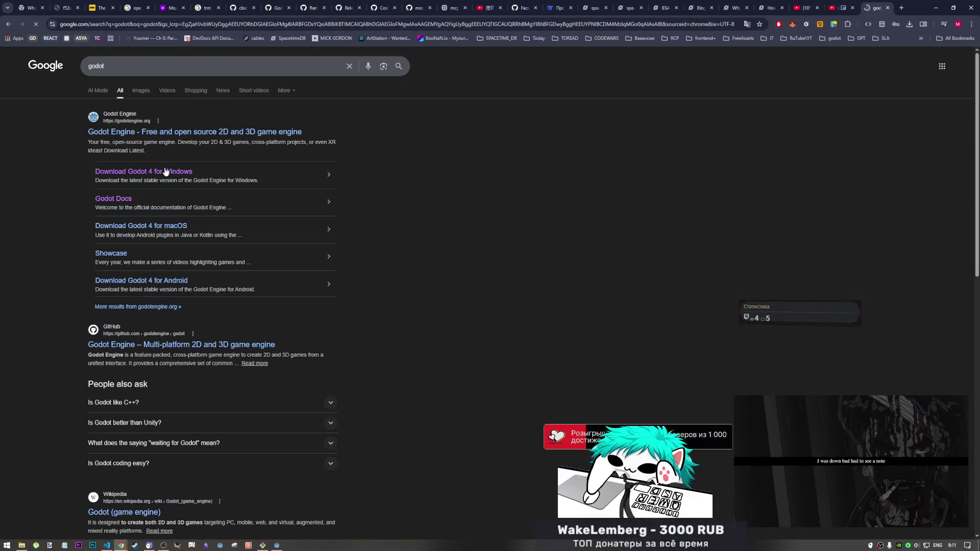
click(171, 132)
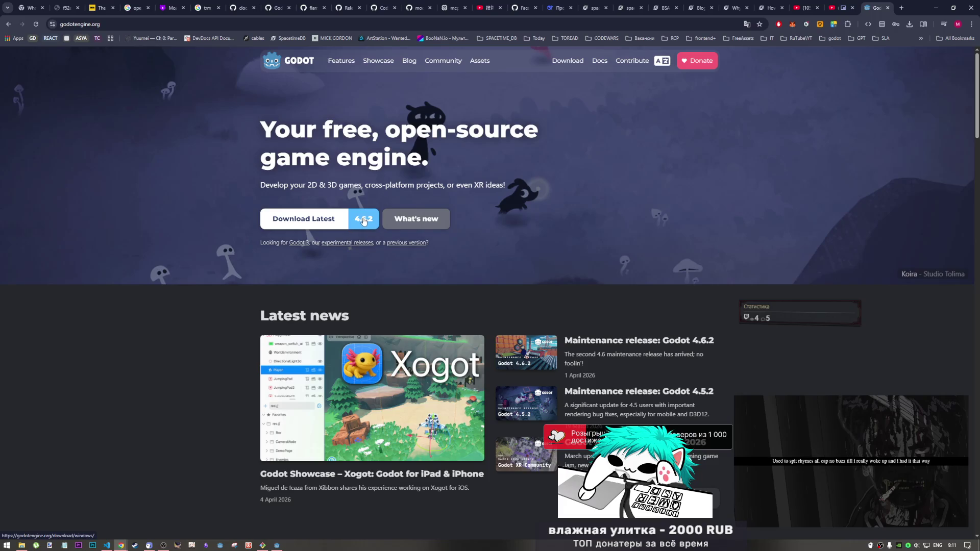
Step: Start the Godot Engine 4.6.2 Windows download and dismiss the donation prompt
click(363, 220)
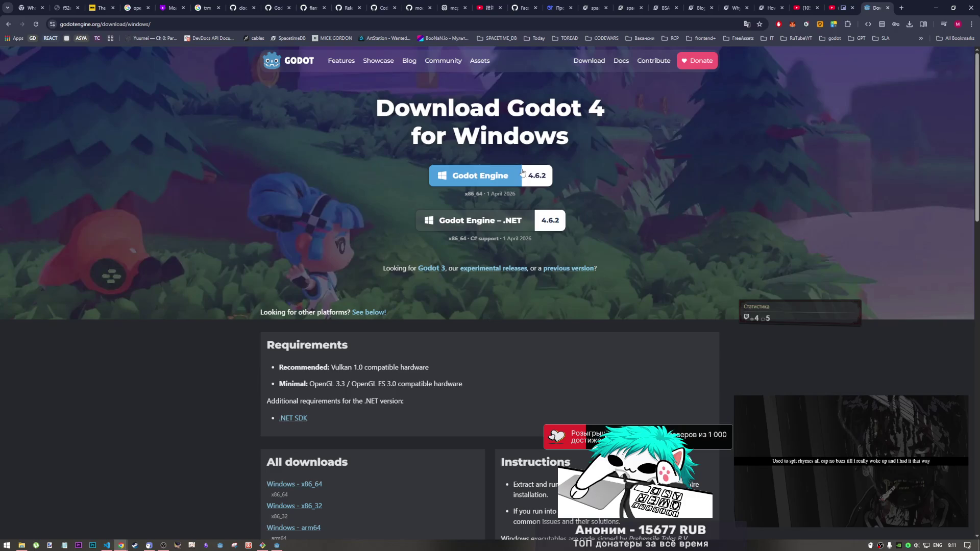
click(498, 178)
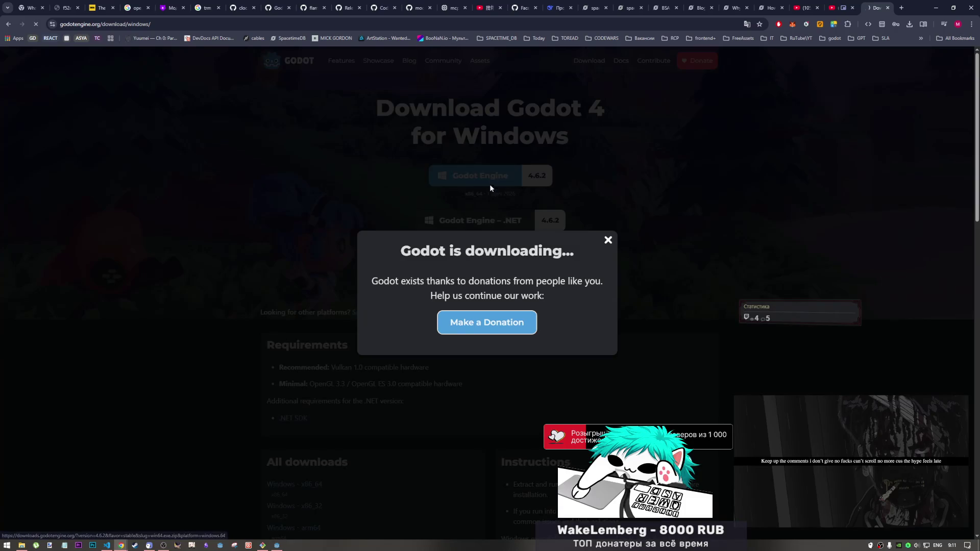
click(609, 240)
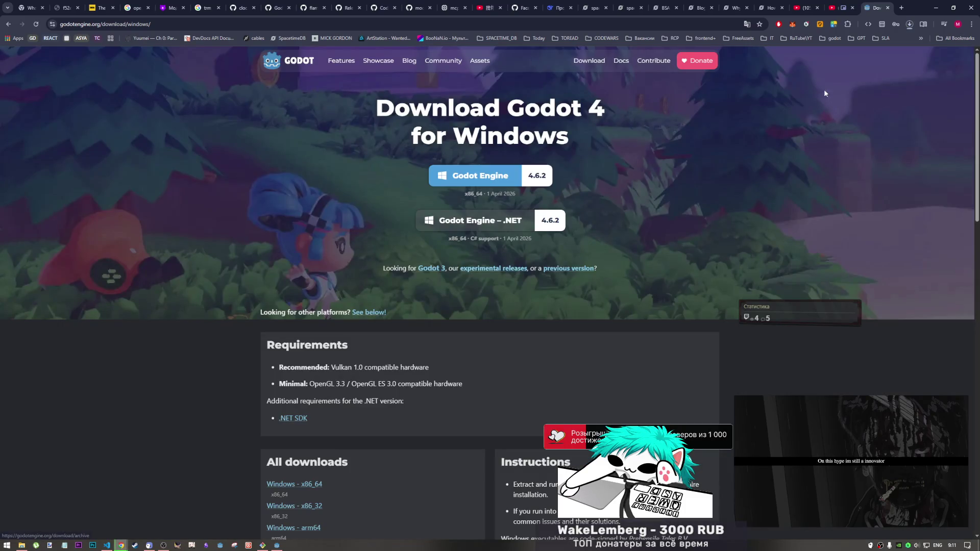
Step: Copy the Windows download page address and paste it into a new incognito window
key(ctrl+l)
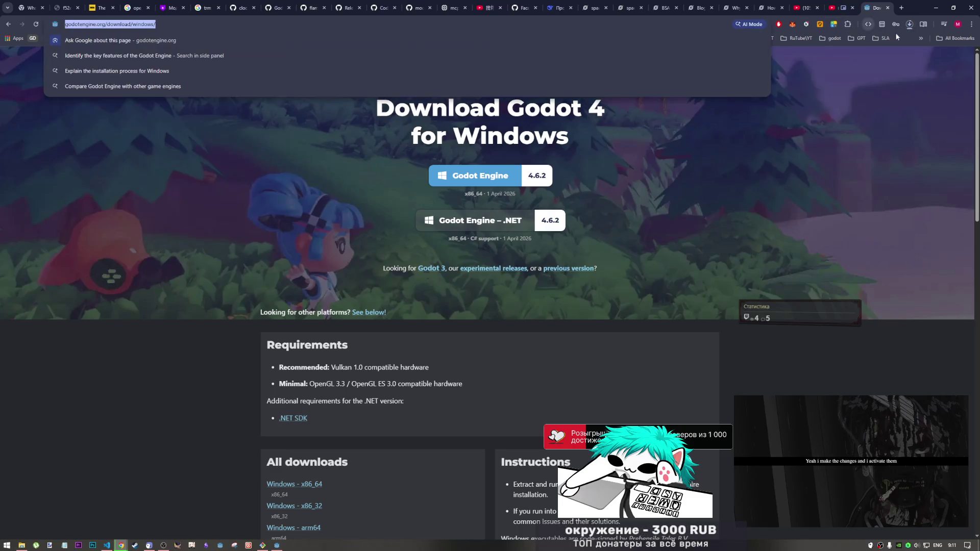
click(909, 26)
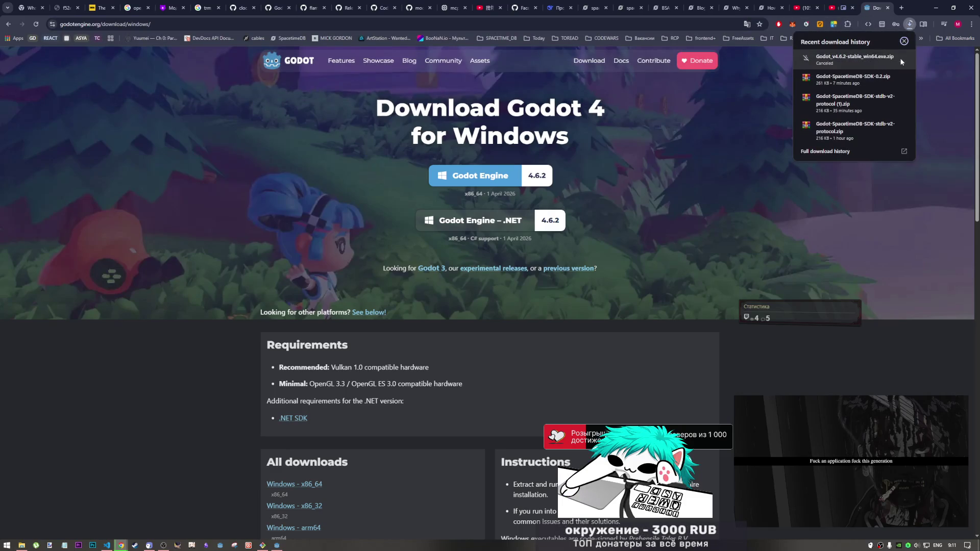
key(ctrl+shift+n)
text(https://godotengine.org/download/windows/)
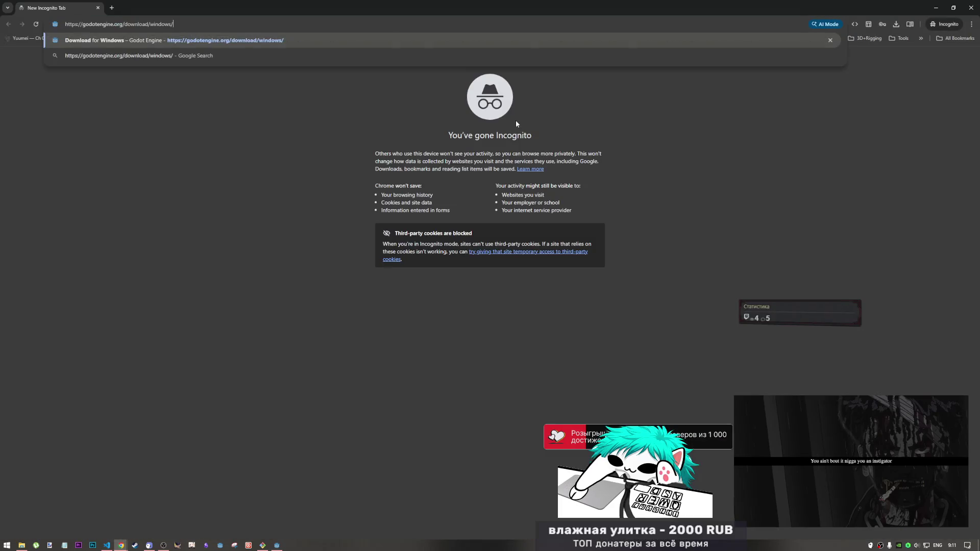
Step: In the incognito window, save the Godot 4.6.2 Windows zip to the desktop and check its progress
key(Return)
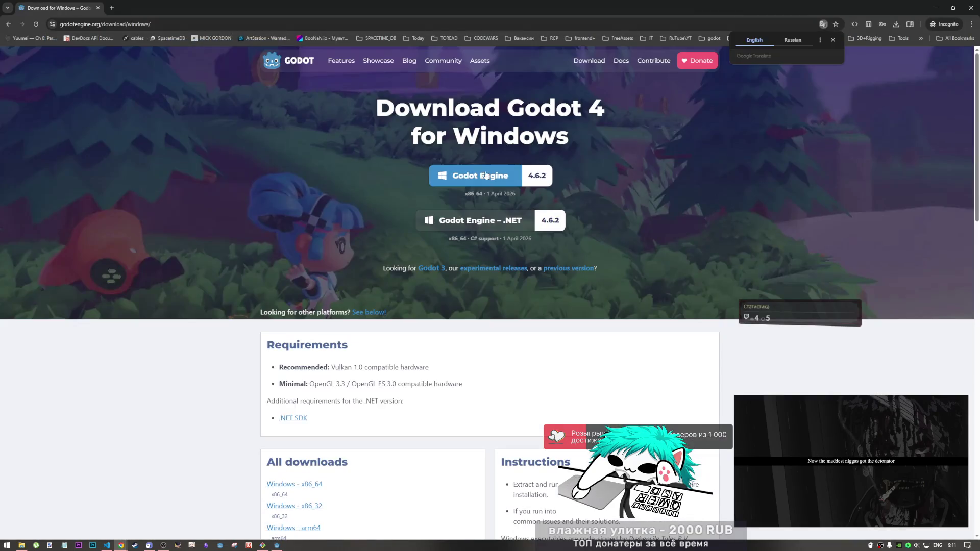
click(533, 177)
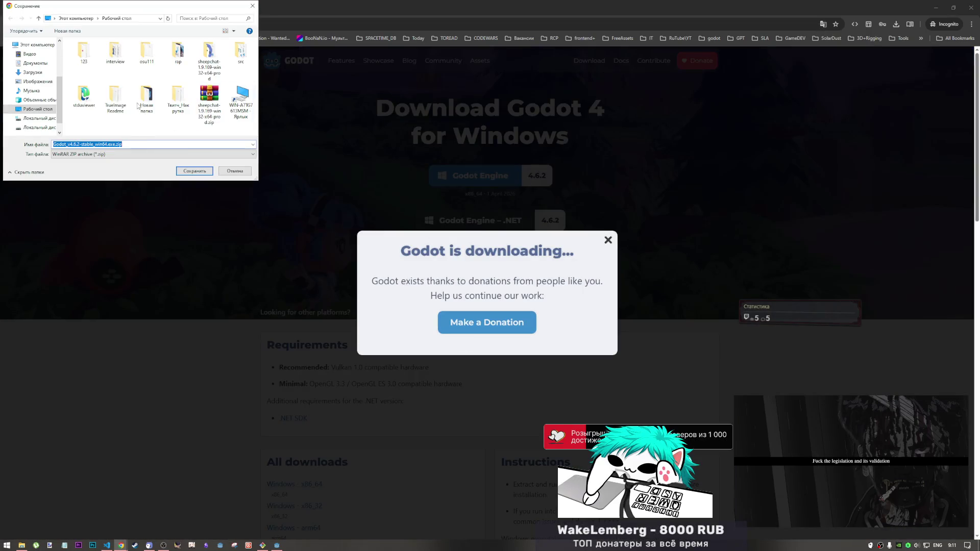
click(207, 172)
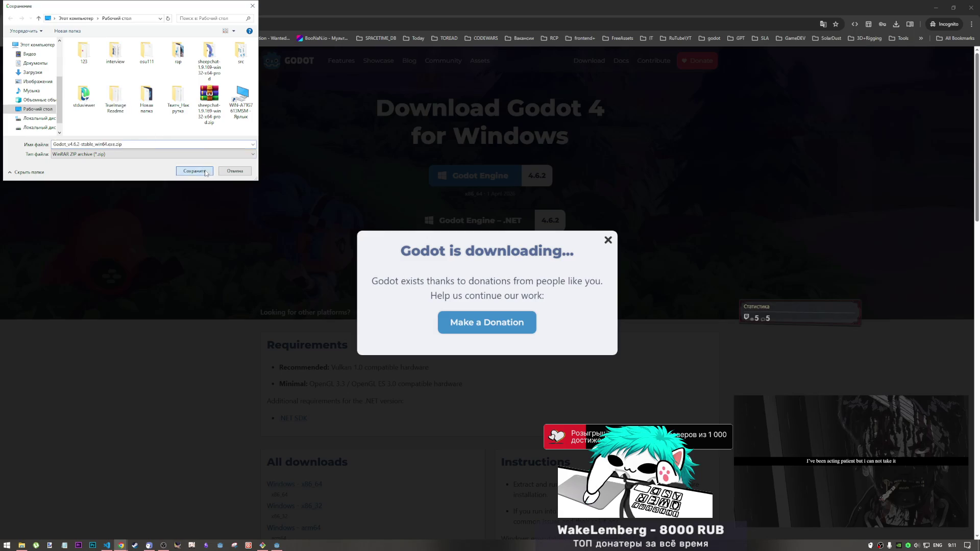
click(607, 240)
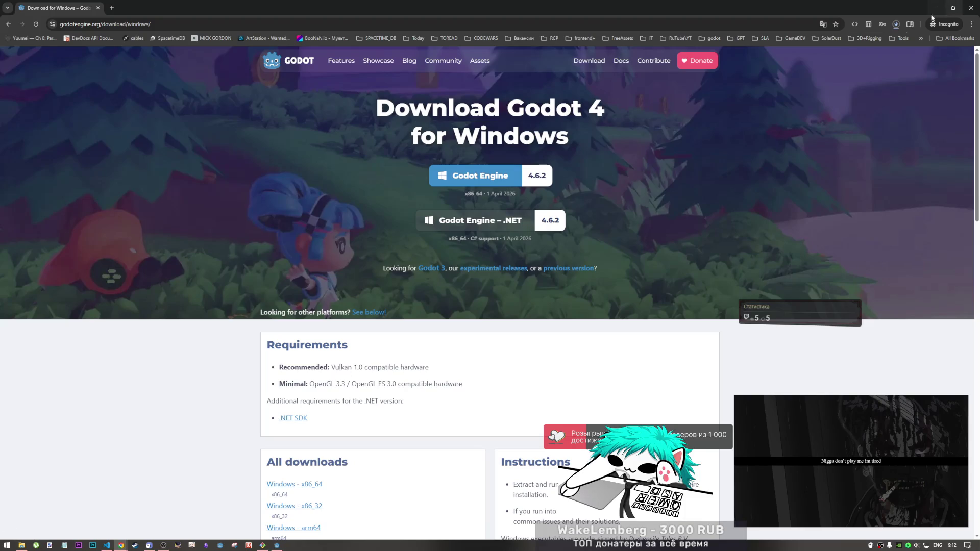
click(895, 24)
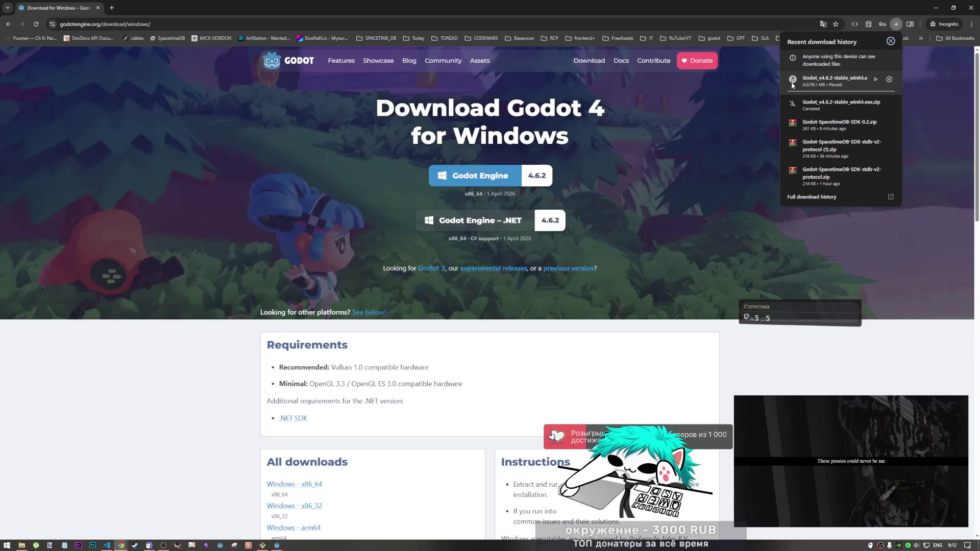
click(107, 545)
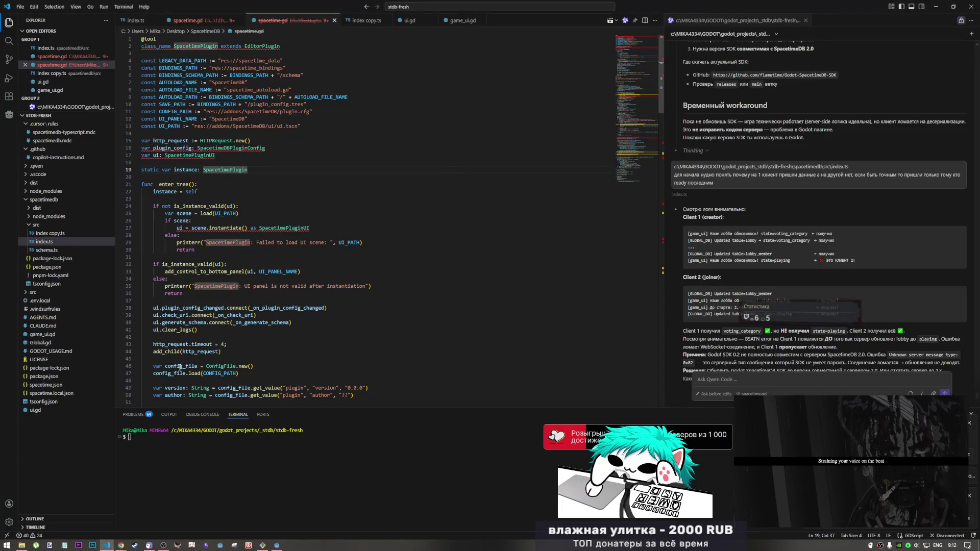
Step: Back in the regular browser window, start the Godot 4.6.2 download again and dismiss the donation prompt
click(121, 545)
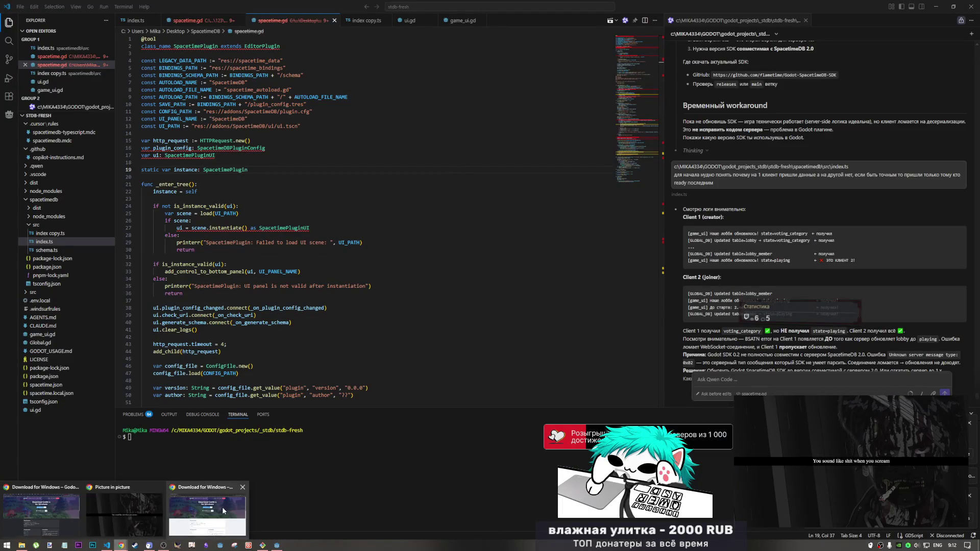
click(208, 510)
click(910, 26)
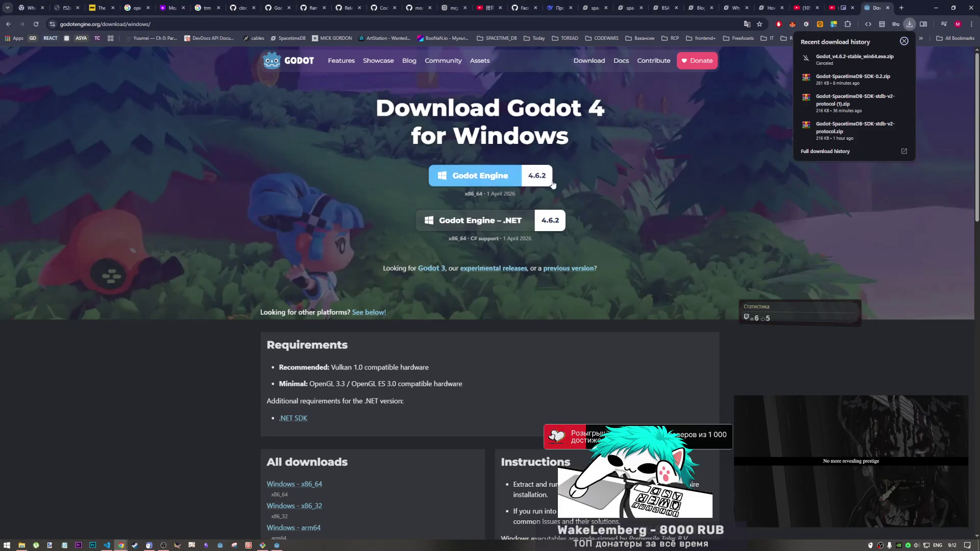
click(480, 176)
click(608, 240)
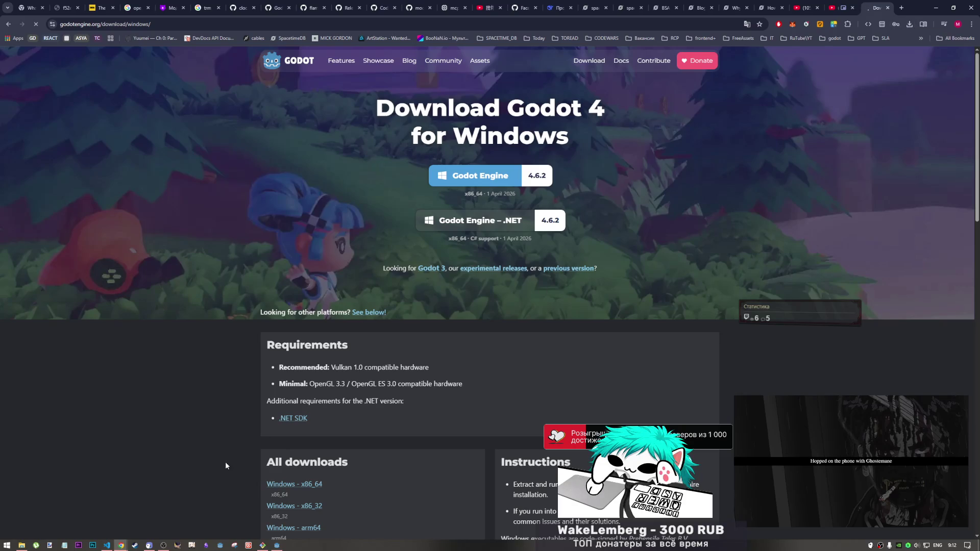
Step: In the incognito window's downloads list, resume and then cancel the stalled duplicate Godot download
mouse_move(121, 545)
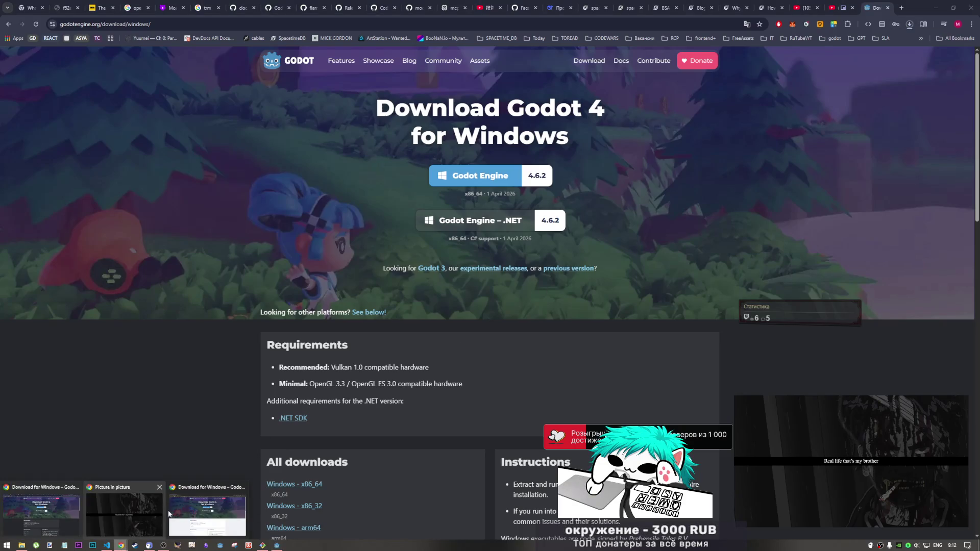
click(206, 508)
click(898, 26)
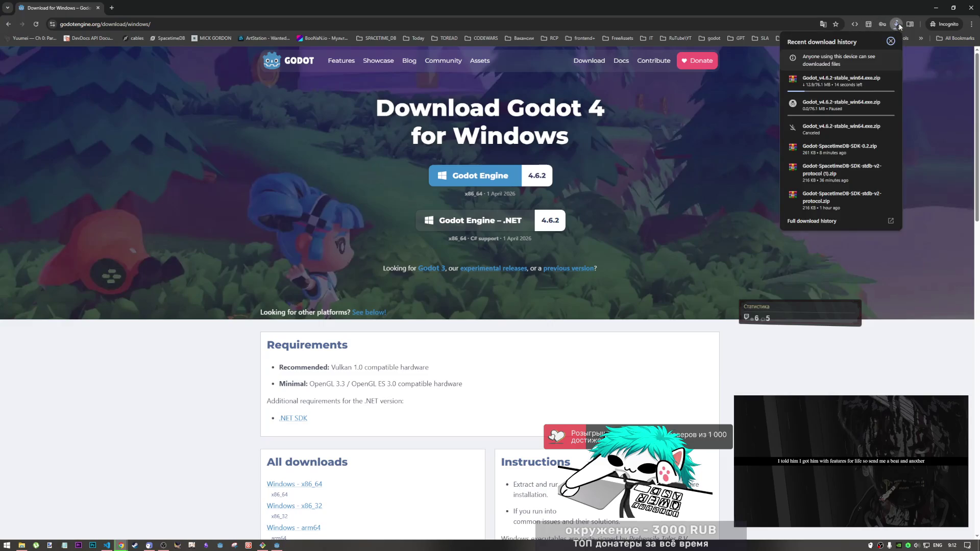
mouse_move(889, 106)
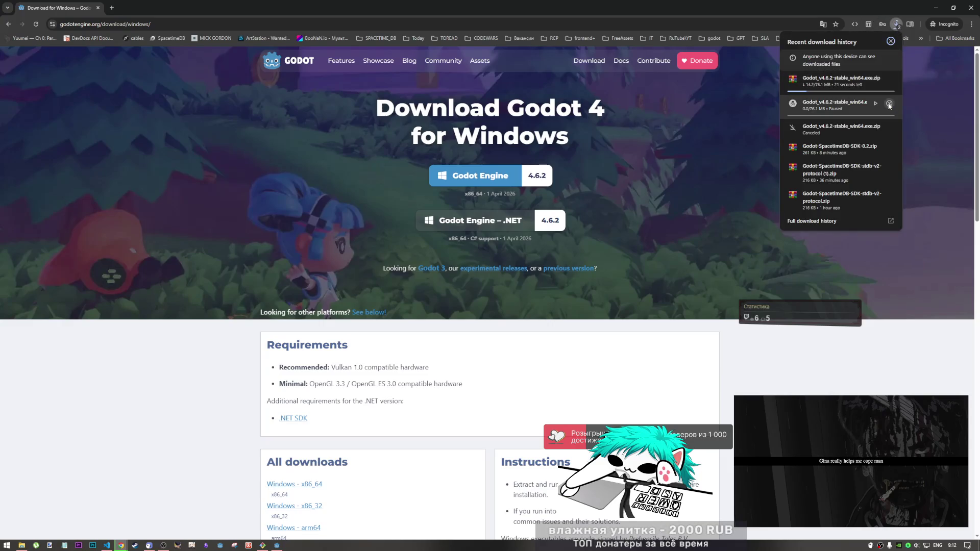
click(875, 104)
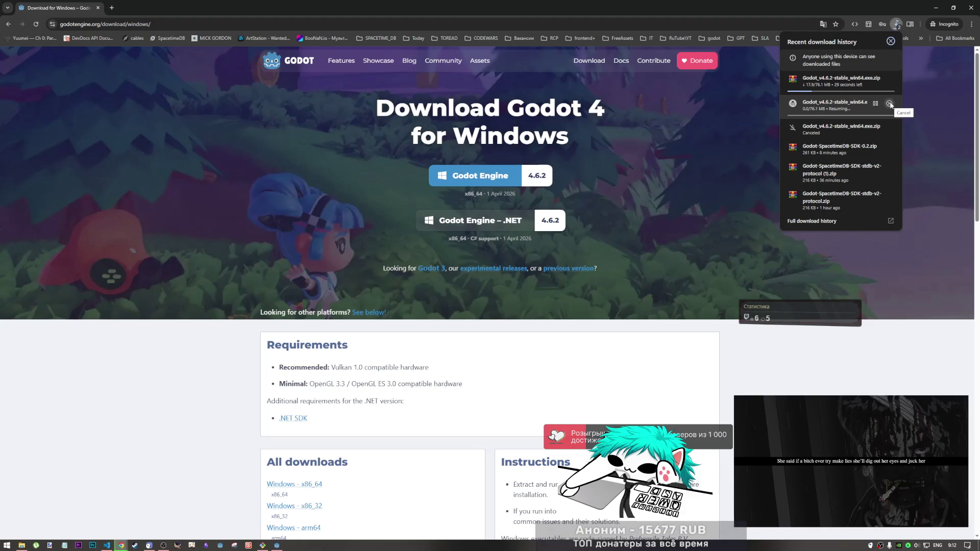
click(889, 104)
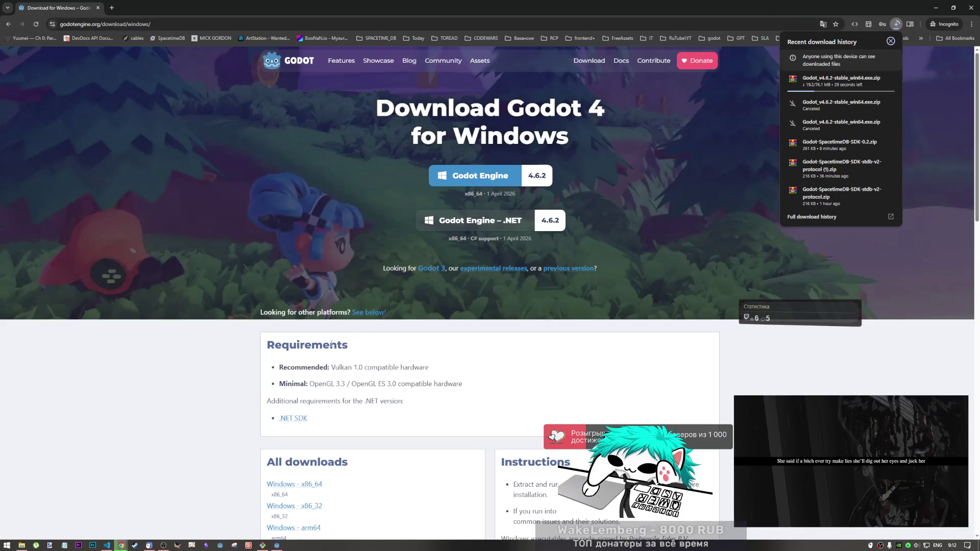
Step: Close the incognito window and check the Godot 4.6.2 zip's download progress in the main window
click(107, 543)
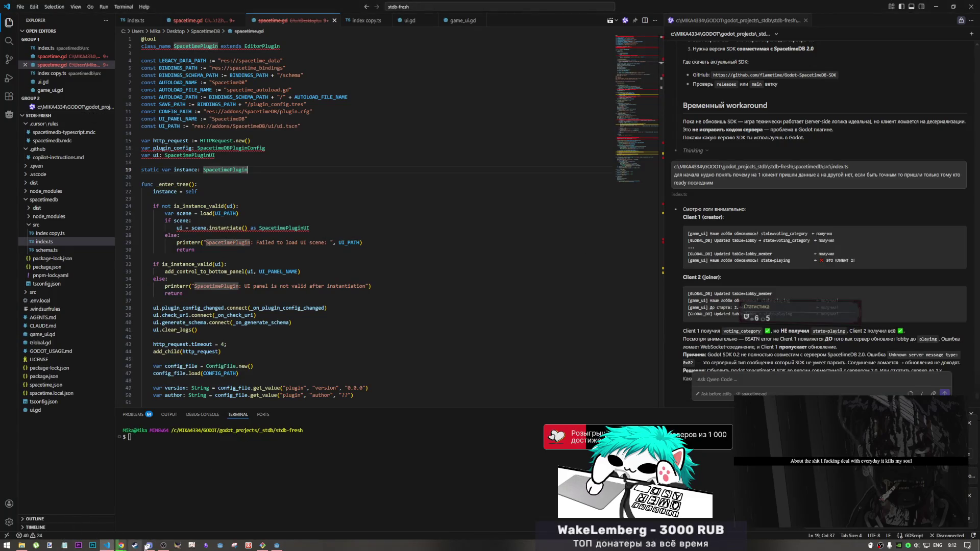
mouse_move(121, 544)
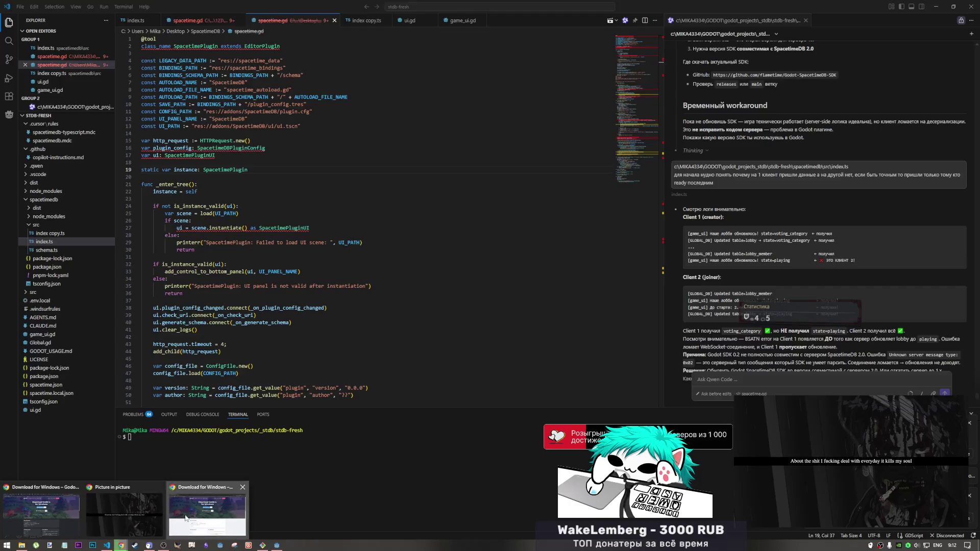
click(185, 518)
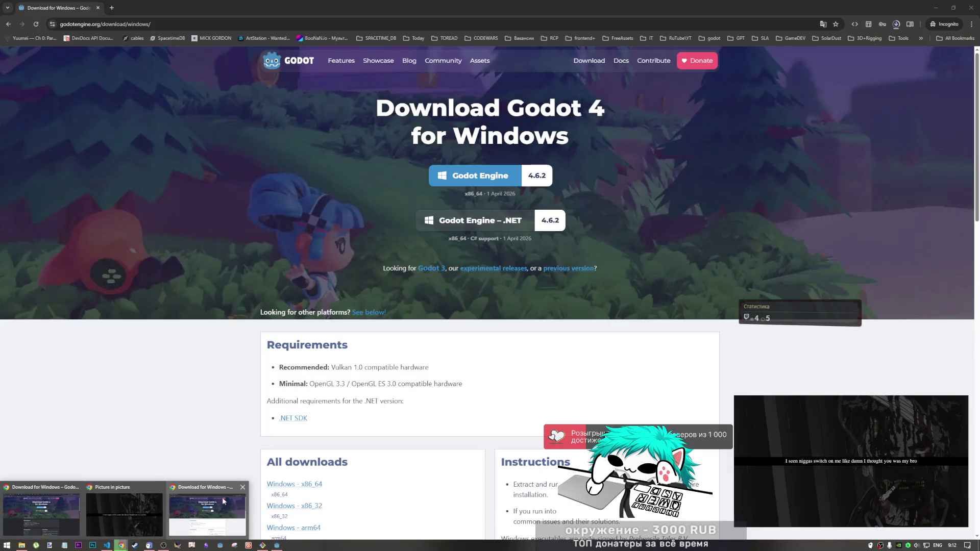
click(242, 488)
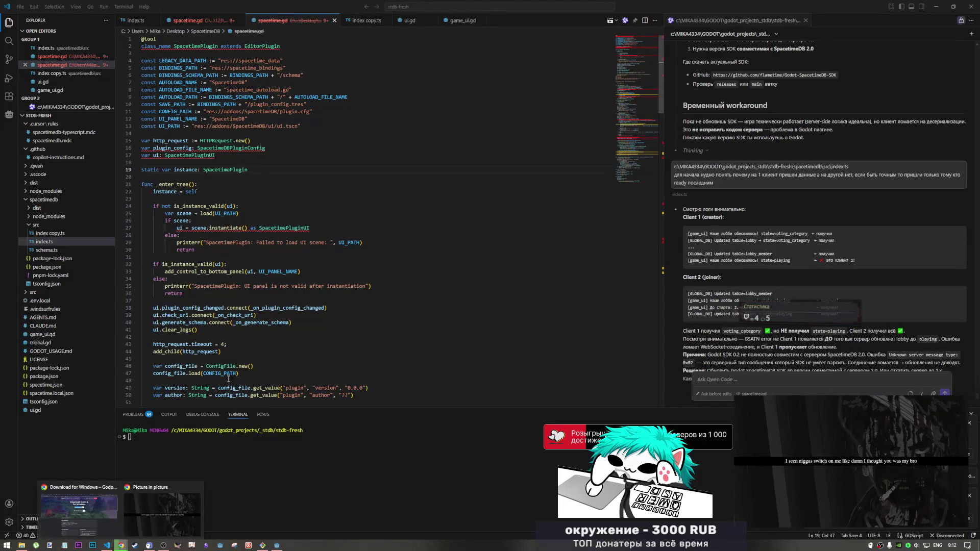
click(131, 513)
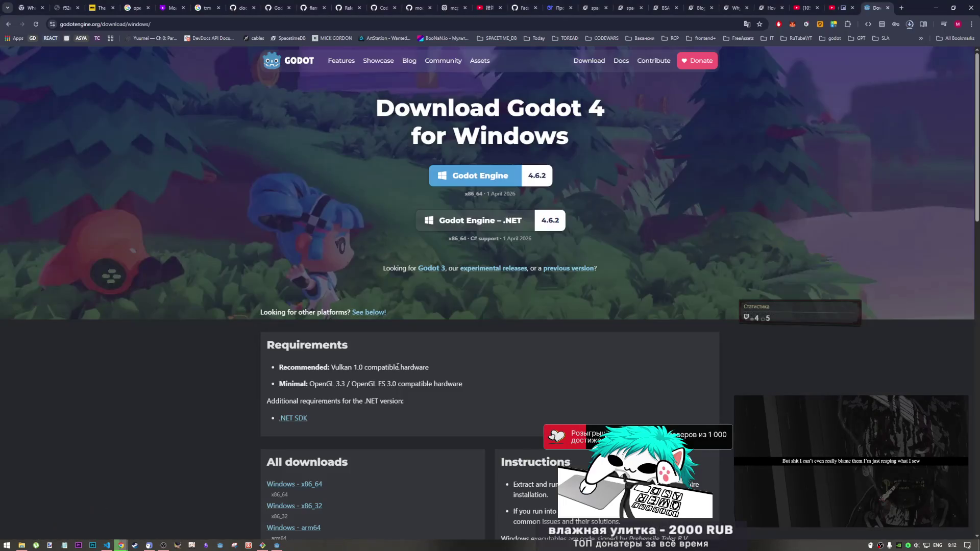
click(910, 24)
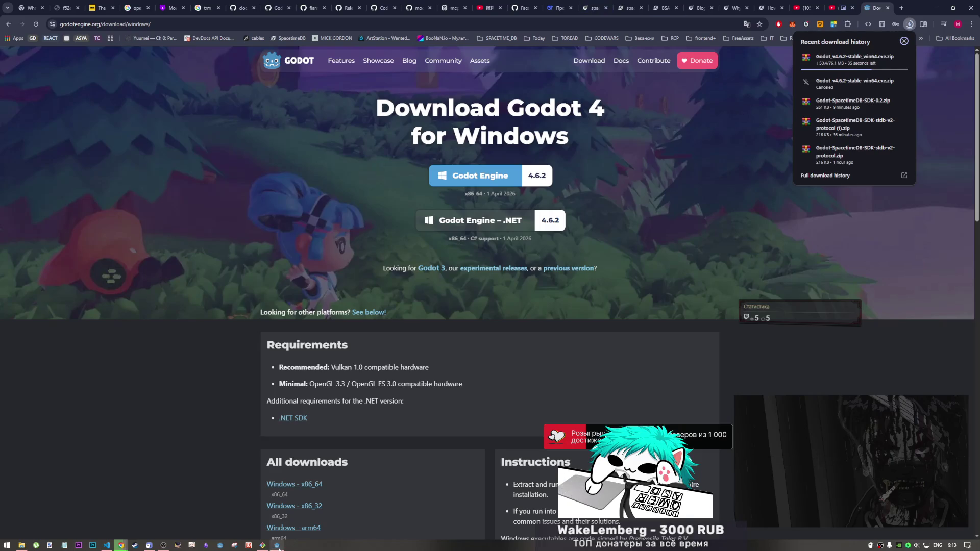
mouse_move(276, 544)
click(280, 526)
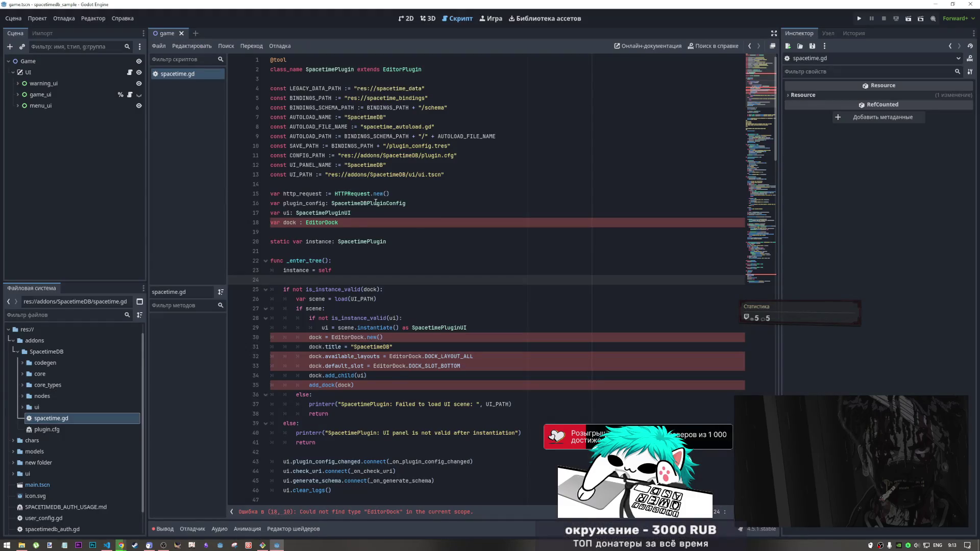
scroll(334, 268, down, 7)
scroll(335, 268, down, 6)
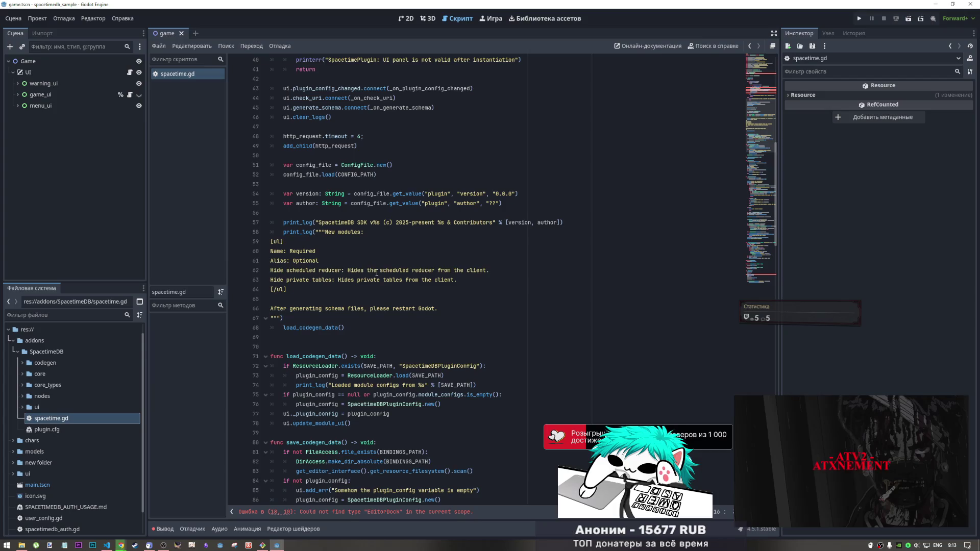
mouse_move(313, 280)
mouse_down()
mouse_move(467, 282)
mouse_move(467, 290)
mouse_up()
scroll(460, 301, up, 10)
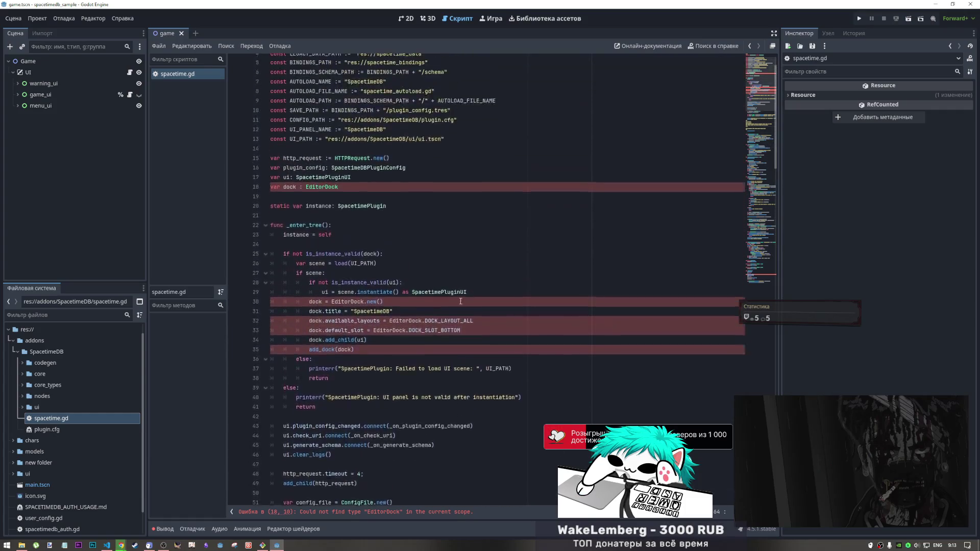
scroll(460, 301, up, 2)
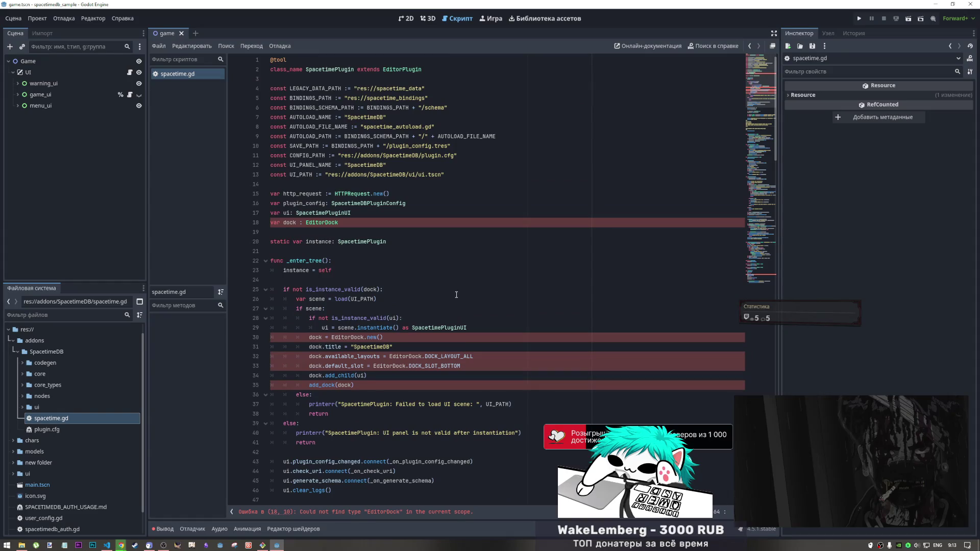
mouse_move(395, 277)
mouse_down()
mouse_move(316, 257)
mouse_move(296, 233)
mouse_move(326, 279)
mouse_up()
click(285, 223)
click(357, 308)
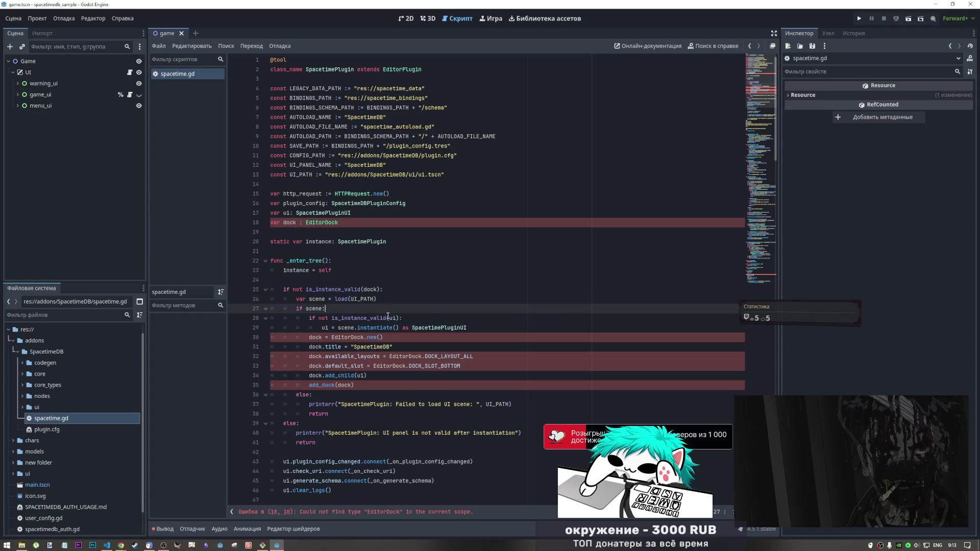
key(alt+Tab)
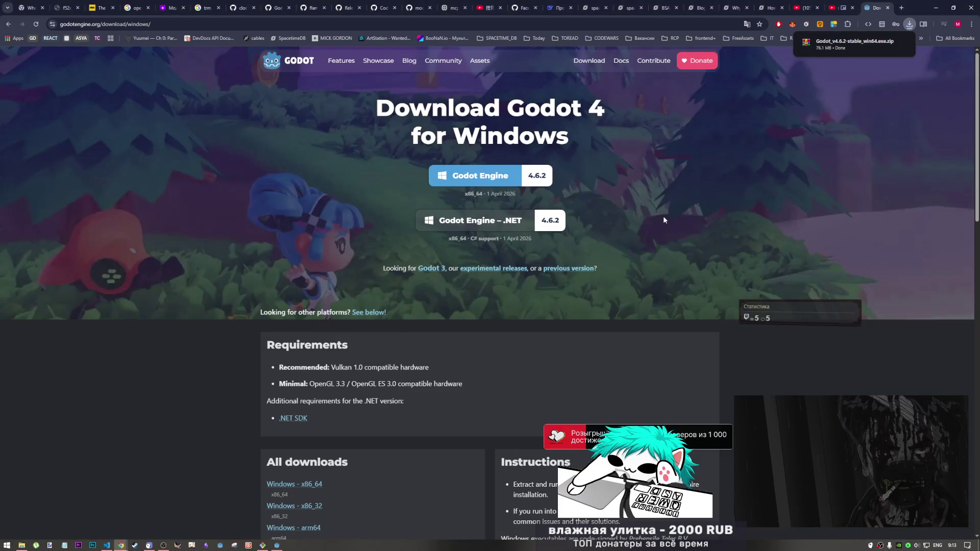
Step: Open the downloaded Godot 4.6.2 zip in WinRAR and find the GODOT folder via the shortcut's properties
mouse_move(878, 43)
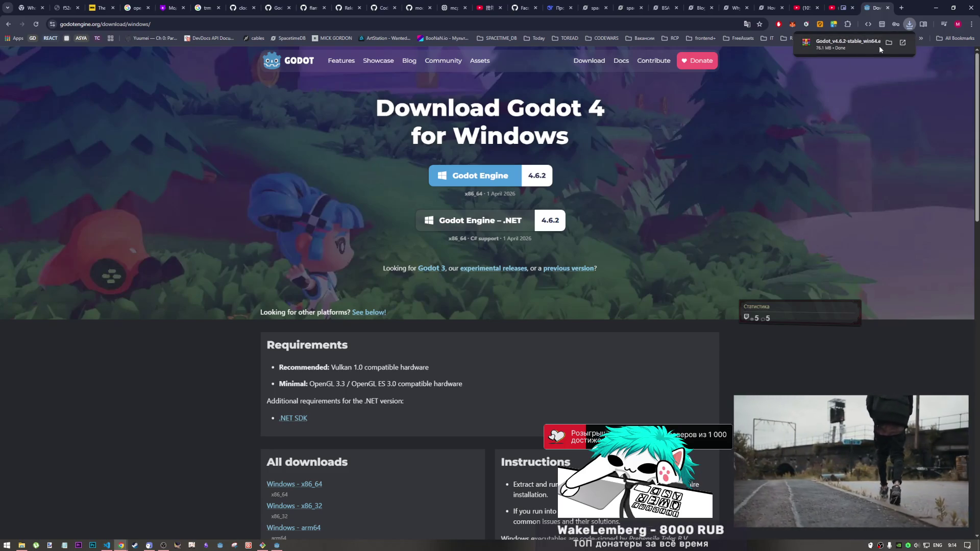
click(879, 45)
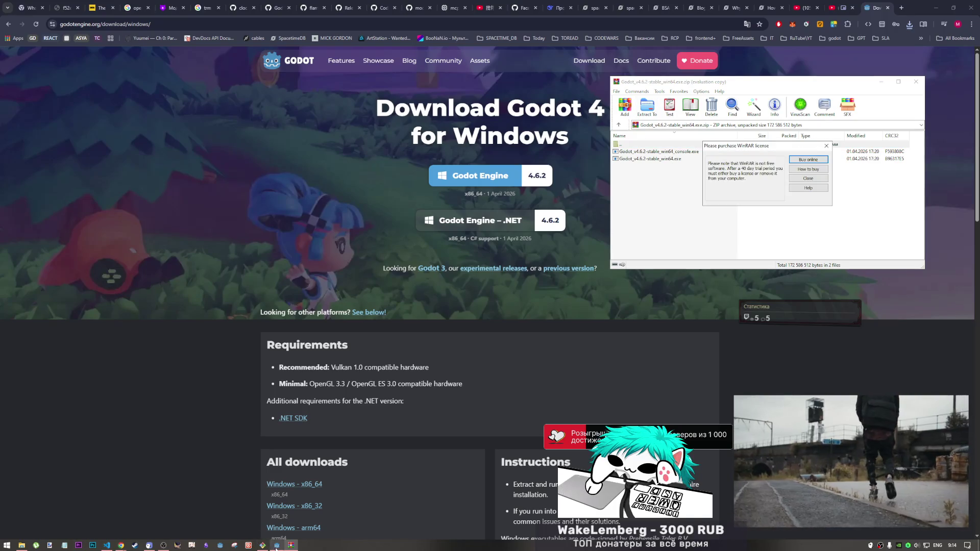
mouse_move(276, 546)
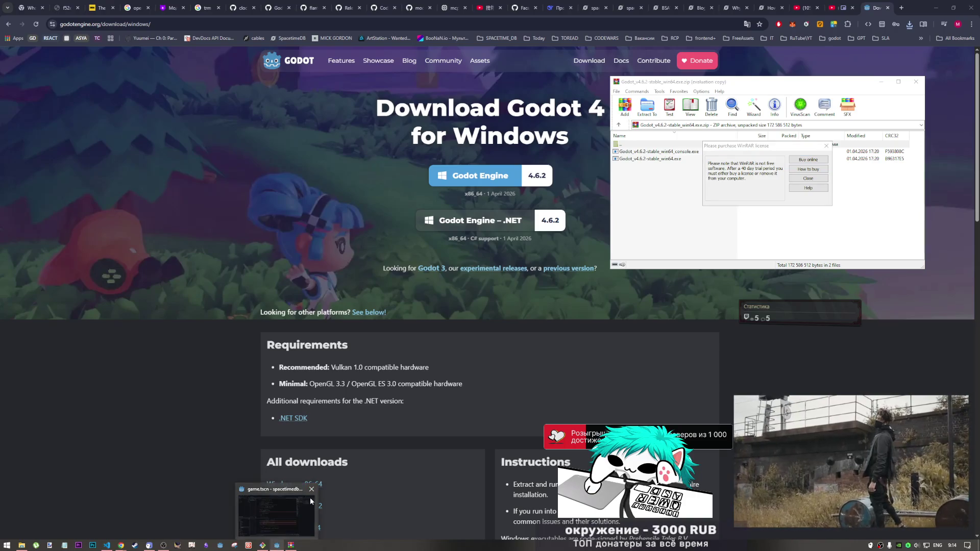
mouse_move(149, 544)
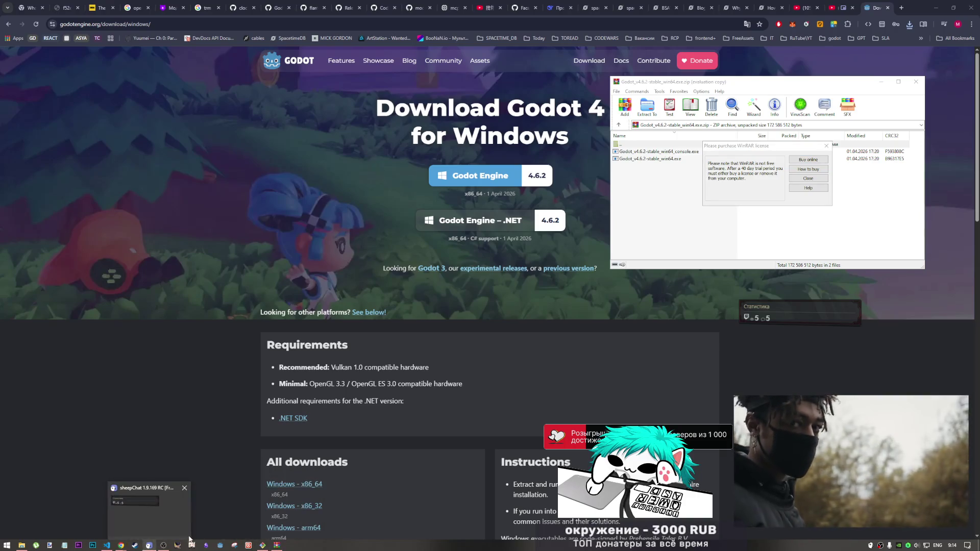
right_click(224, 546)
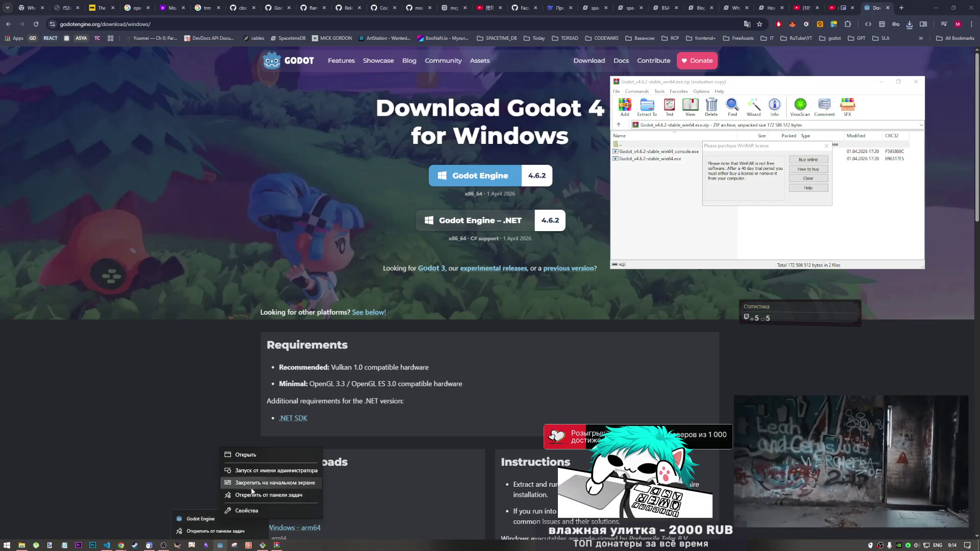
click(247, 511)
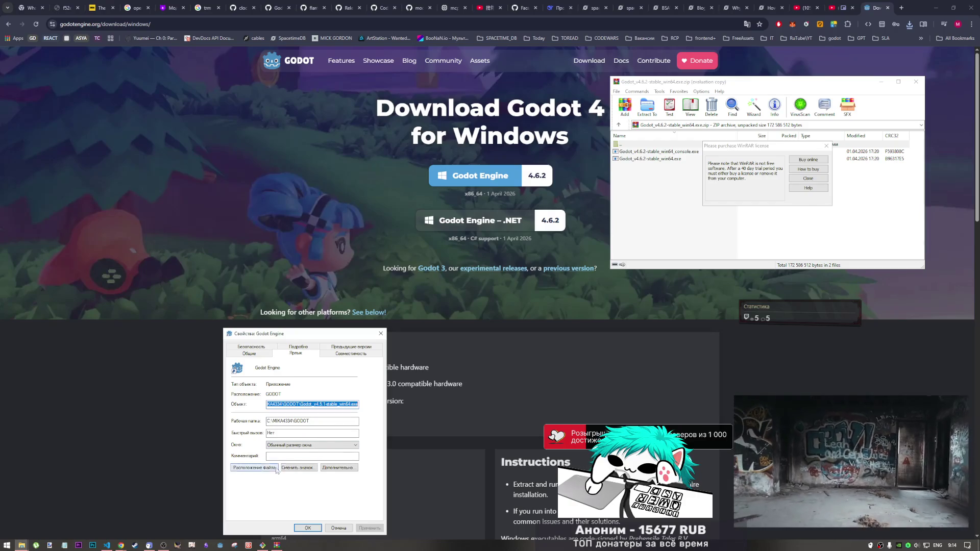
click(276, 468)
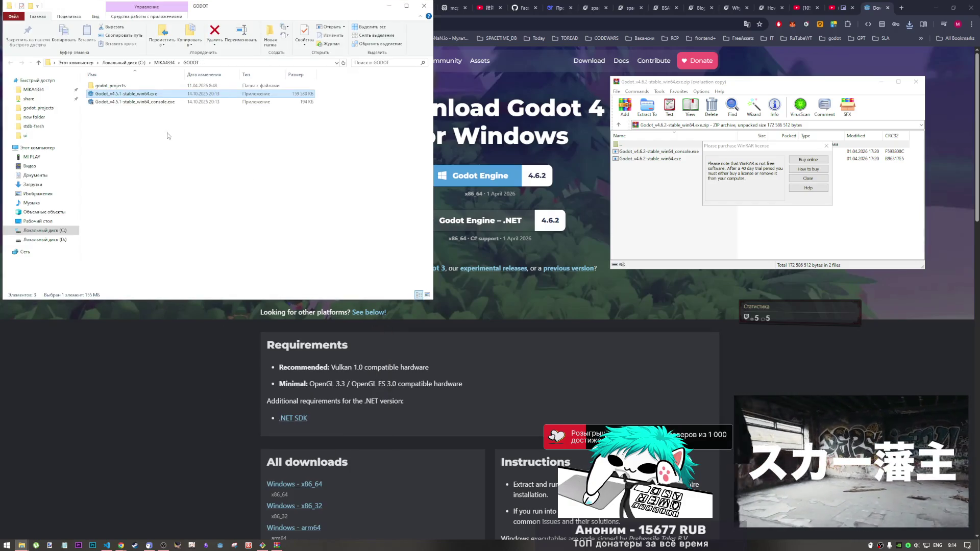
Step: Extract both Godot 4.6.2 executables from the archive into the GODOT folder
click(167, 136)
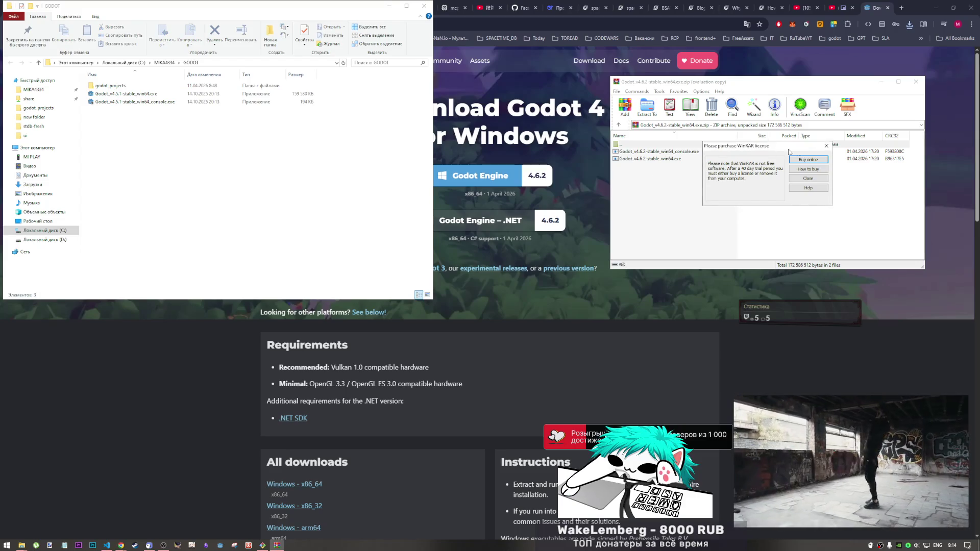
key(Escape)
key(ctrl+a)
drag(644, 159, 230, 157)
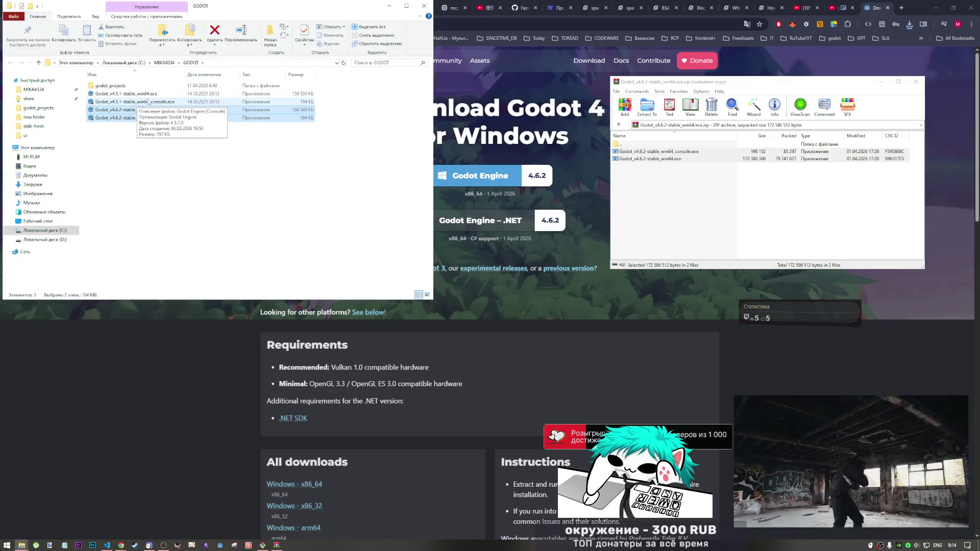
Step: Create a new folder named godot4.51 inside the GODOT folder
right_click(327, 102)
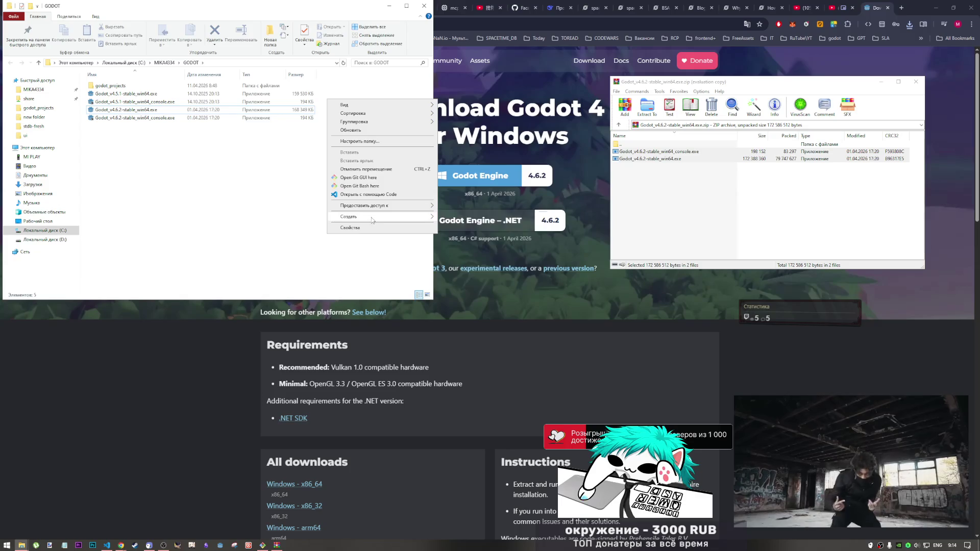
mouse_move(357, 217)
click(455, 219)
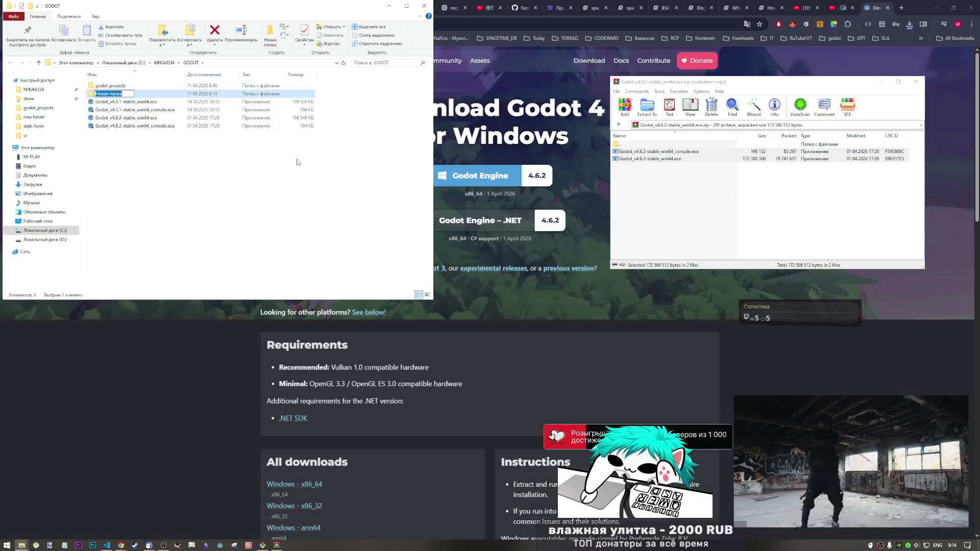
text(45)
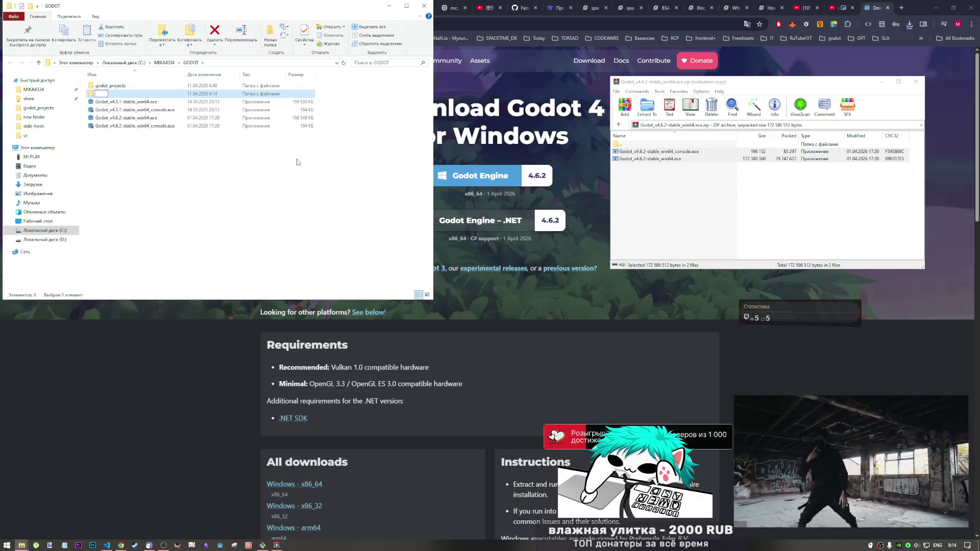
text(451)
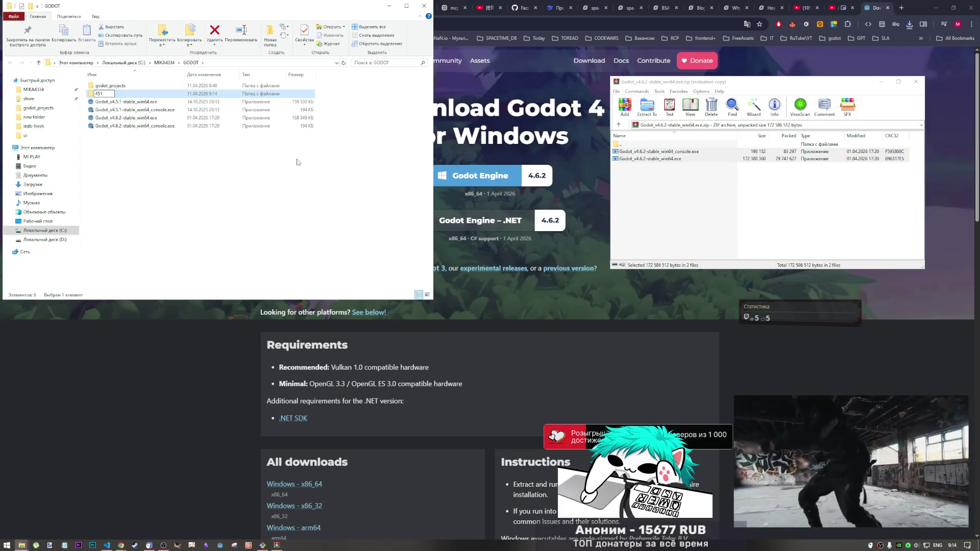
key(Home)
text(godot)
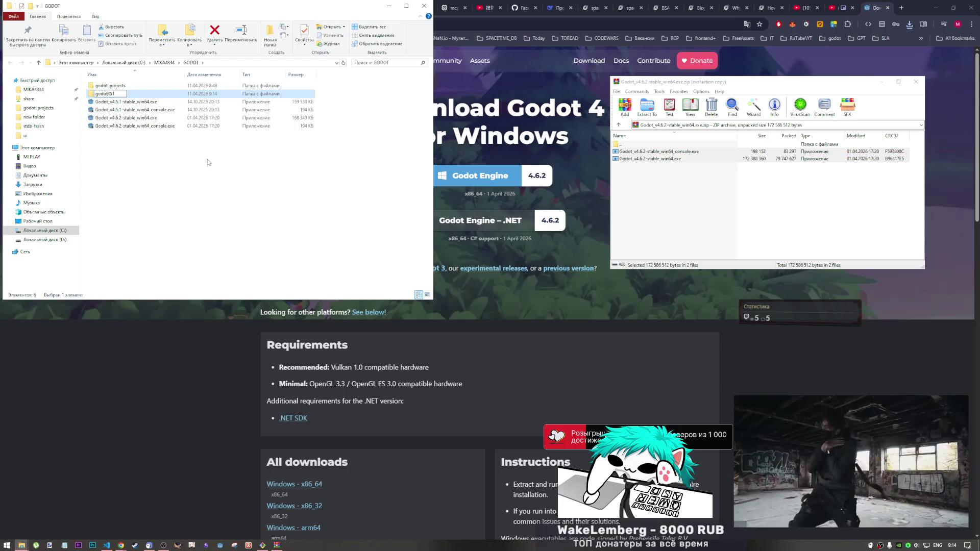
key(Right)
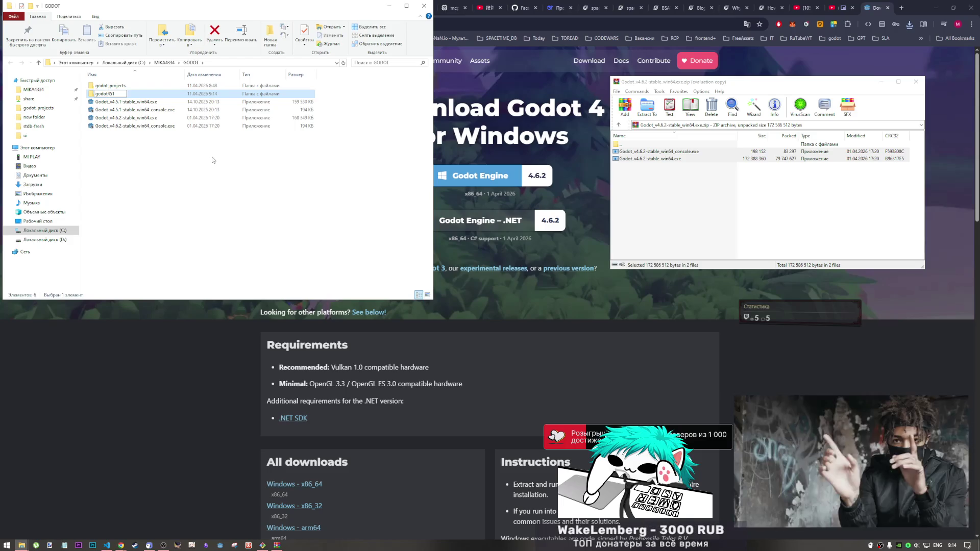
click(165, 174)
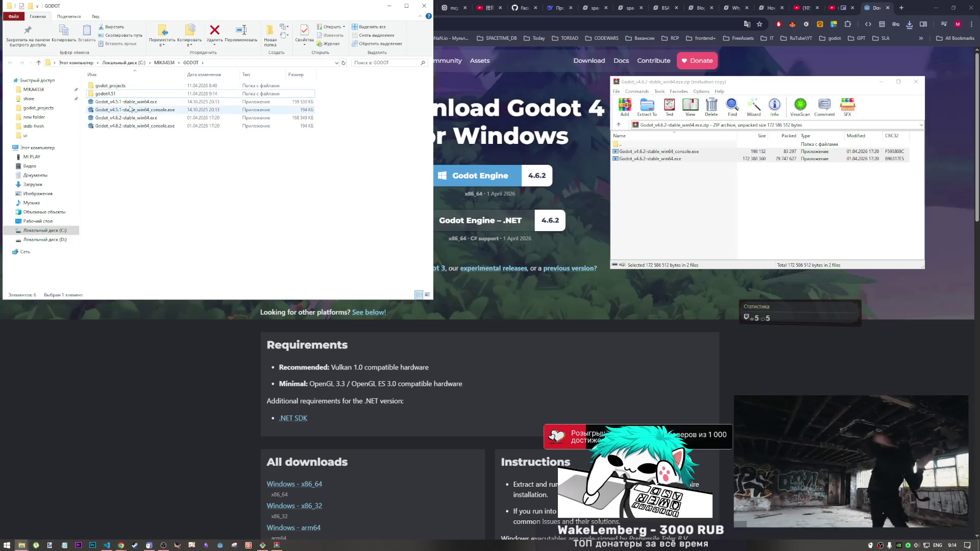
Step: Move the two 4.5.1 executables into godot4.51 and unpin the old Godot taskbar shortcut
click(130, 104)
shift+click(122, 110)
mouse_move(123, 110)
mouse_down()
mouse_move(104, 102)
mouse_move(111, 97)
mouse_up()
click(112, 102)
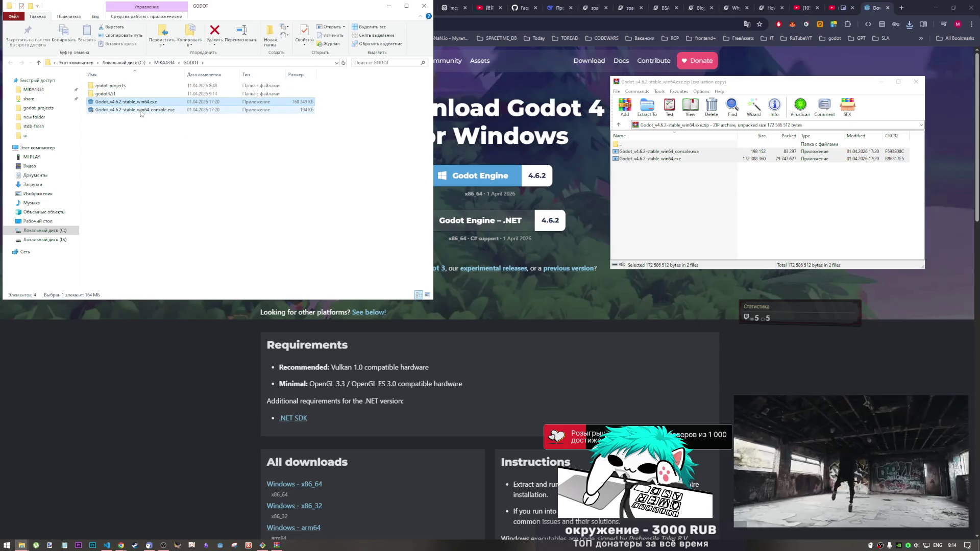
right_click(222, 546)
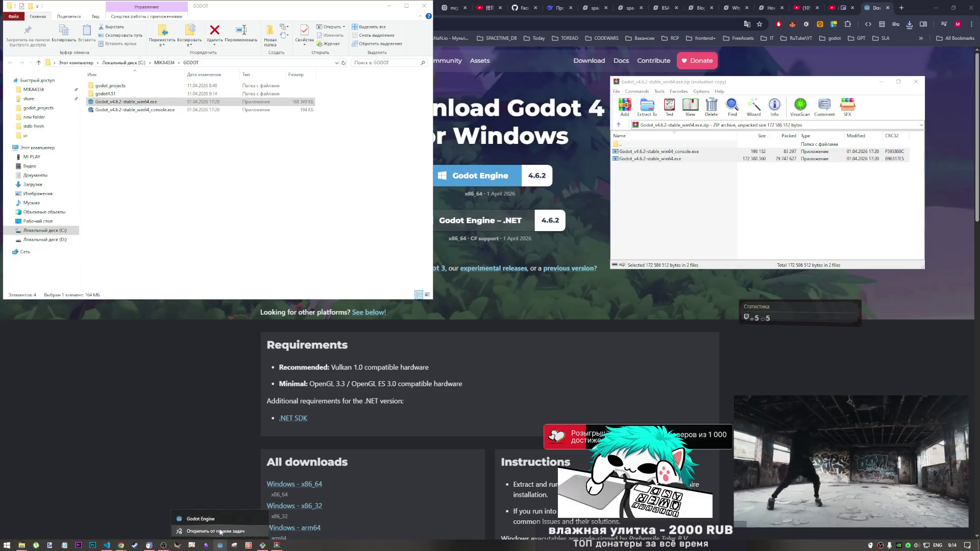
click(221, 532)
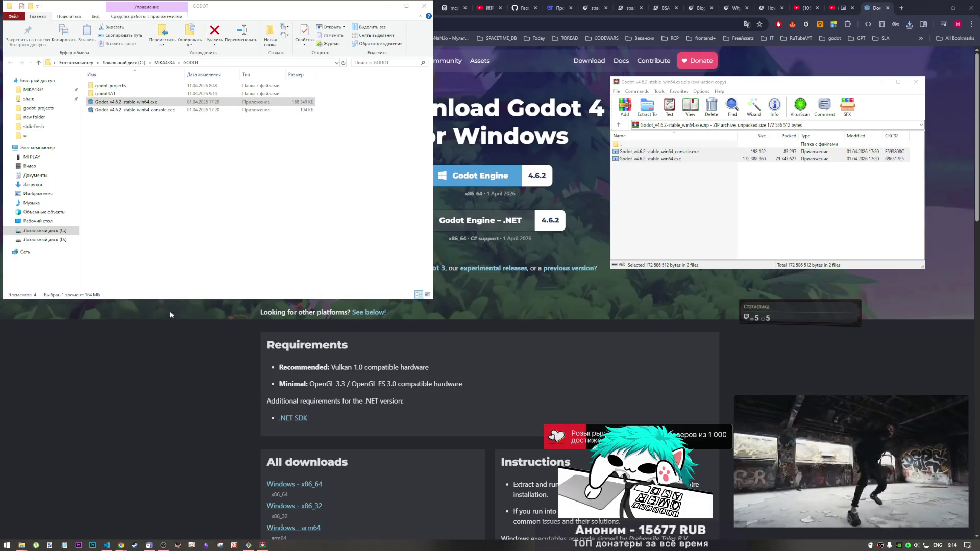
click(111, 104)
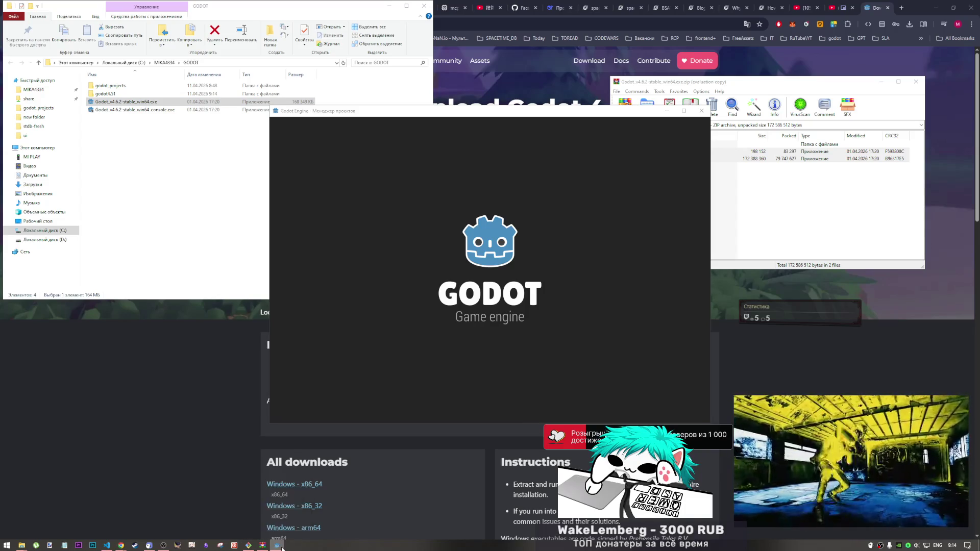
Step: Pin the running Godot 4.6.2 to the taskbar in the old shortcut's position
right_click(277, 545)
click(280, 519)
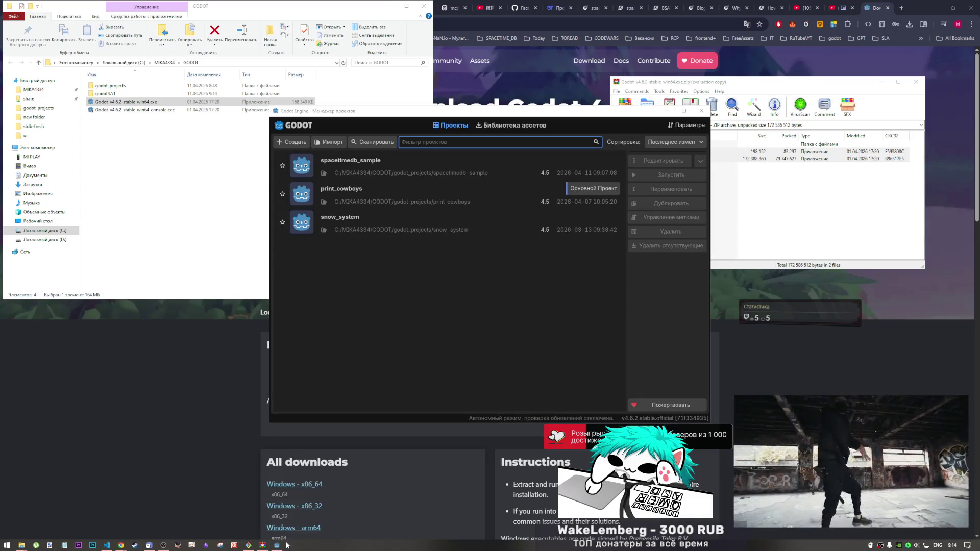
drag(280, 547, 174, 548)
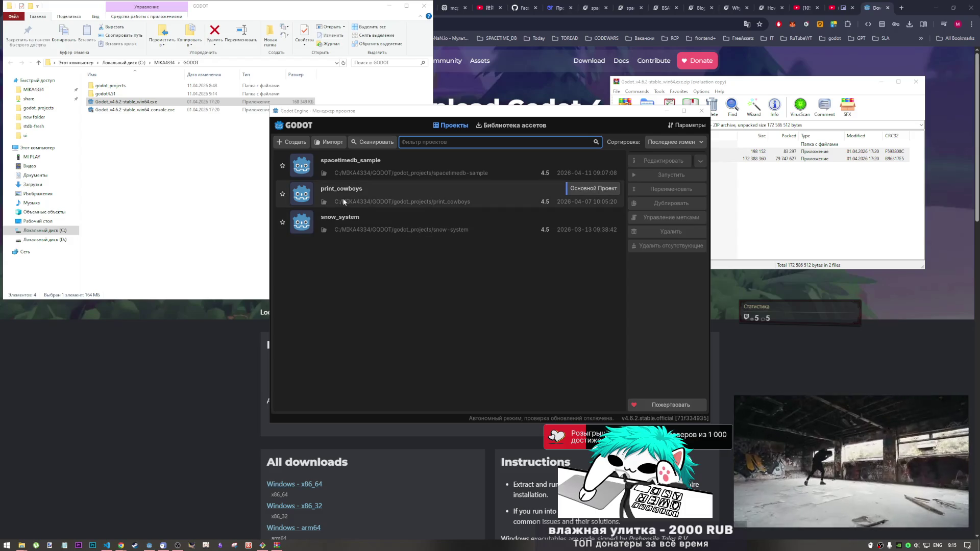
Step: Open the spacetimedb_sample project and accept converting it from Godot 4.5 to 4.6
click(360, 193)
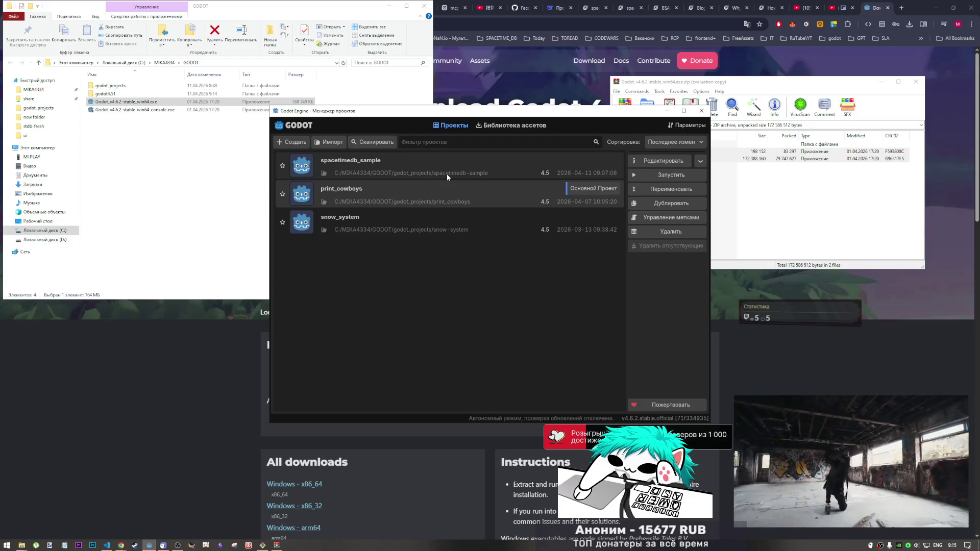
click(378, 169)
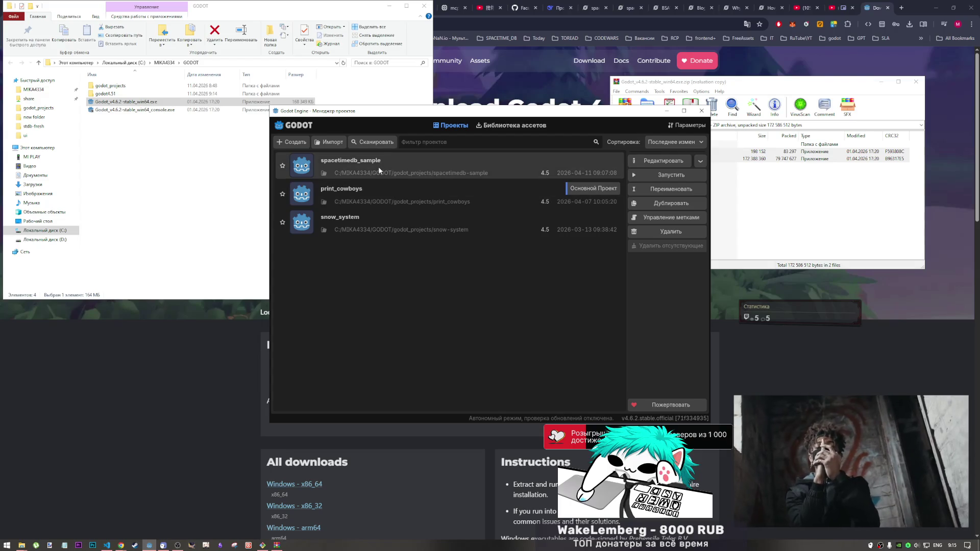
double_click(378, 170)
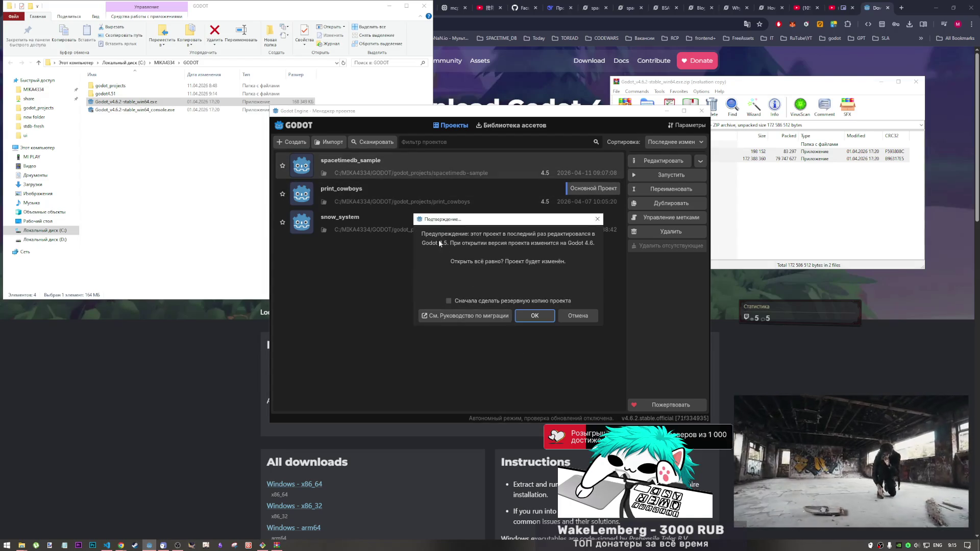
click(535, 316)
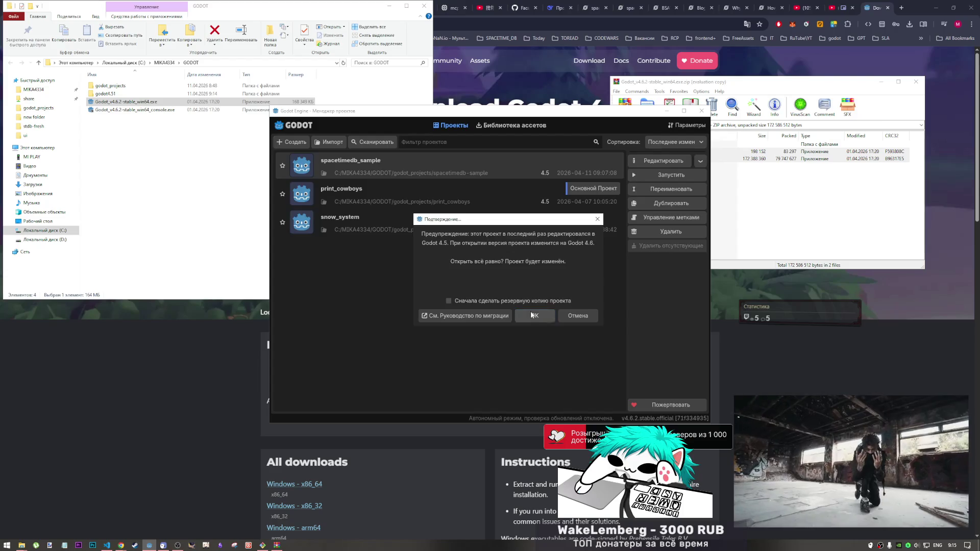
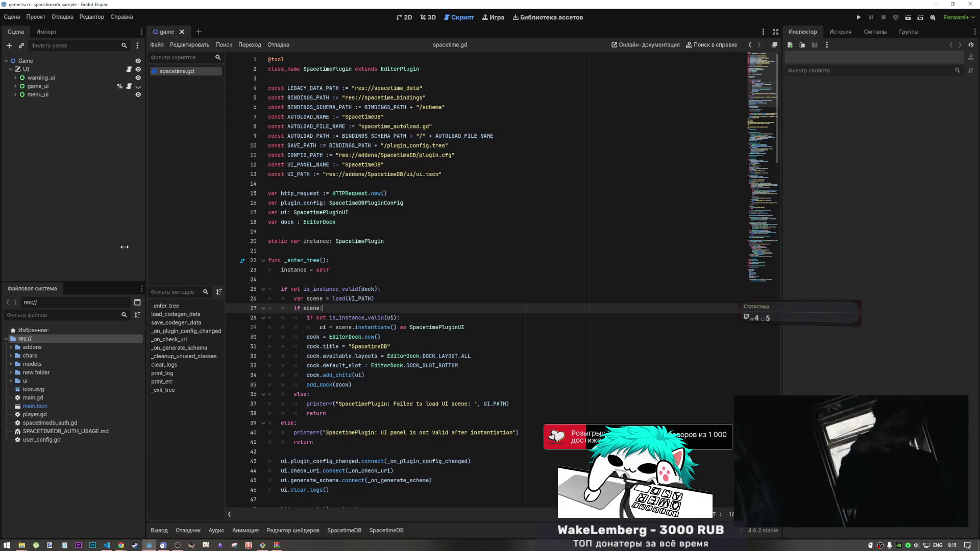
Step: Open the EditorDock class documentation from the dock title line in spacetime.gd
scroll(389, 285, down, 3)
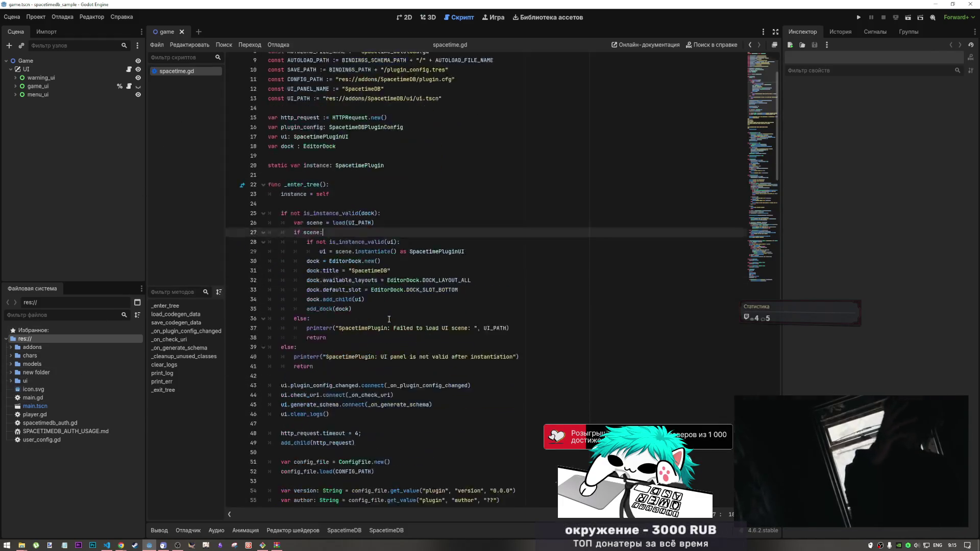
scroll(373, 291, up, 3)
click(350, 299)
click(340, 346)
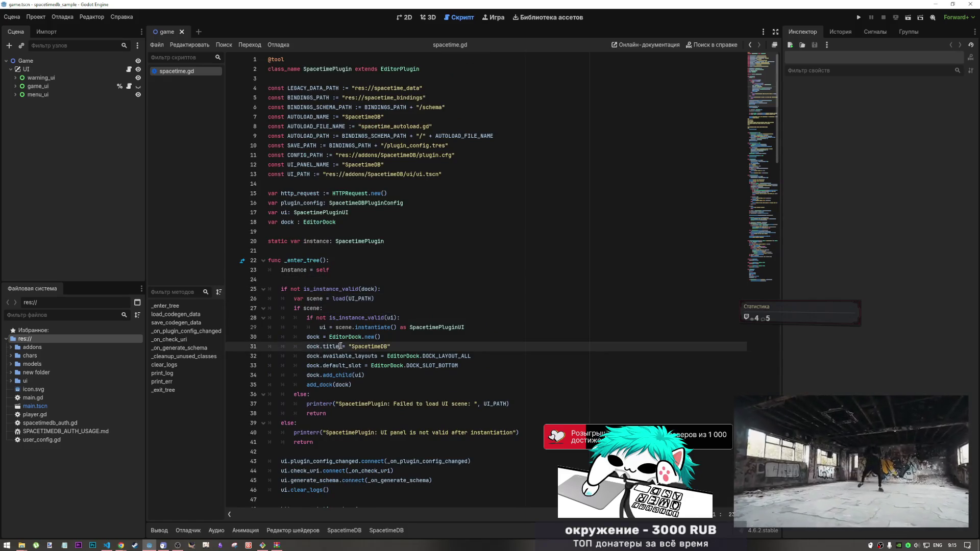
ctrl+click(350, 338)
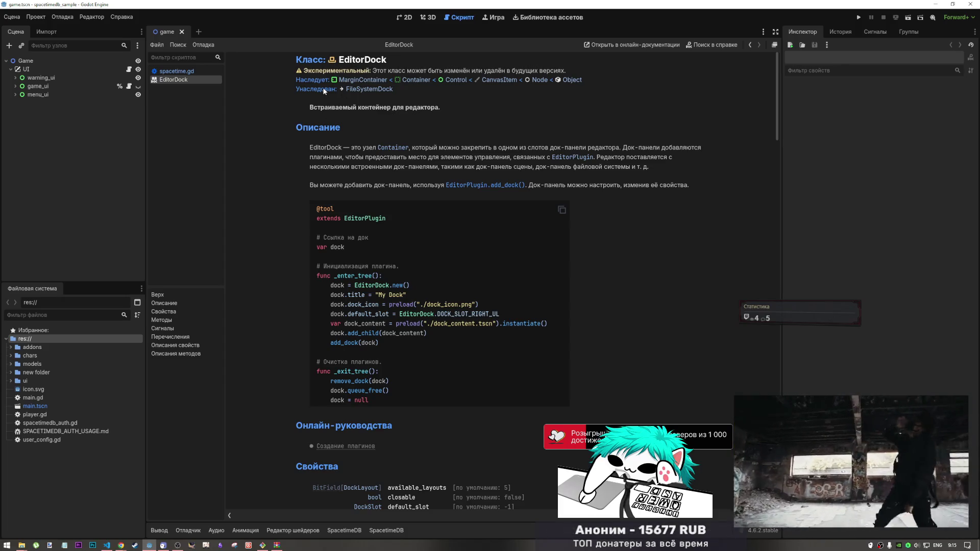
mouse_move(305, 70)
mouse_down()
mouse_move(389, 70)
mouse_move(475, 141)
mouse_up()
click(475, 142)
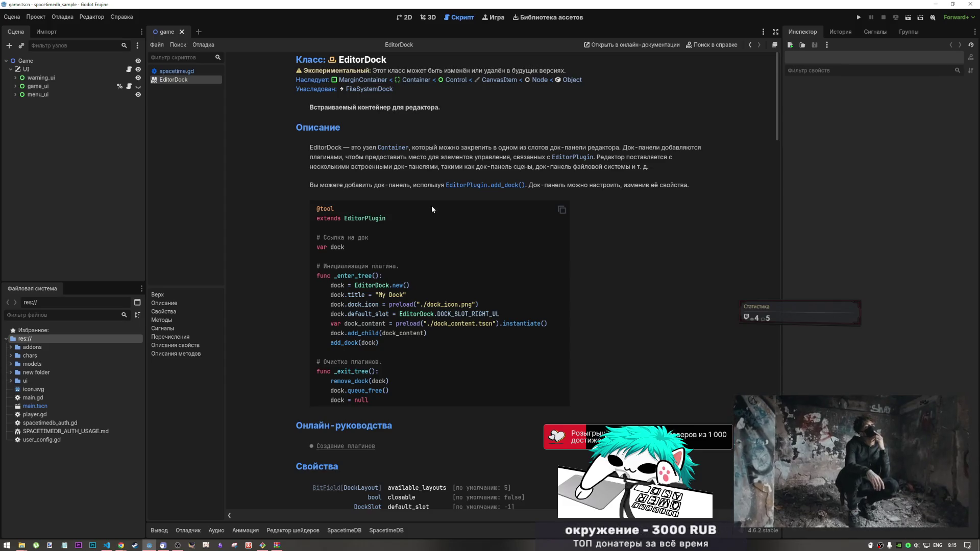
Step: Skim the EditorDock help page, then return to the spacetime.gd script
scroll(427, 219, down, 5)
scroll(425, 222, up, 5)
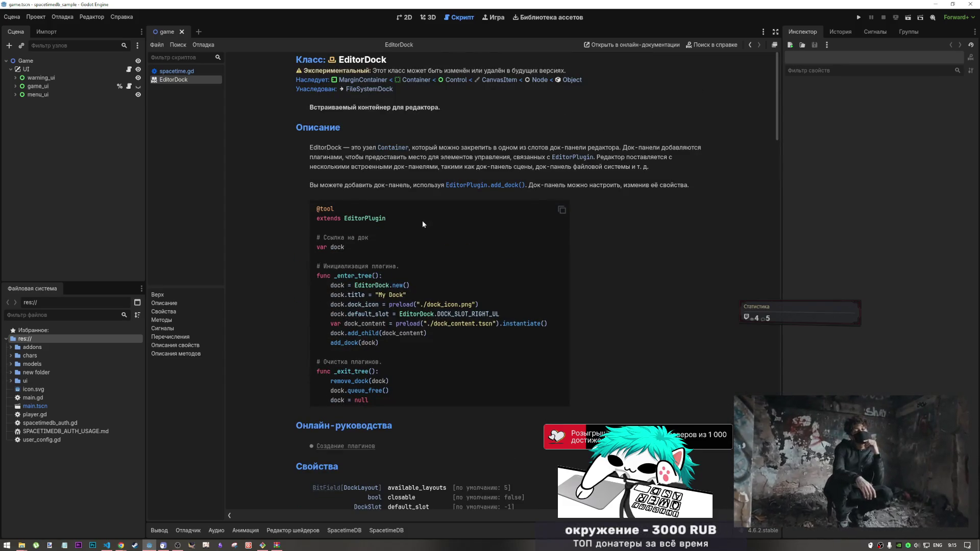
scroll(421, 220, down, 5)
scroll(414, 214, up, 5)
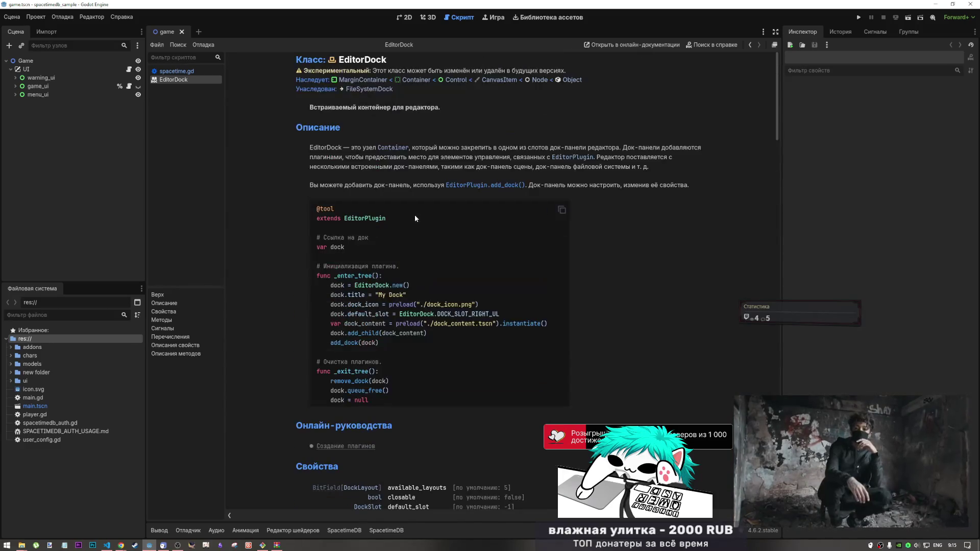
click(186, 73)
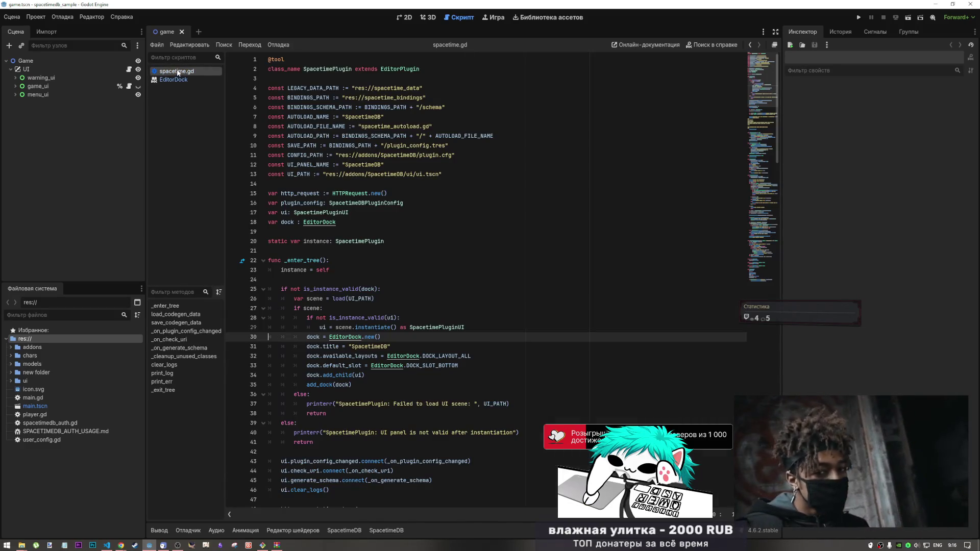
Step: Close the open documentation page and the remaining script
scroll(386, 346, down, 9)
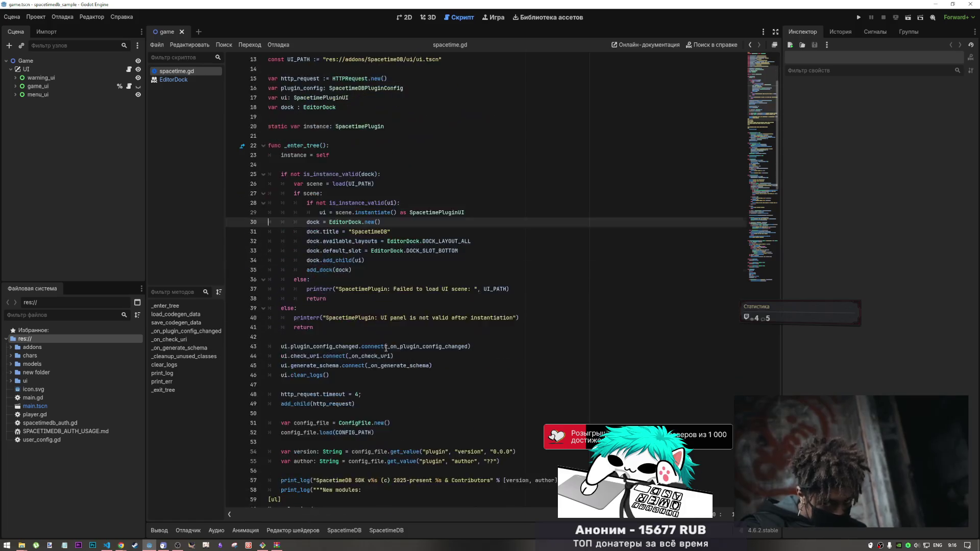
middle_click(186, 80)
middle_click(188, 71)
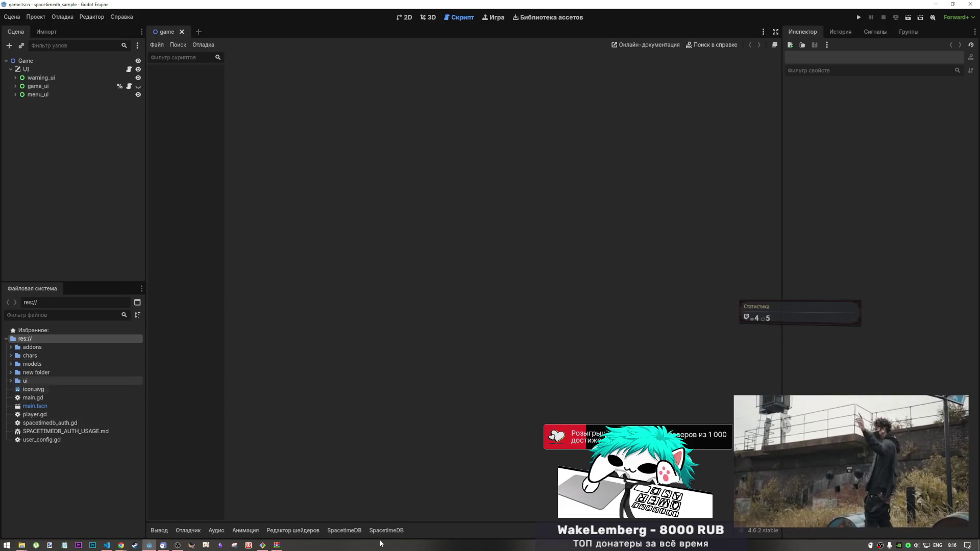
Step: Remove the SpacetimeDB autoload in Project Settings so only Global remains
click(36, 17)
click(39, 25)
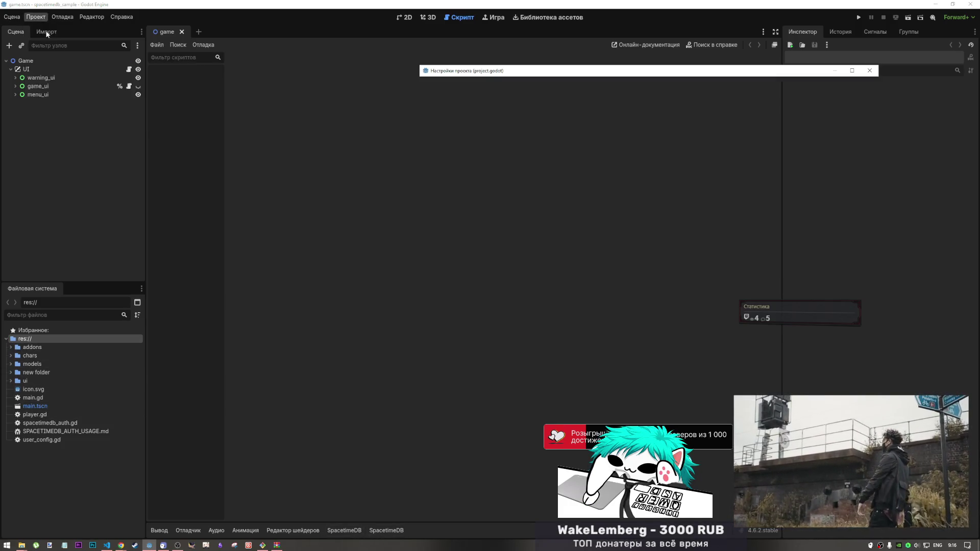
click(490, 87)
click(588, 86)
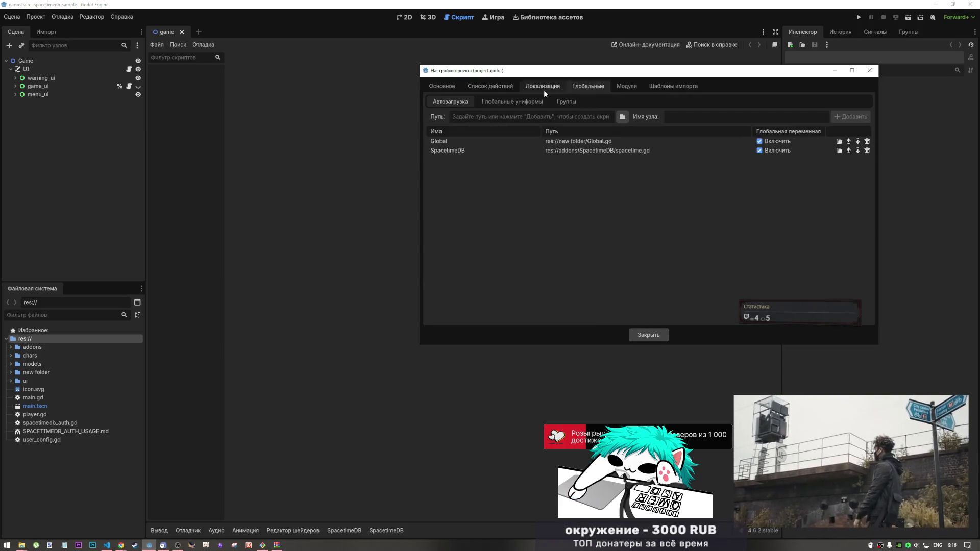
click(543, 86)
click(588, 86)
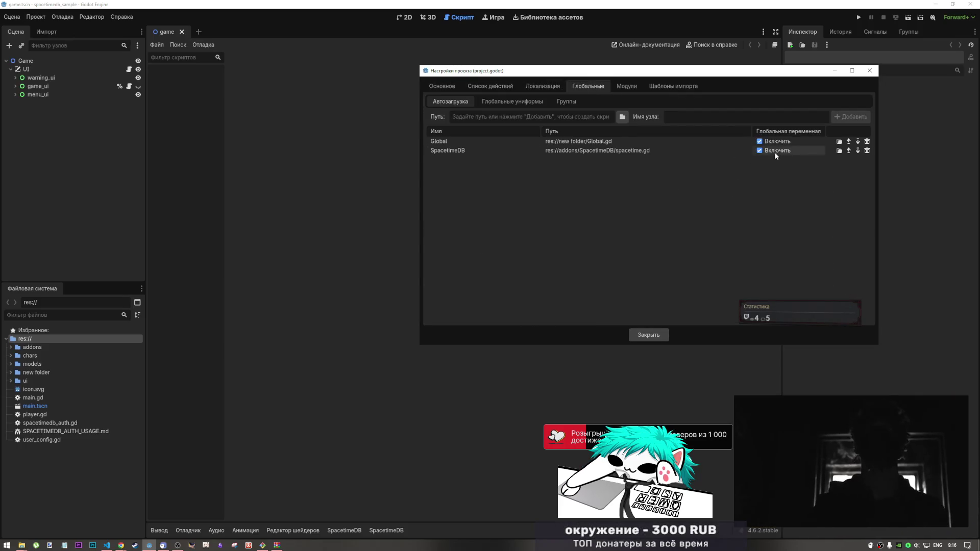
click(867, 150)
drag(633, 71, 443, 70)
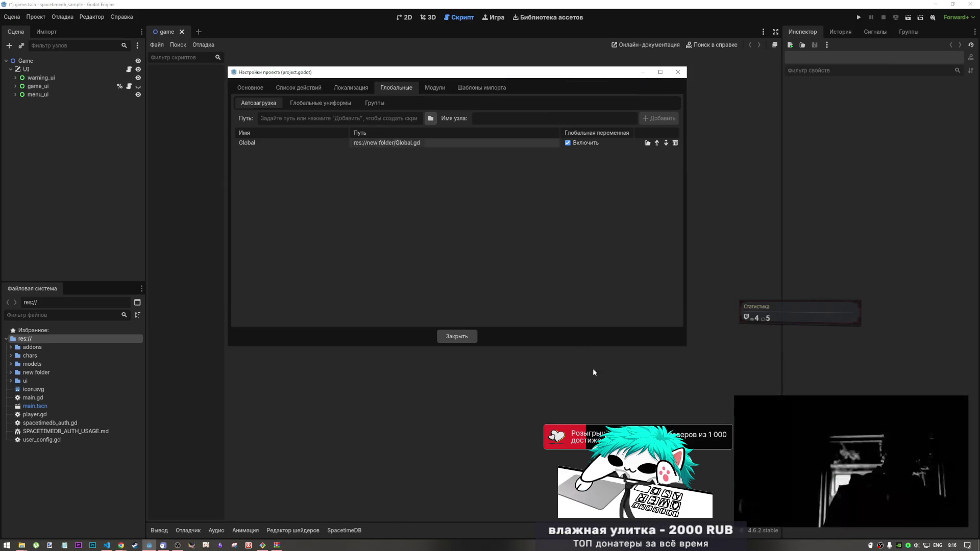
click(458, 335)
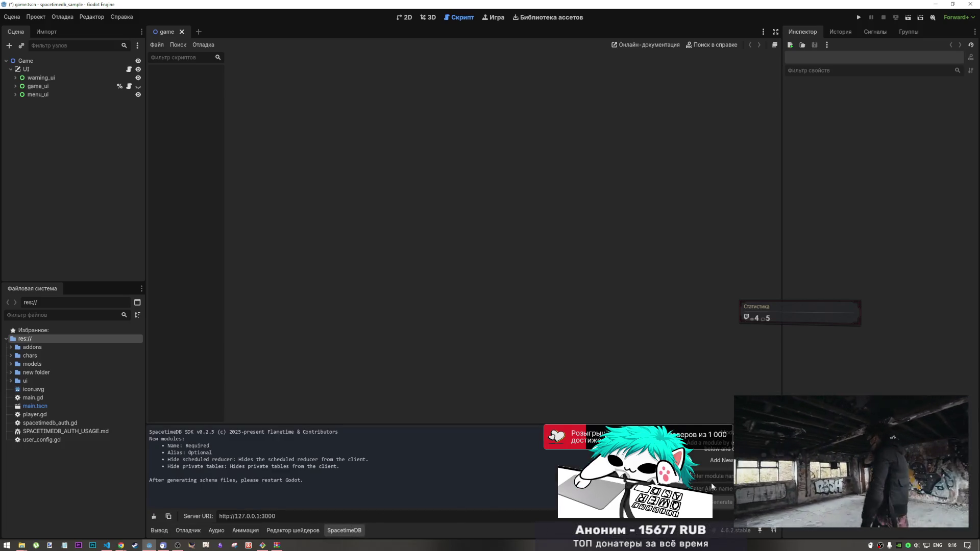
Step: Add a module with the pasted name and alias lla4334, then open the spacetime.gd line 185 error
mouse_move(792, 429)
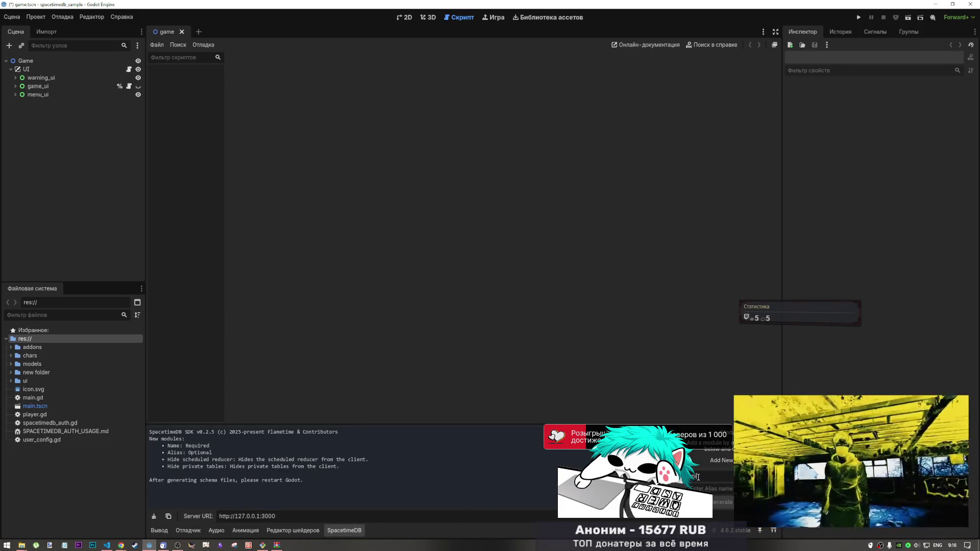
key(ctrl+v)
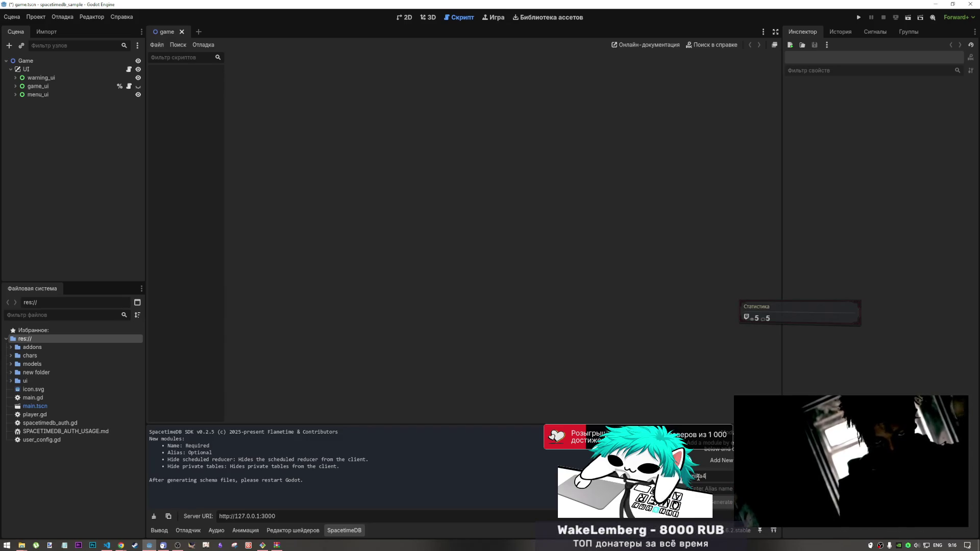
key(Tab)
text(lla4)
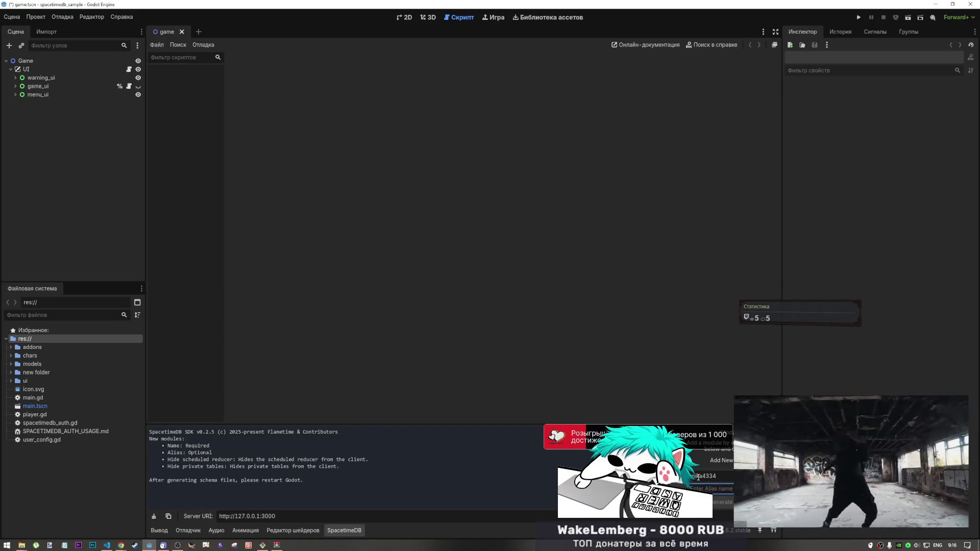
text(334)
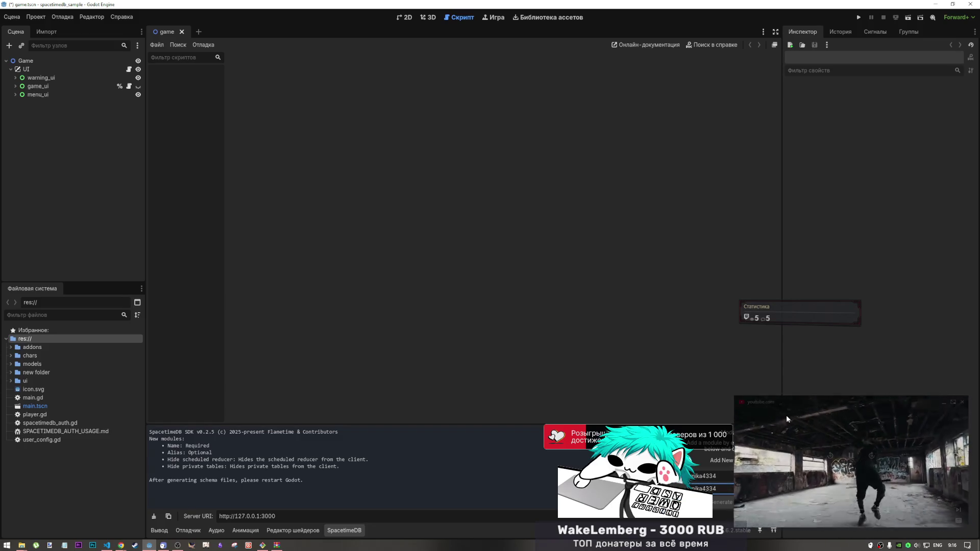
mouse_move(792, 412)
mouse_down()
mouse_move(849, 410)
mouse_move(815, 419)
mouse_move(822, 422)
mouse_up()
key(Return)
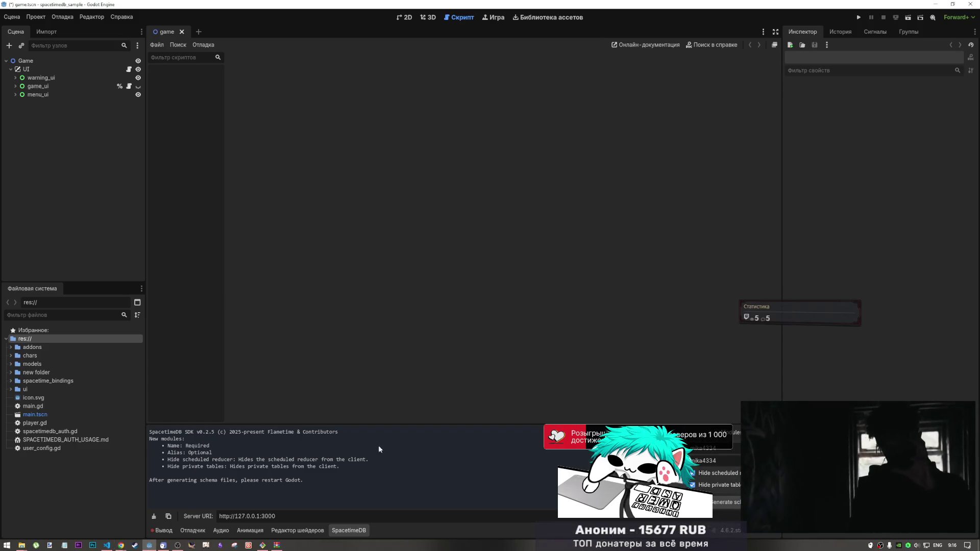
click(165, 530)
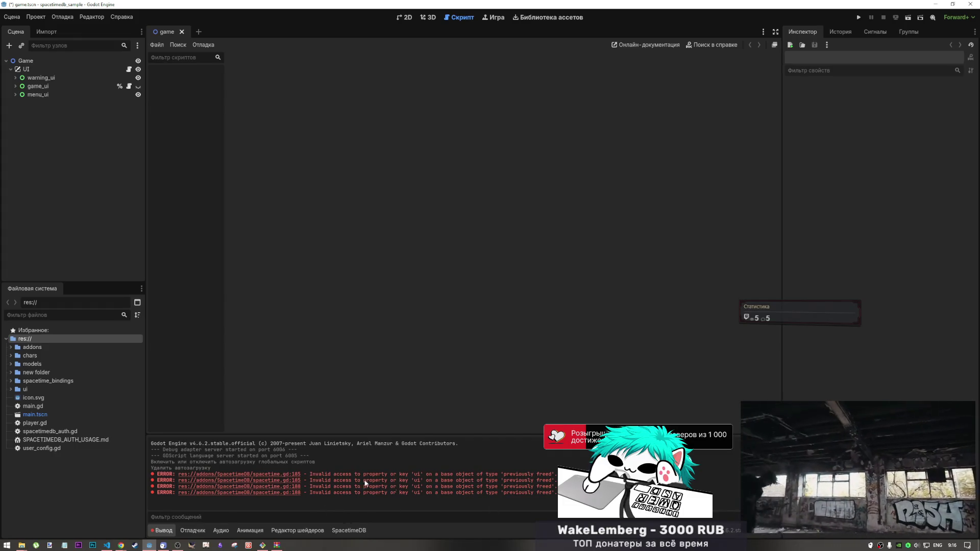
click(270, 478)
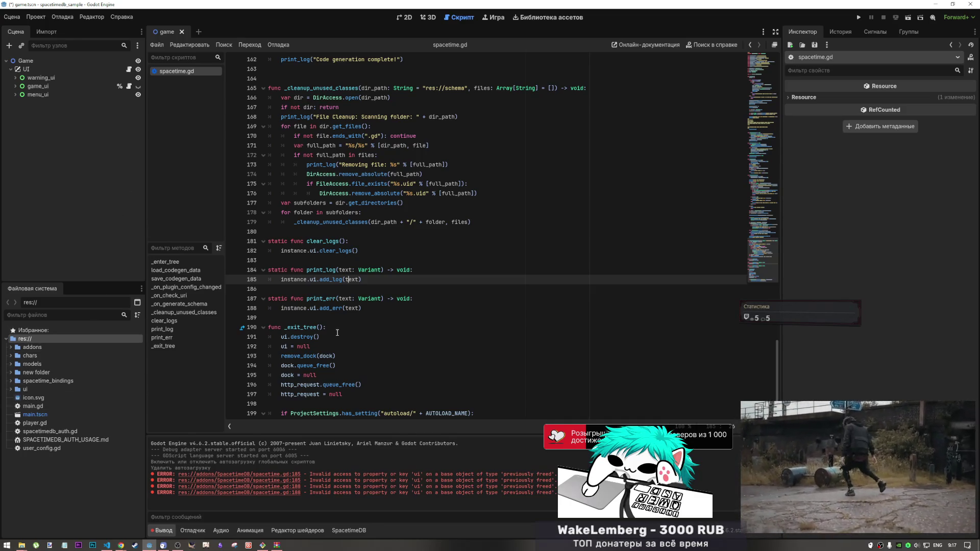
Step: Disable the SpacetimeDB Client SDK plugin in Project Settings
ctrl+click(316, 277)
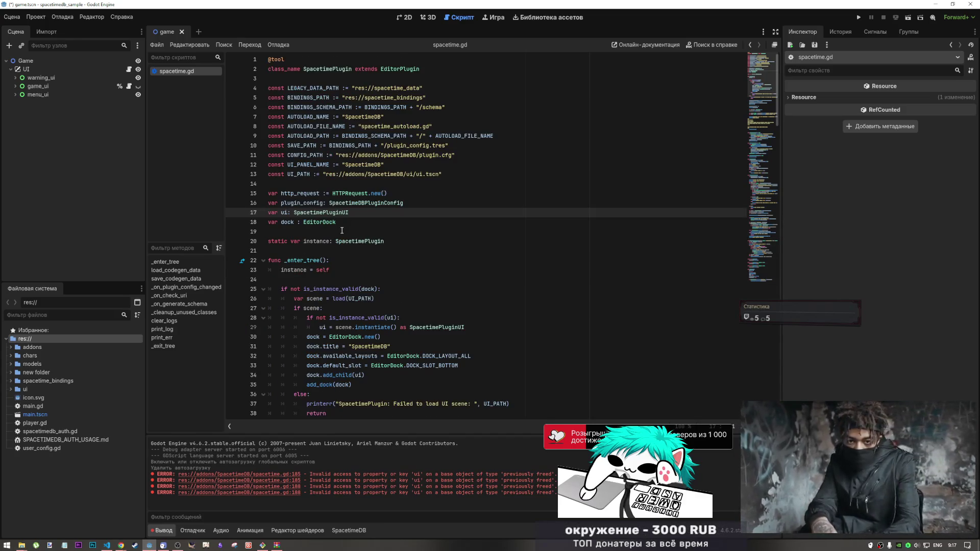
click(68, 20)
click(60, 29)
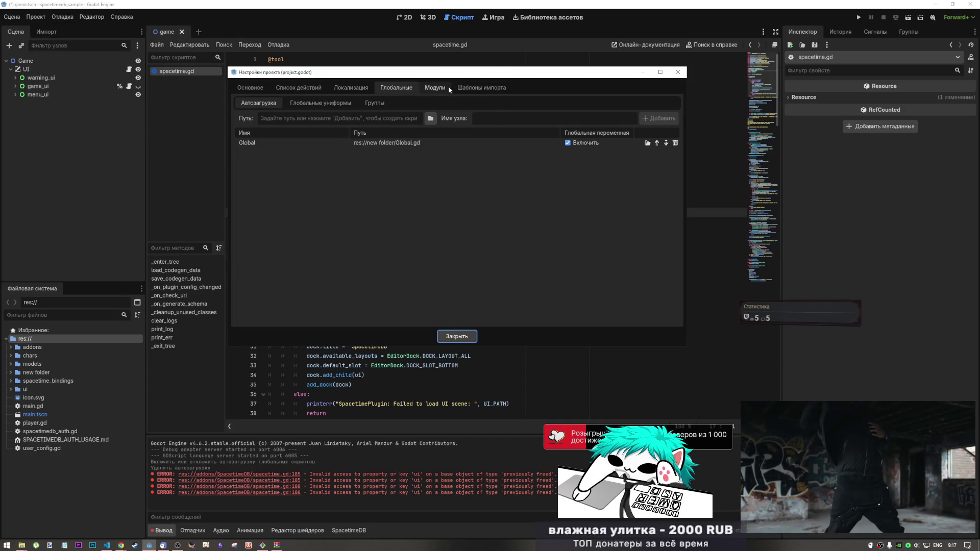
click(434, 86)
click(244, 127)
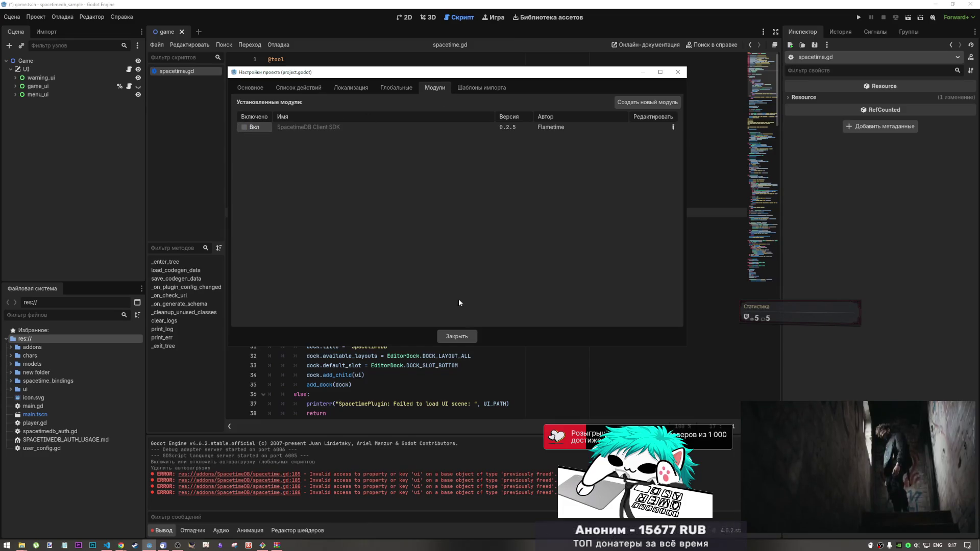
click(457, 336)
Step: Reload the current project, saving changes first
click(33, 18)
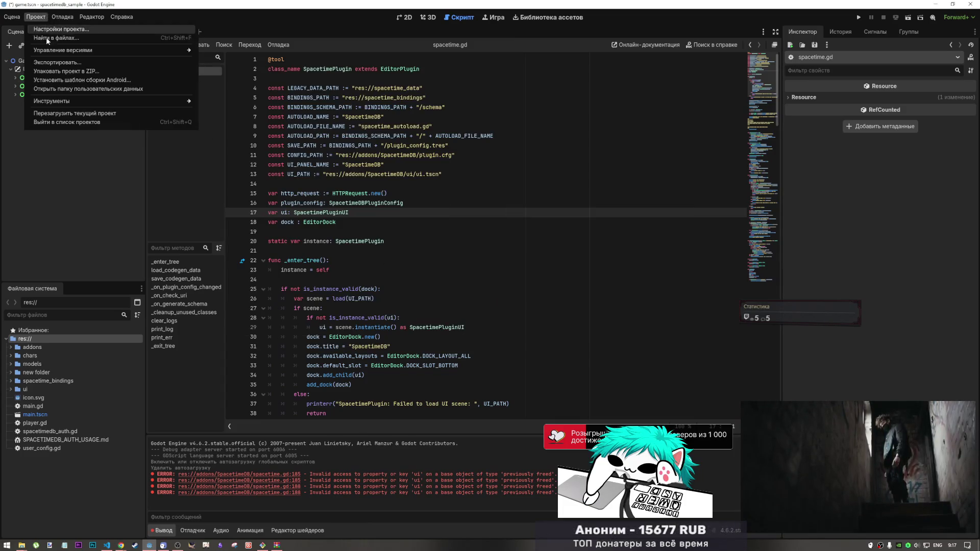
click(57, 114)
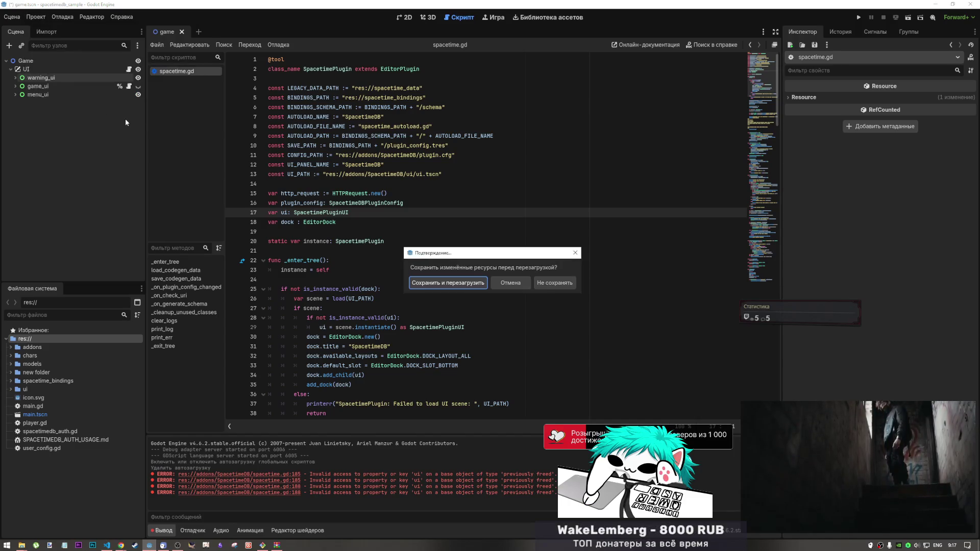
click(439, 282)
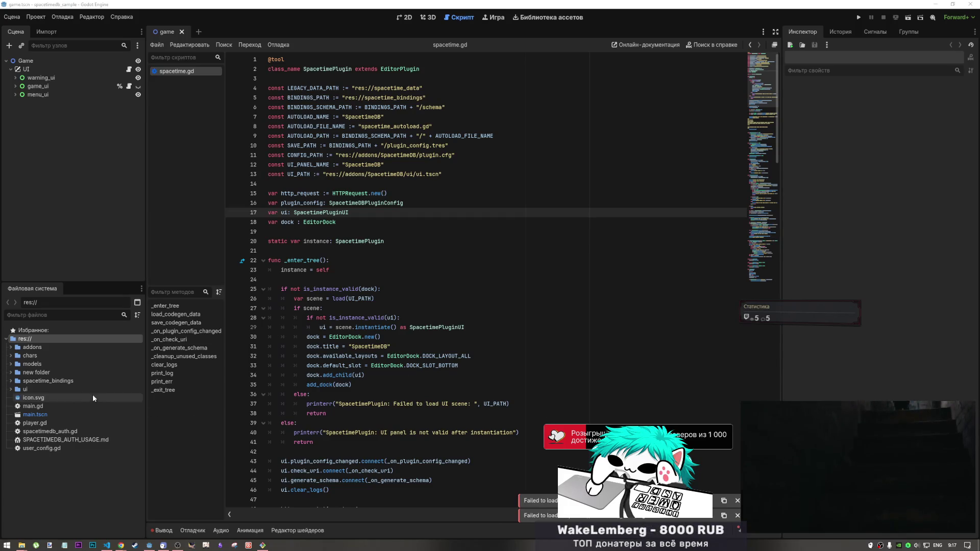
Step: Open ui.gd from the new folder to inspect its line 58 connect call, then close spacetime.gd and ui.gd
click(16, 373)
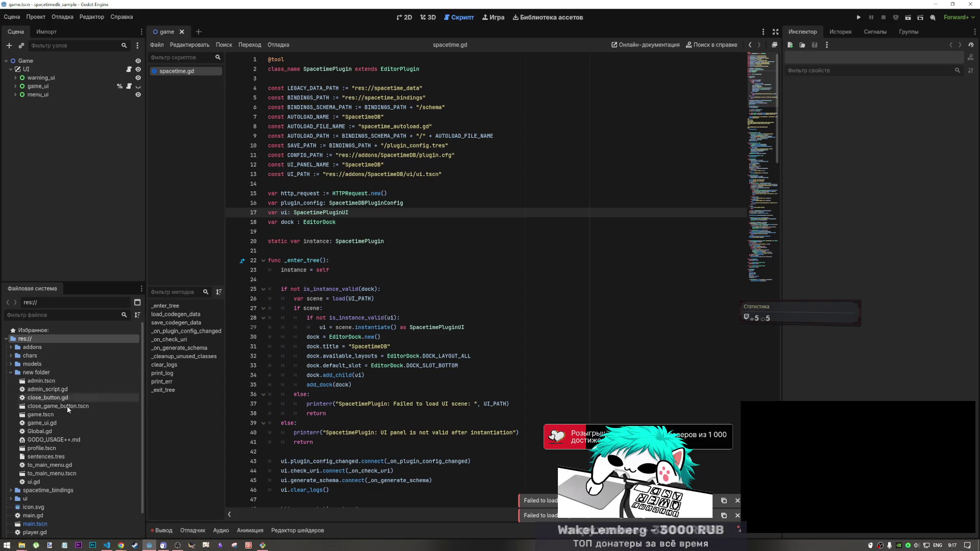
double_click(36, 483)
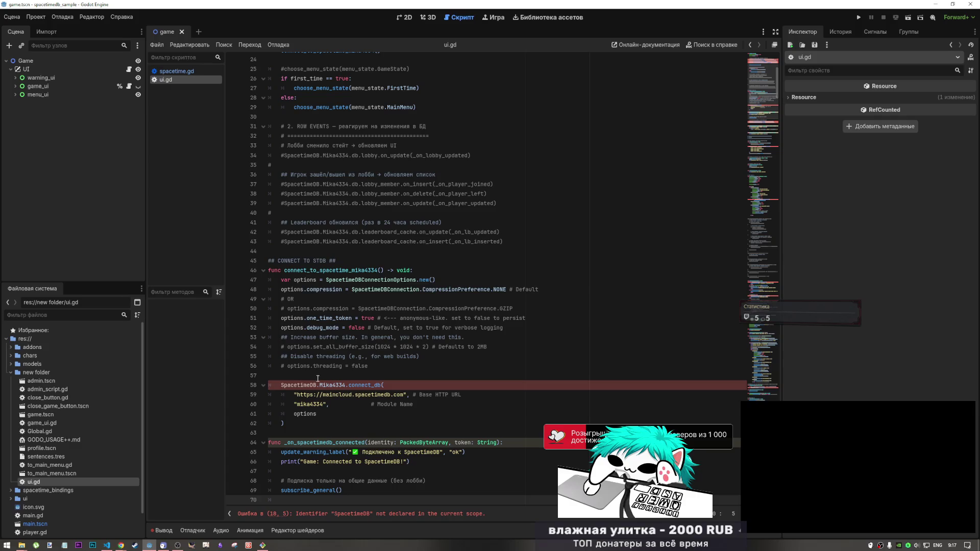
click(310, 385)
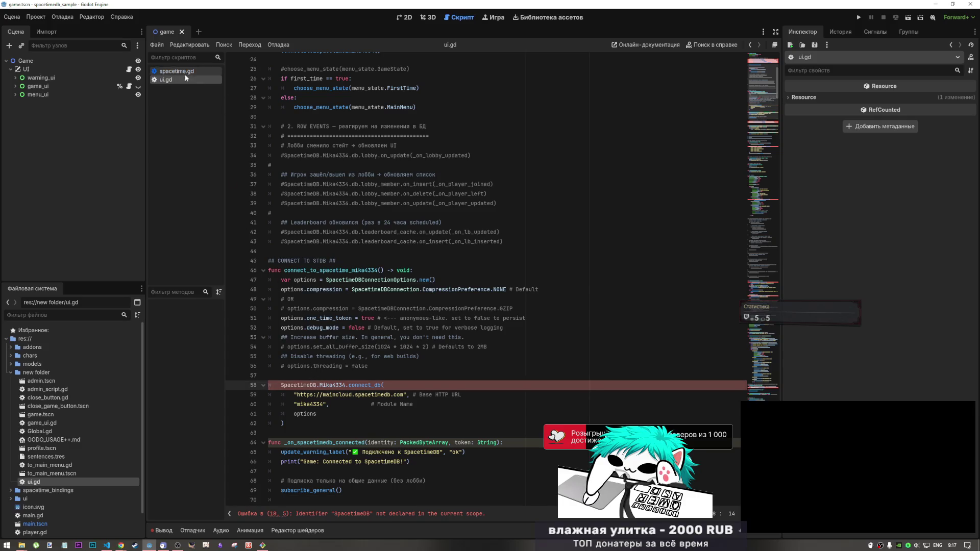
middle_click(185, 77)
middle_click(183, 72)
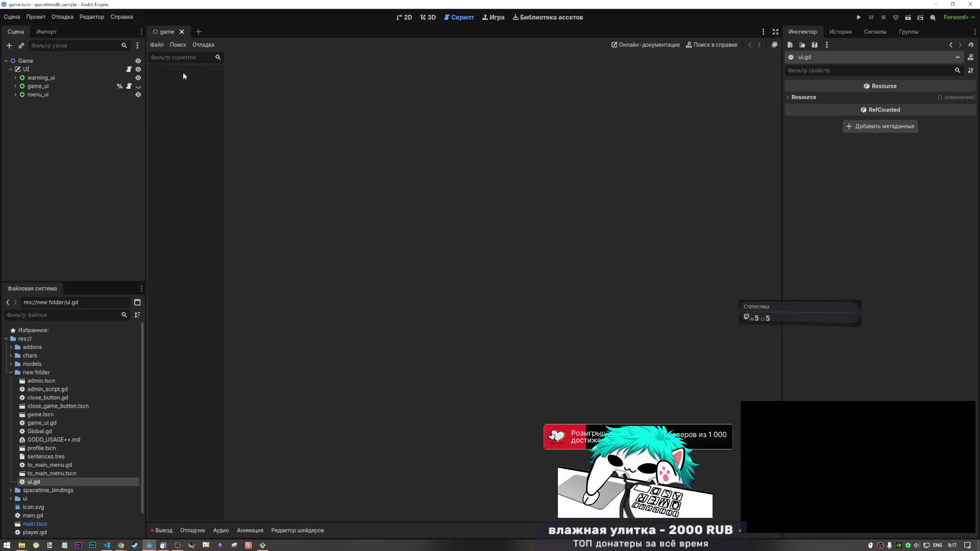
Step: Enable the SpacetimeDB Client SDK plugin and check the SpacetimeDB panel and Output log
click(34, 20)
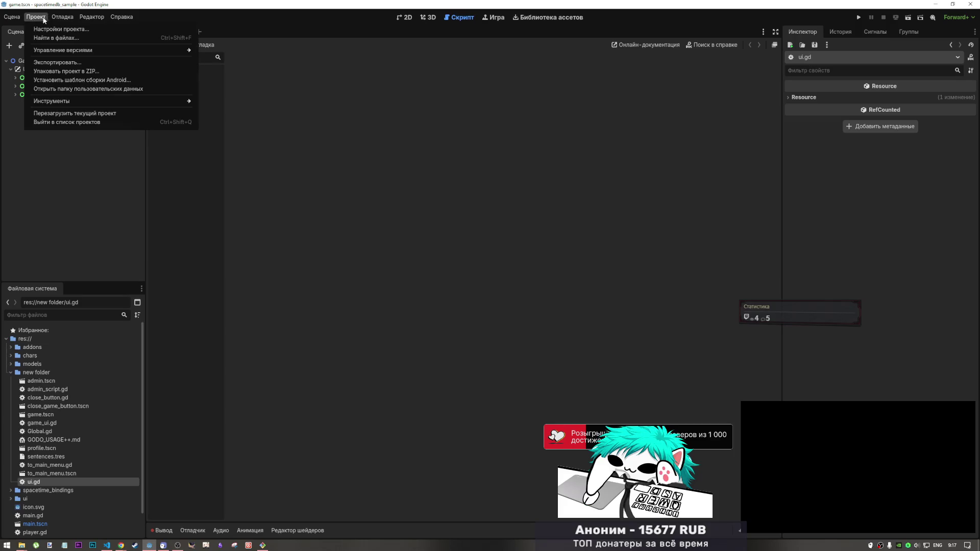
click(56, 29)
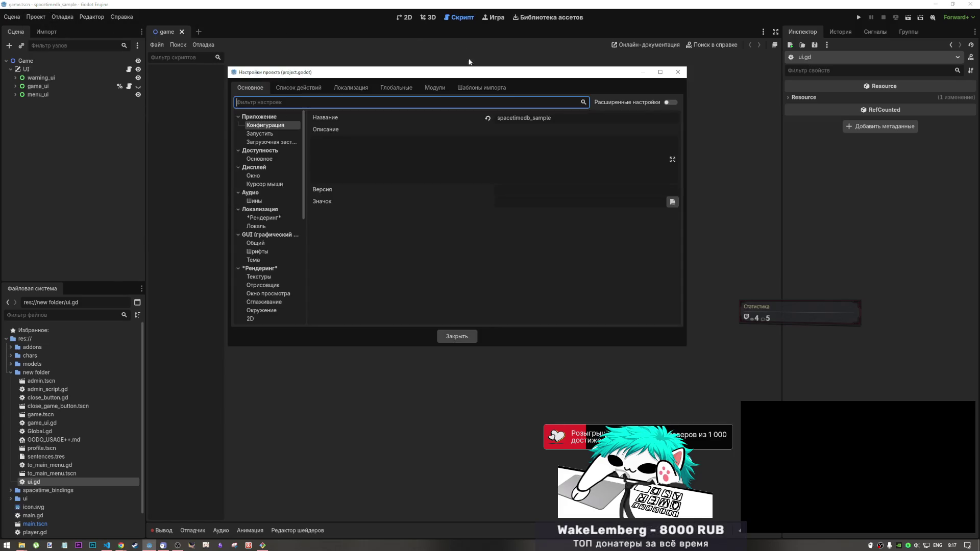
click(435, 87)
click(244, 127)
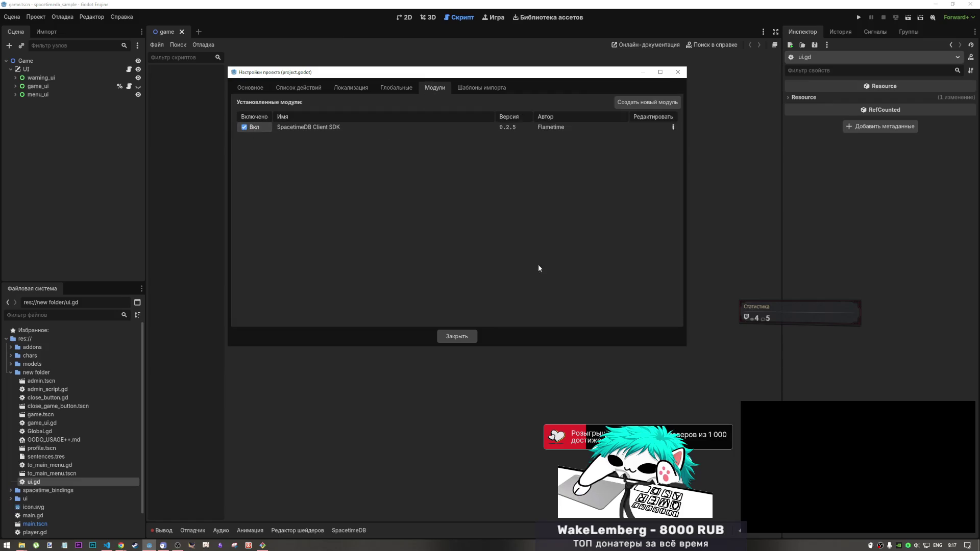
click(456, 338)
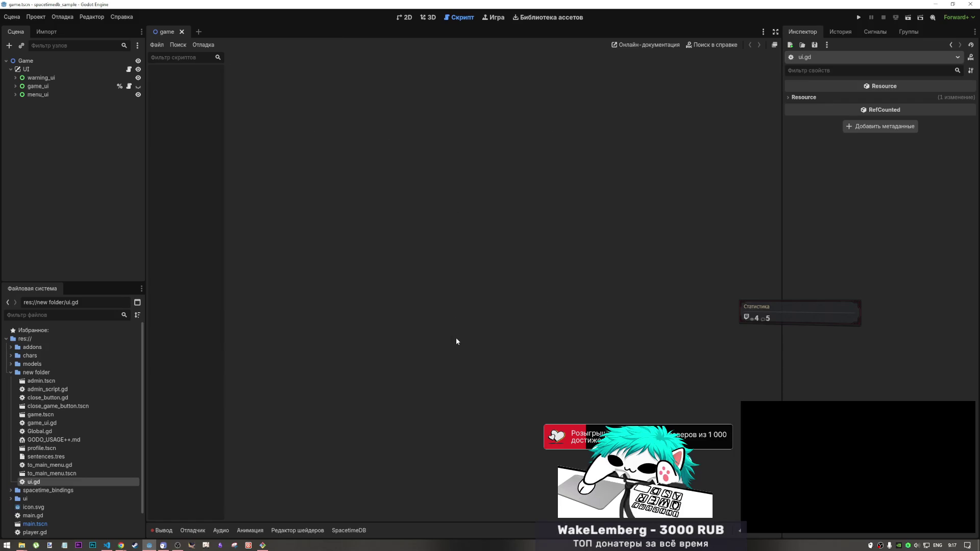
click(360, 530)
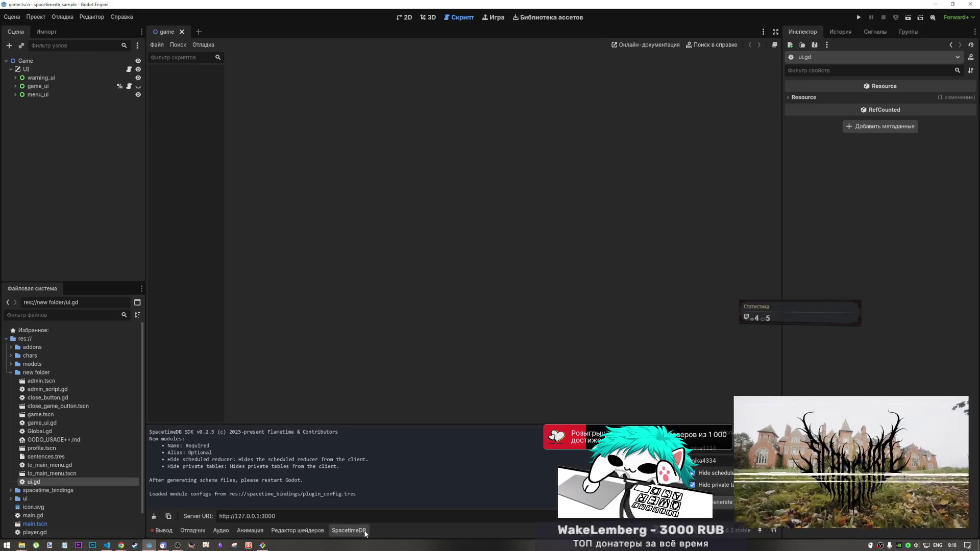
click(171, 532)
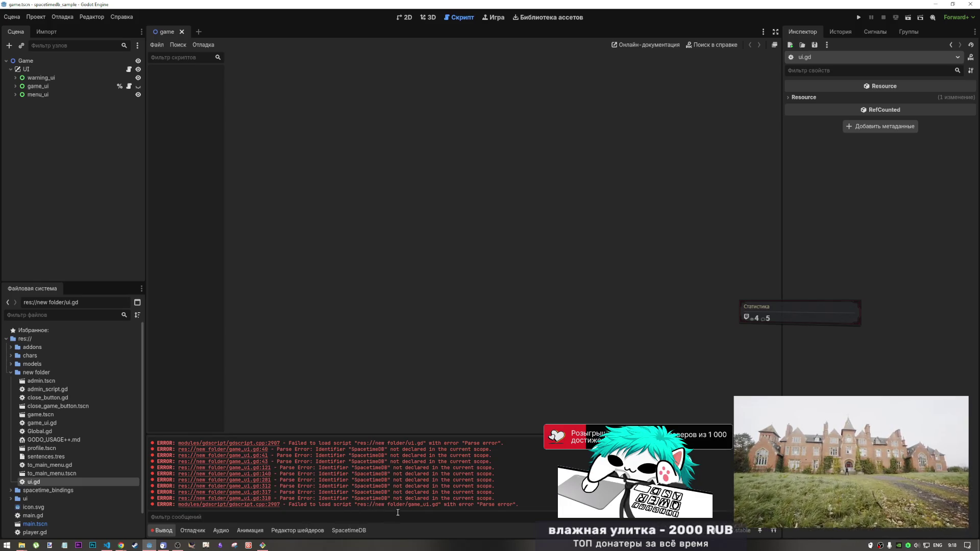
Step: Reload the project and run Generate in the SpacetimeDB panel, which times out
click(34, 17)
click(66, 113)
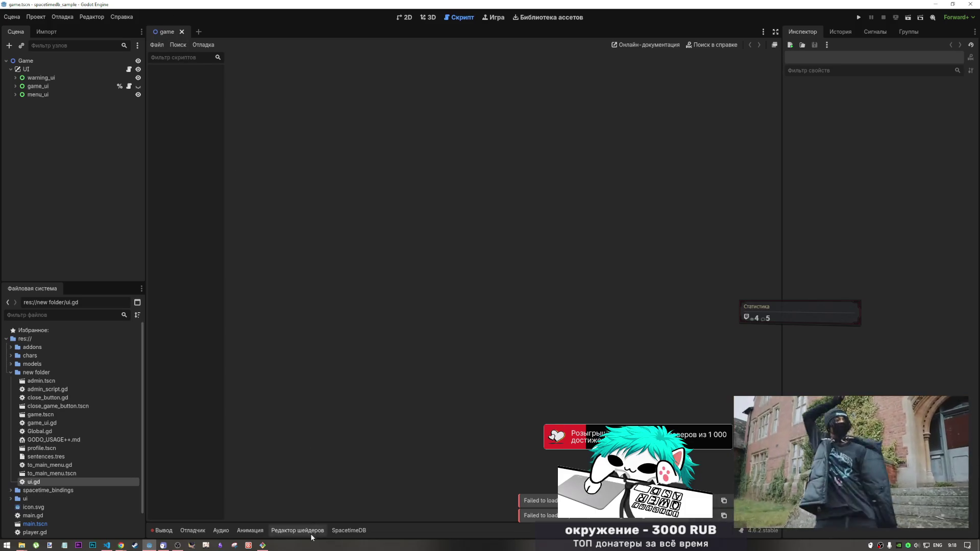
click(348, 530)
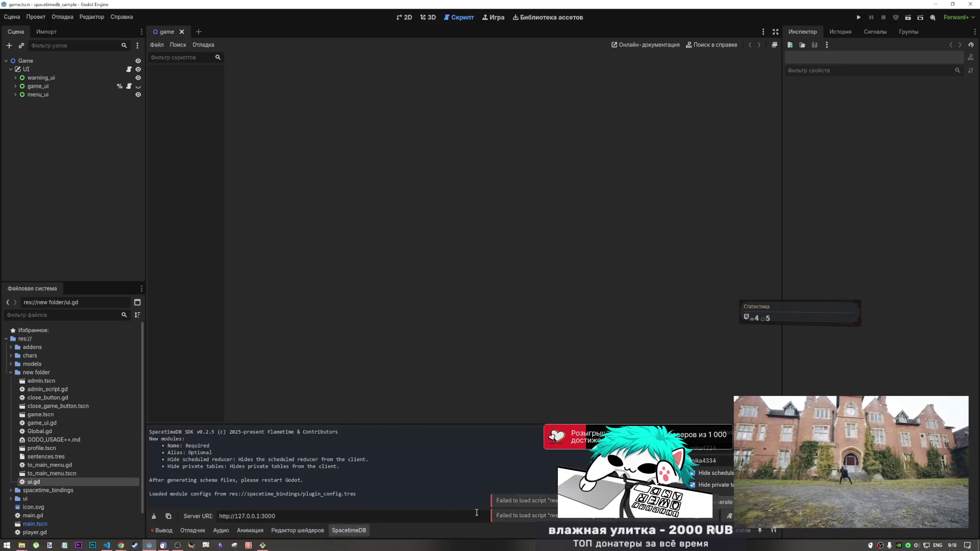
click(722, 502)
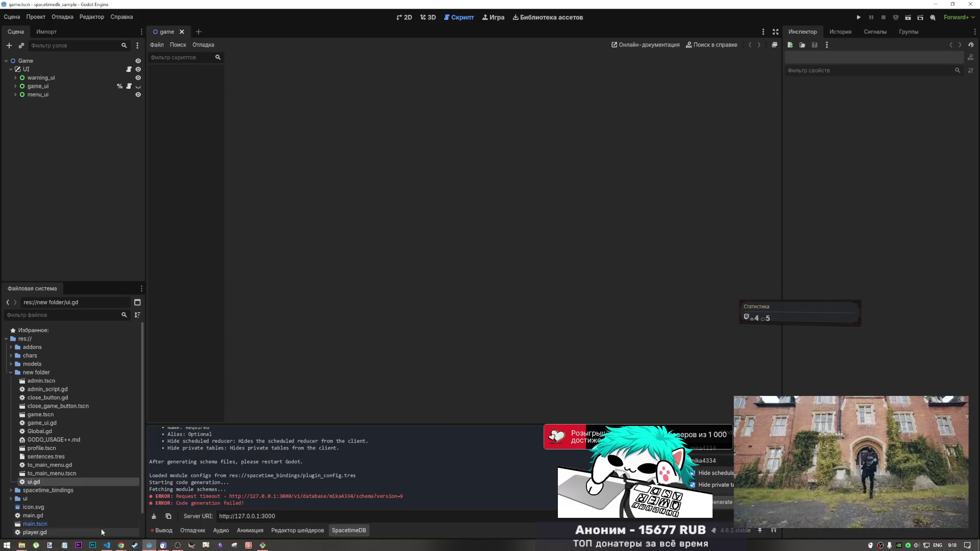
click(106, 545)
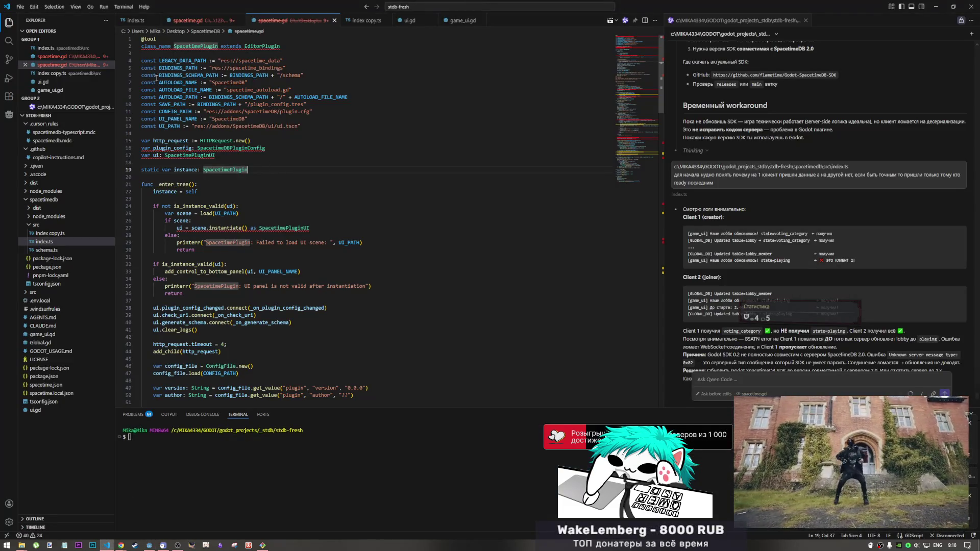
Step: Close the spacetime.gd and index copy.ts tabs and open schema.ts
click(231, 21)
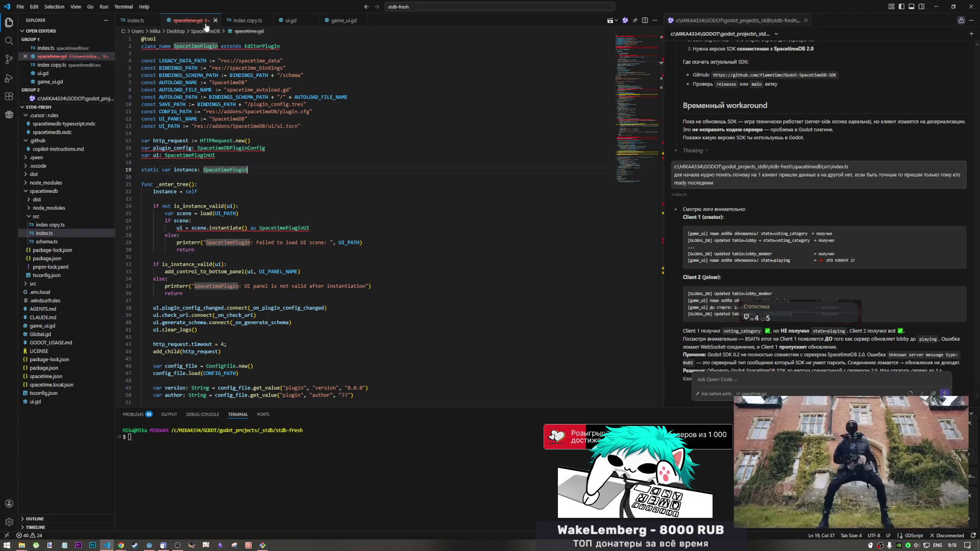
key(ctrl+w)
scroll(235, 157, down, 5)
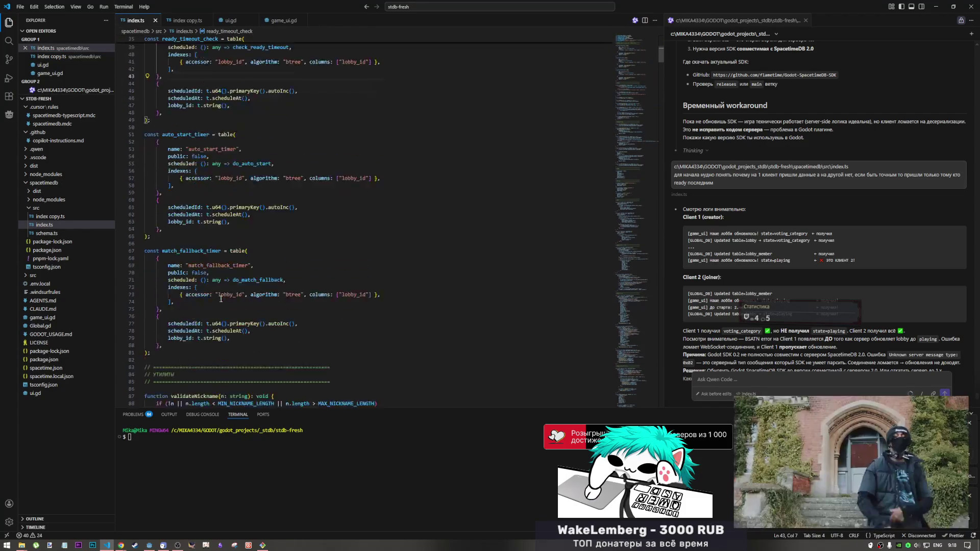
click(178, 21)
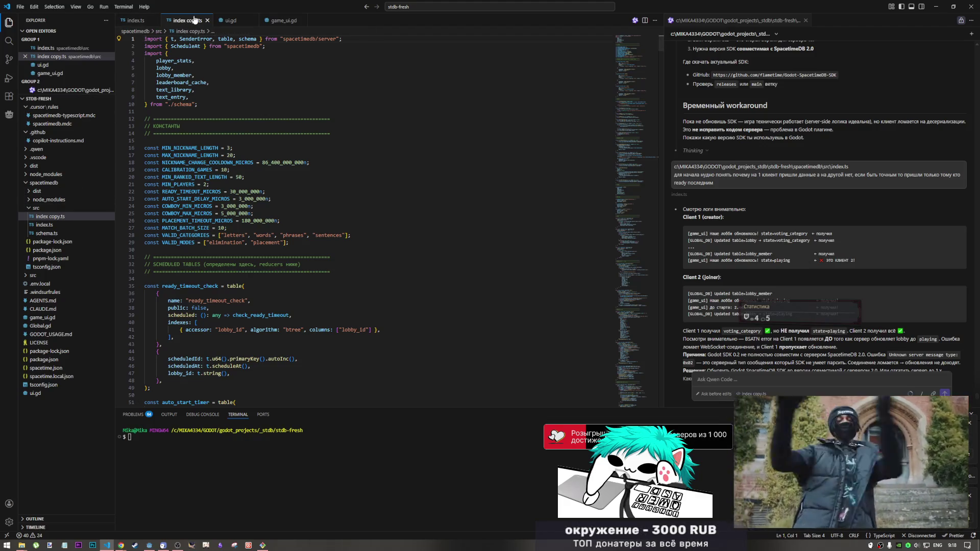
middle_click(195, 20)
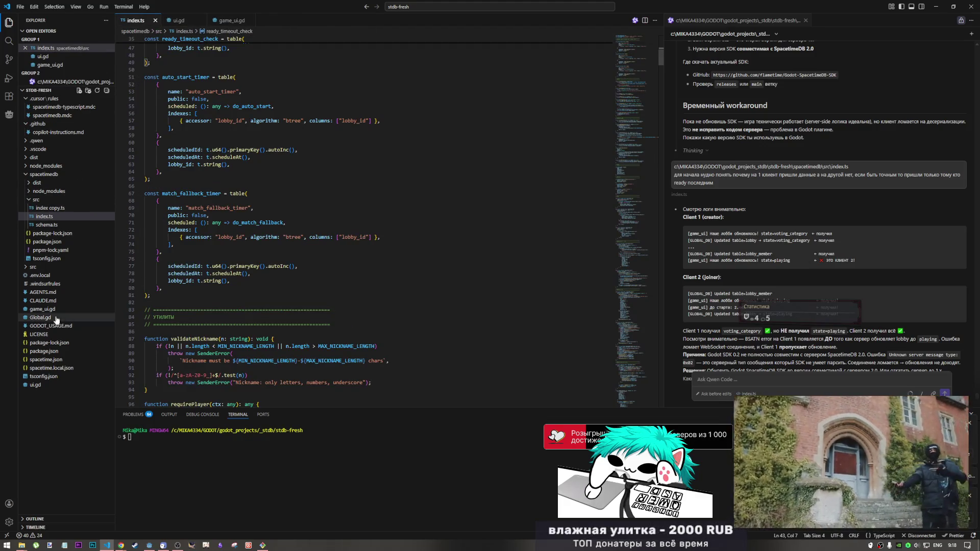
click(61, 225)
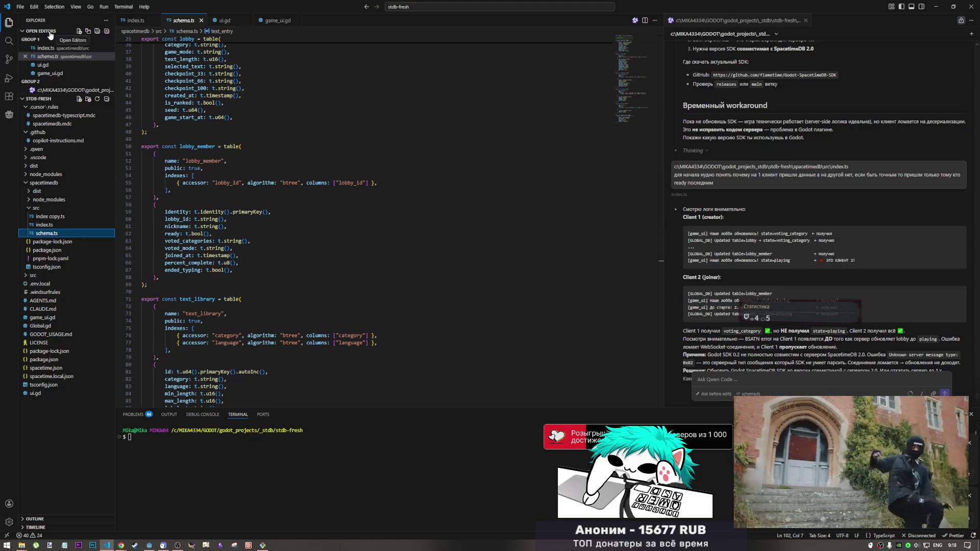
Step: Search the project for 'mainclo' and select the maincloud URL on line 3 of .env.local
key(ctrl+shift+f)
text(main)
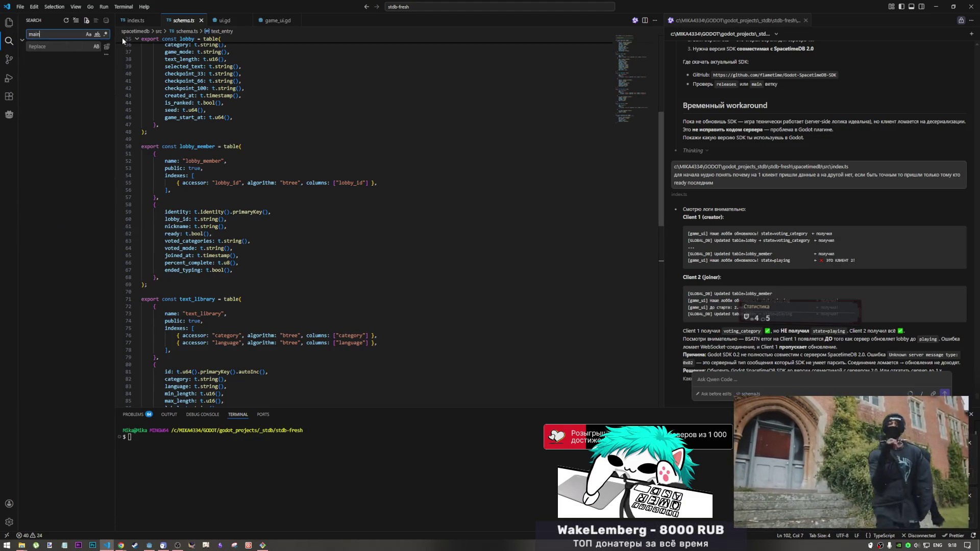
text(clo)
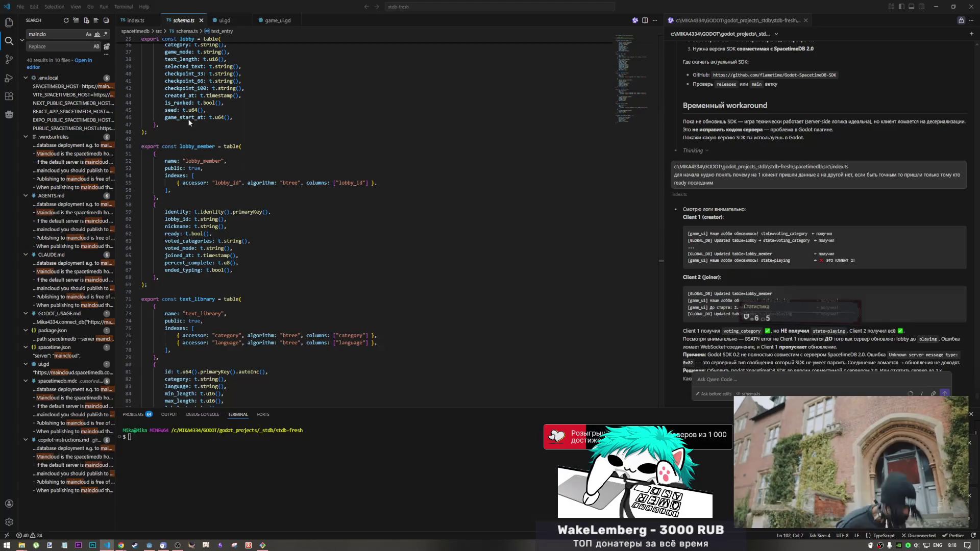
click(71, 86)
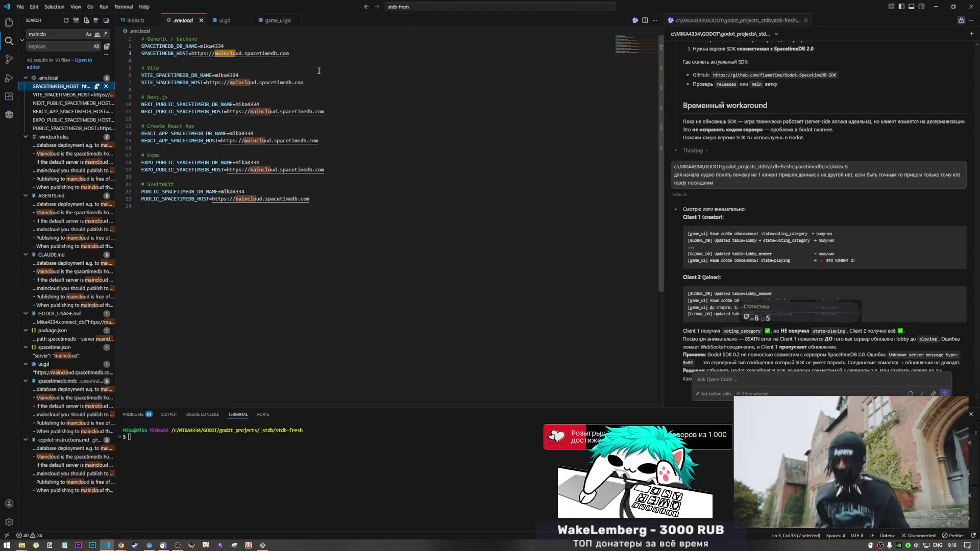
drag(291, 53, 191, 54)
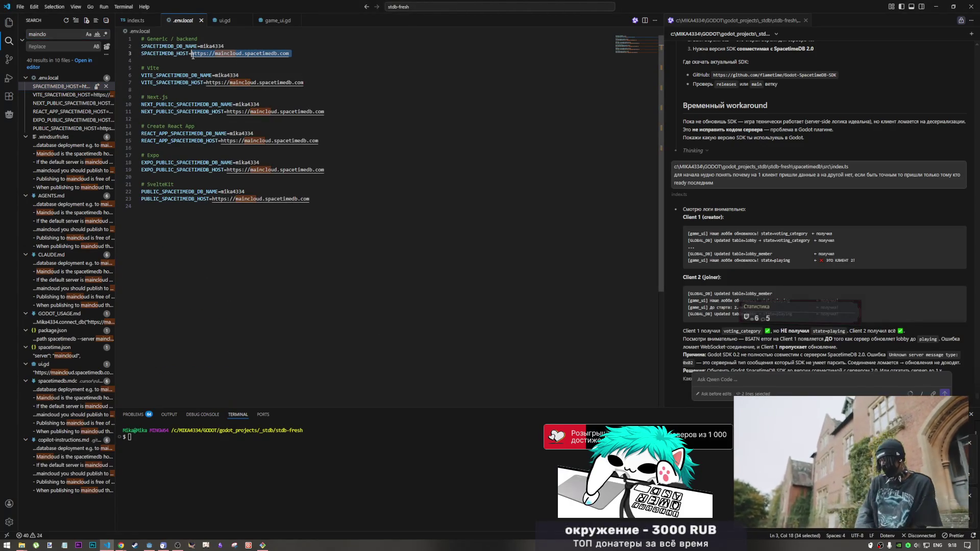
click(287, 66)
drag(290, 53, 192, 53)
key(alt+Tab)
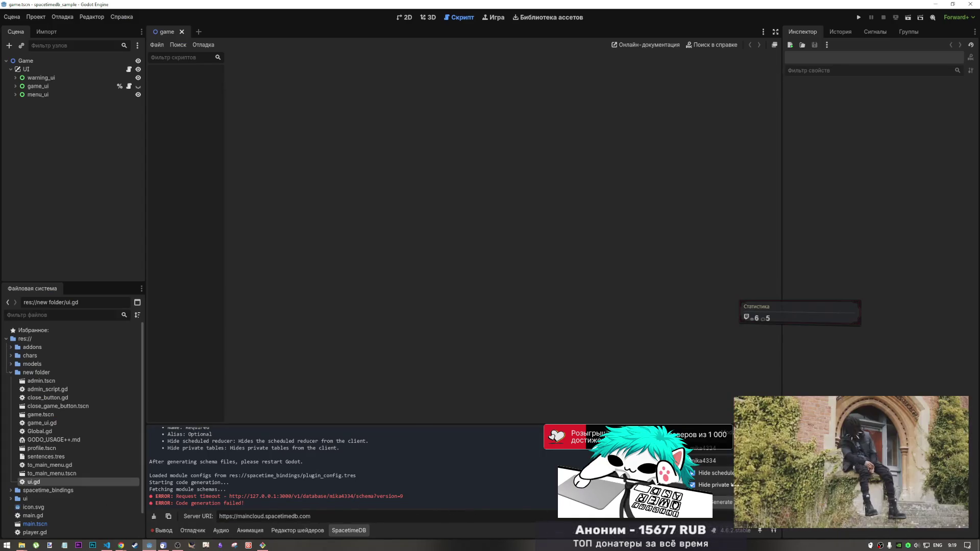
Step: Rerun code generation and browse the SpacetimeDB addon's codegen, core and core_types folders
click(722, 502)
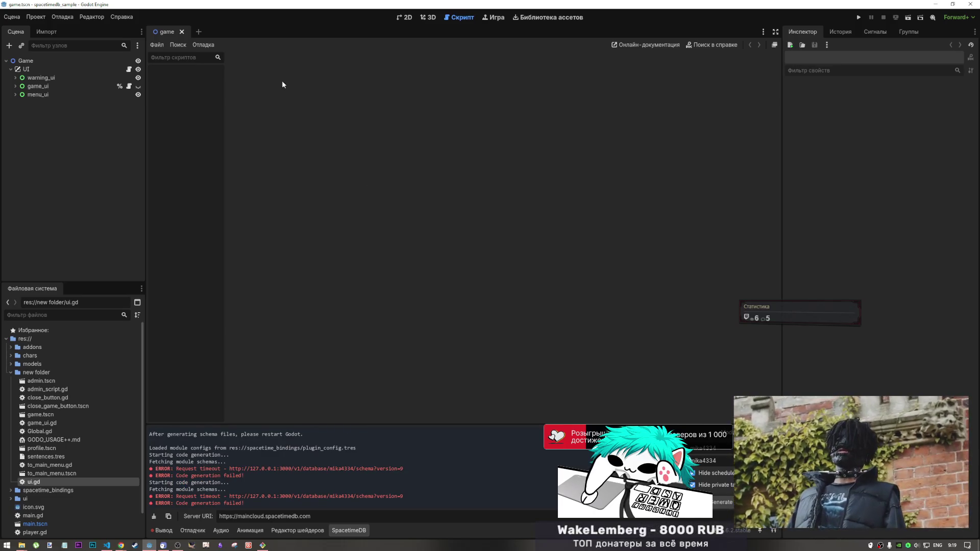
double_click(32, 347)
double_click(40, 355)
click(37, 373)
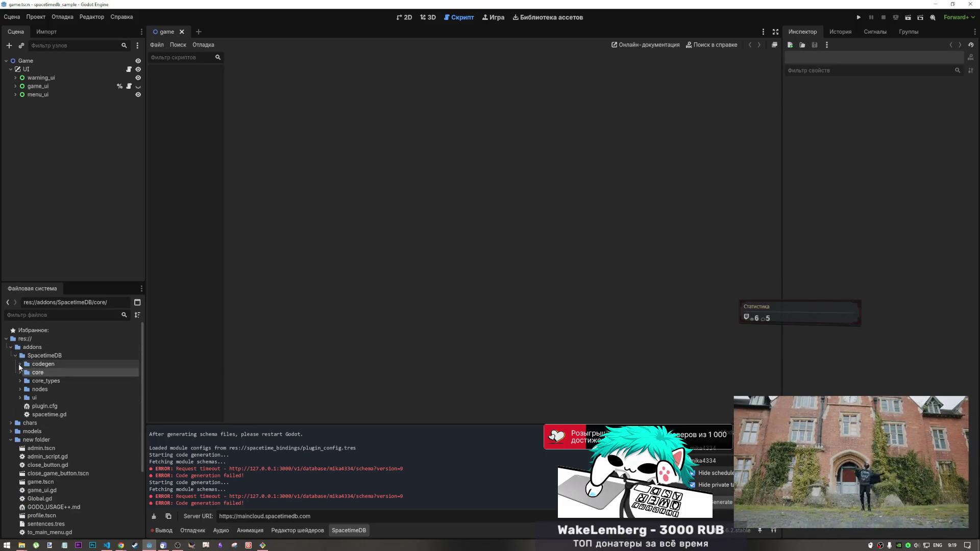
click(19, 364)
click(20, 364)
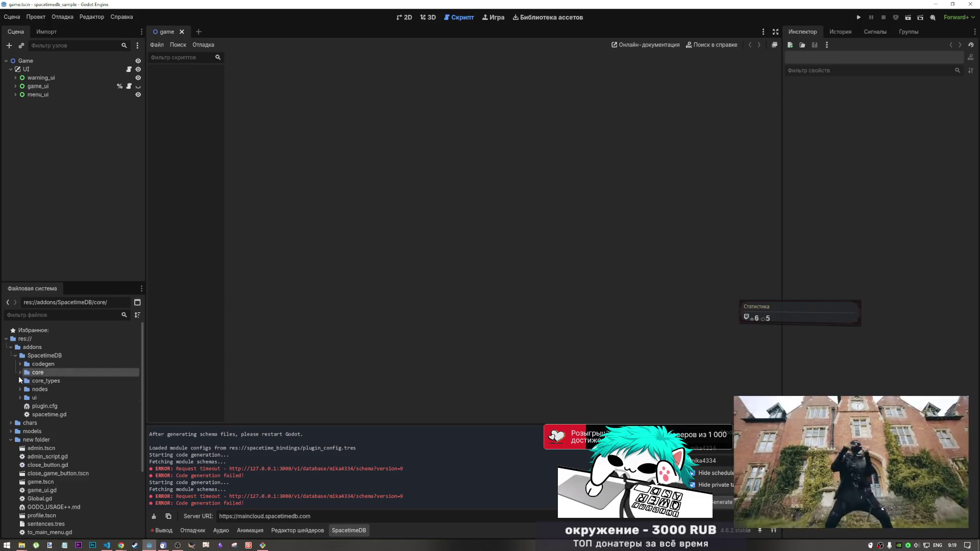
click(20, 373)
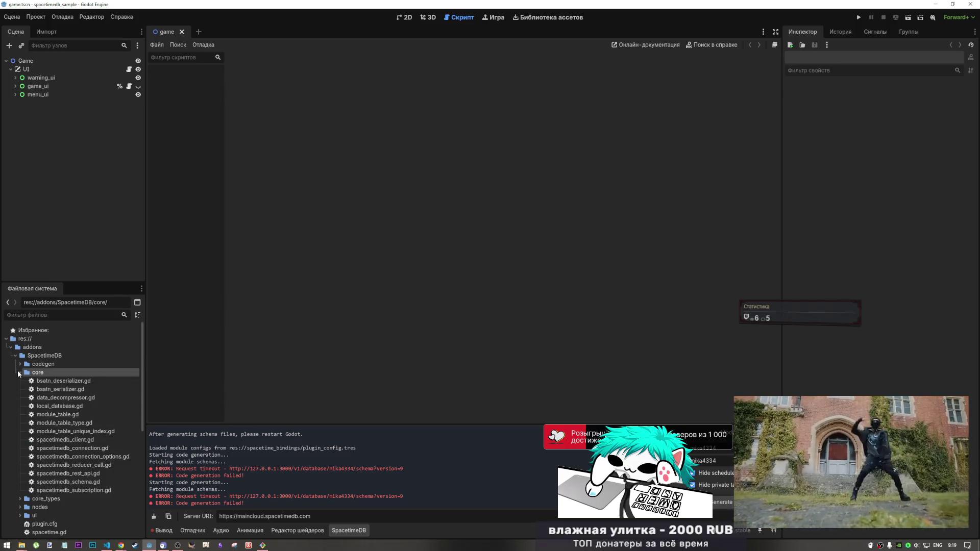
click(20, 372)
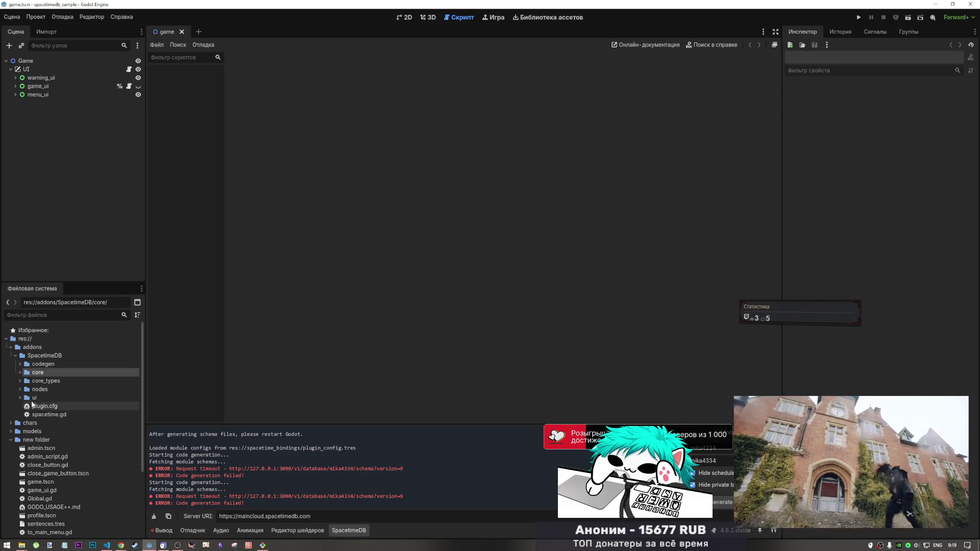
click(19, 381)
click(19, 381)
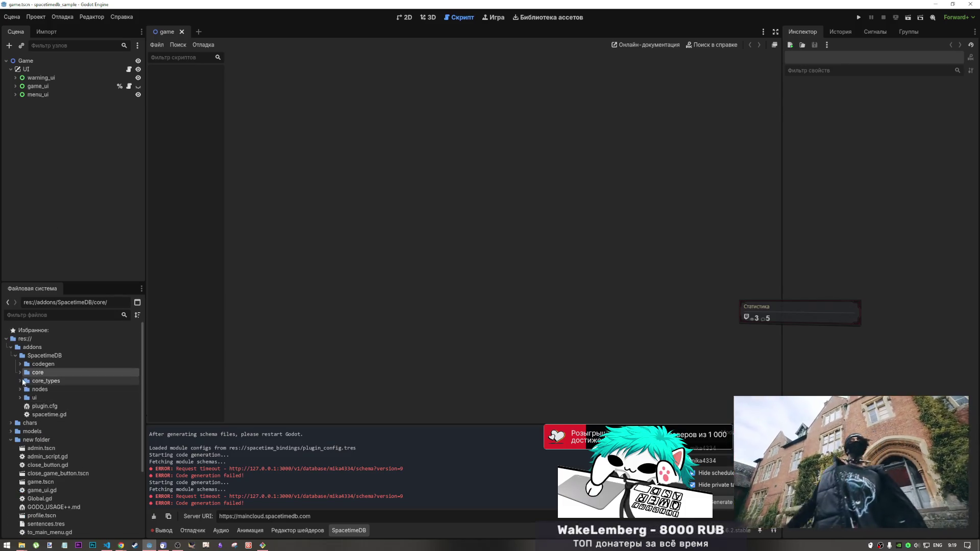
Step: Open spacetime_bindings/plugin_config.tres from the FileSystem dock
click(11, 439)
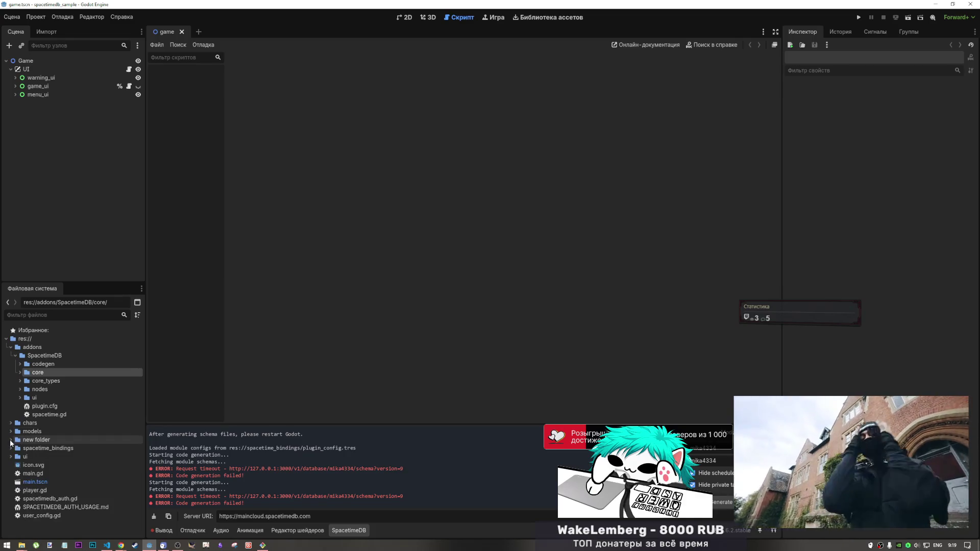
click(11, 448)
click(27, 458)
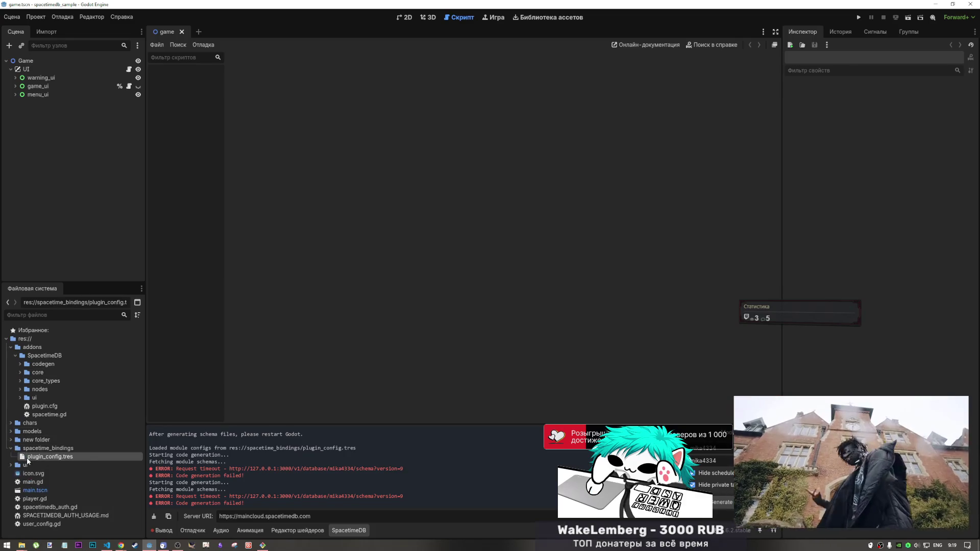
double_click(44, 456)
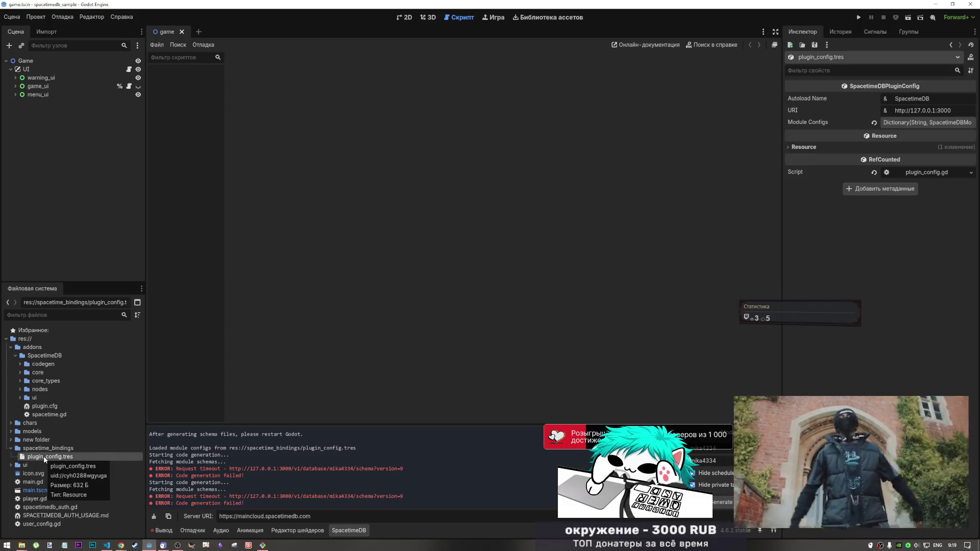
Step: Inspect the mika4334 entry under Module Configs in the Inspector
click(931, 125)
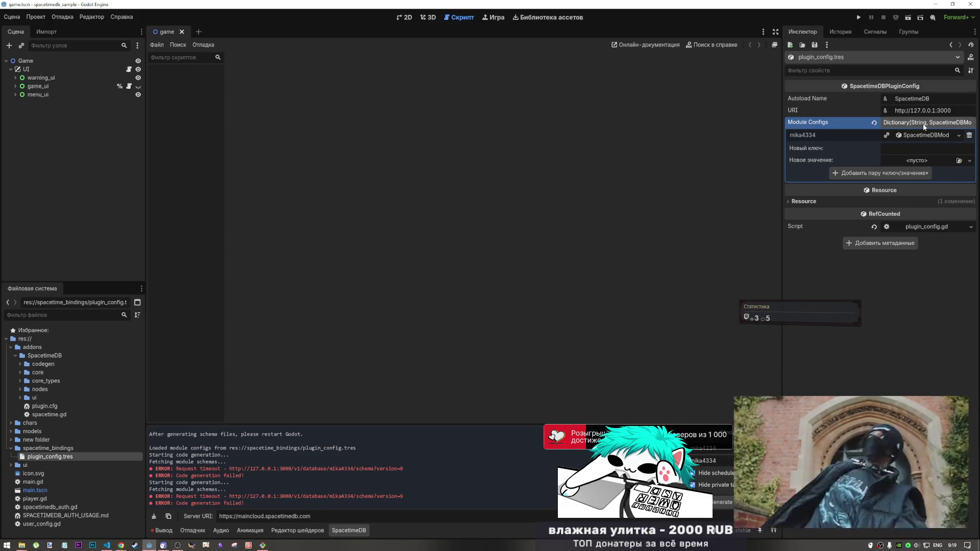
click(915, 121)
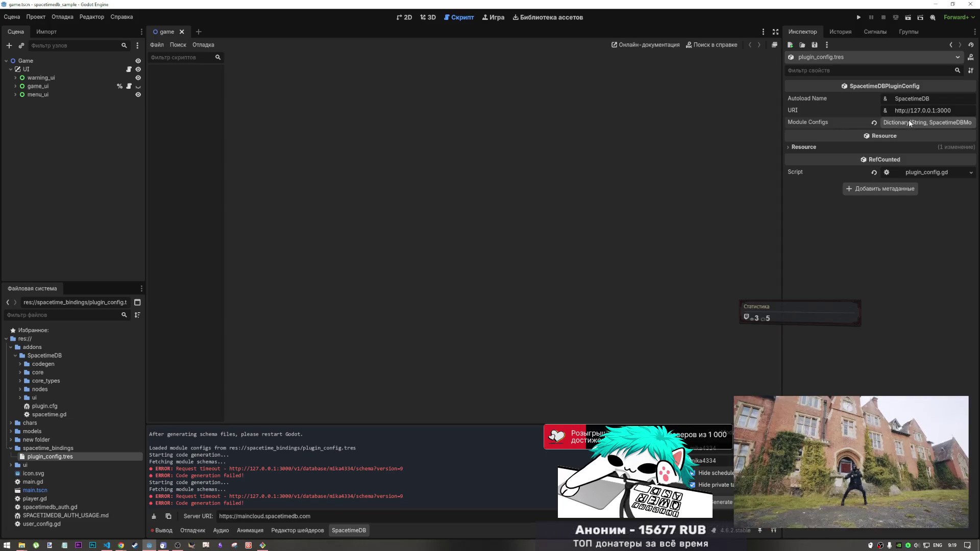
click(908, 121)
click(904, 136)
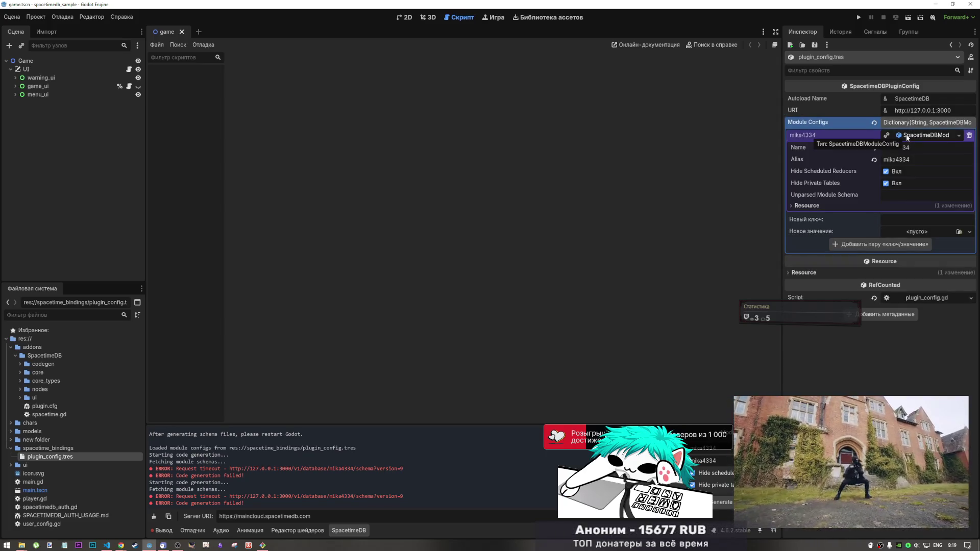
click(907, 137)
click(911, 135)
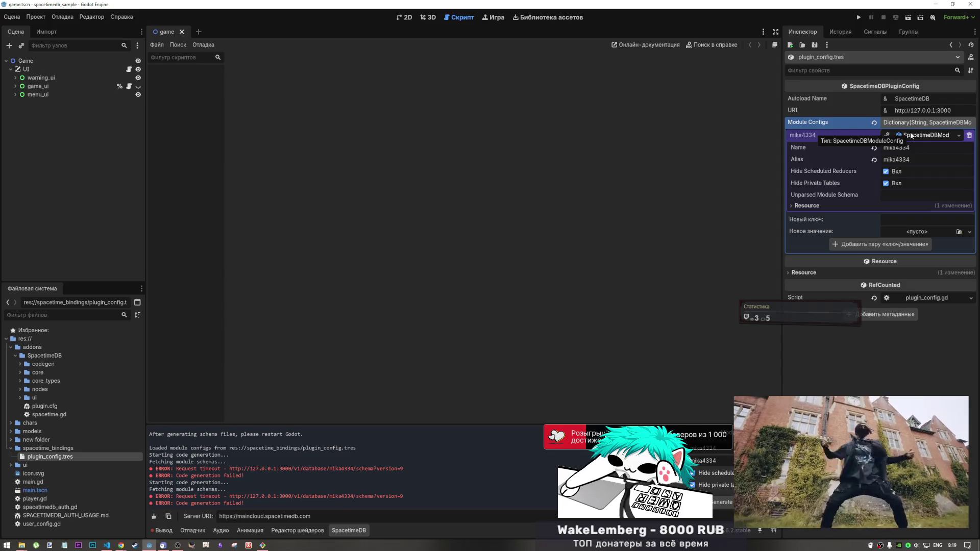
click(916, 123)
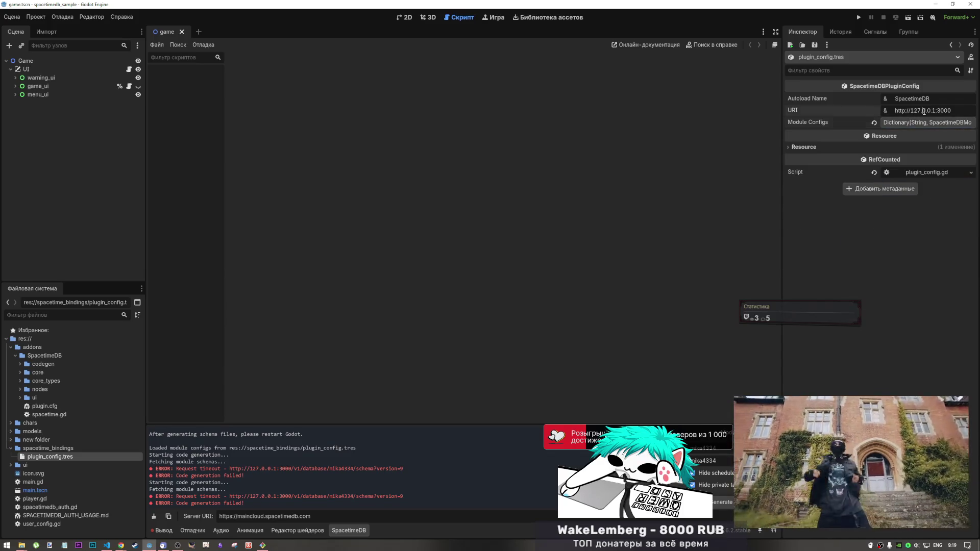
key(ctrl+a)
key(ctrl+v)
key(Return)
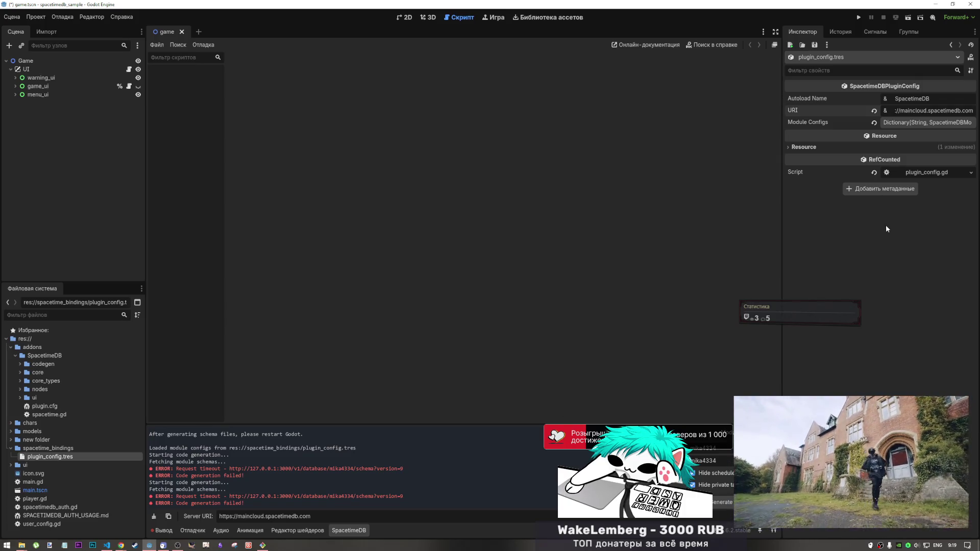
click(48, 448)
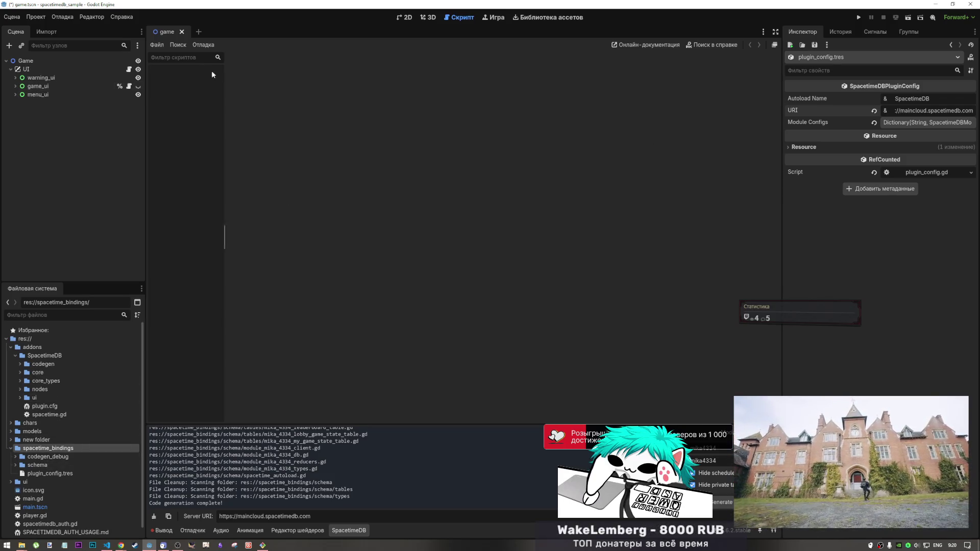
Step: Open ui.gd at its maincloud connect_db call on line 61, save it, and run the scene
click(414, 19)
click(429, 17)
click(412, 17)
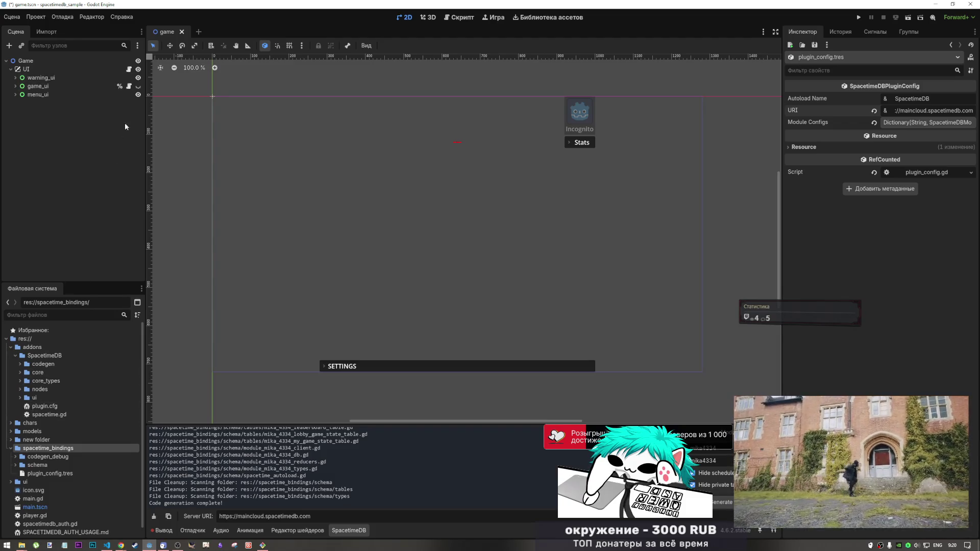
click(129, 70)
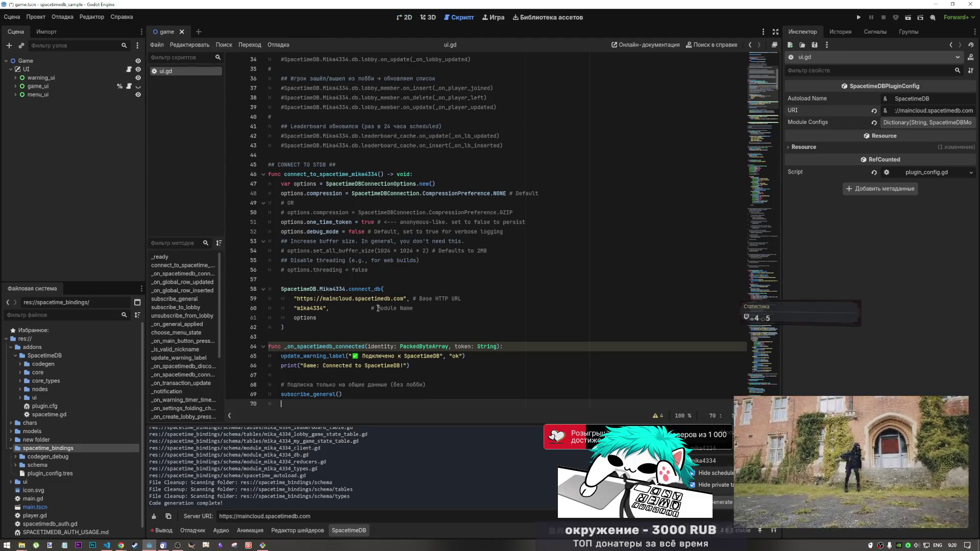
scroll(401, 213, down, 6)
scroll(400, 214, up, 3)
click(422, 175)
key(ctrl+s)
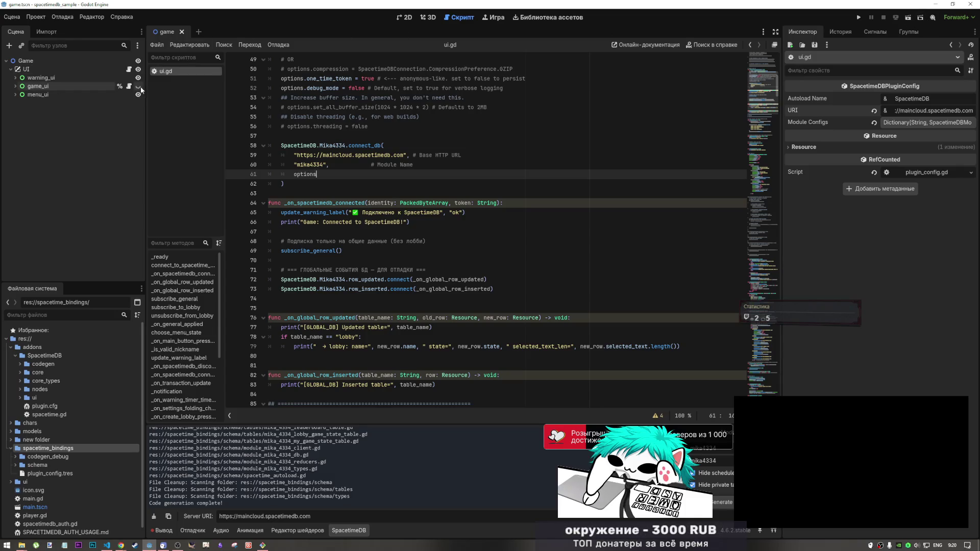
click(907, 19)
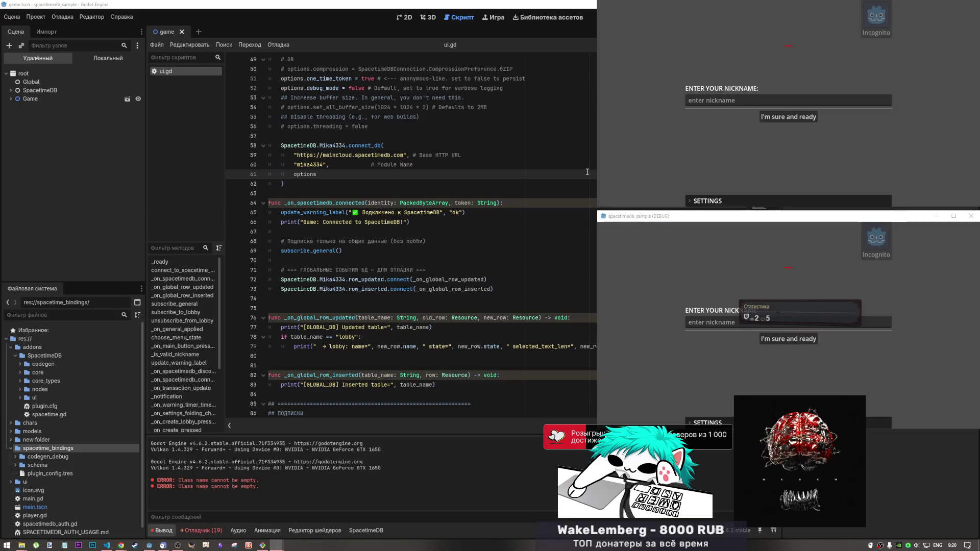
Step: Read through the Output log, then inspect the 11 errors listed in the Debugger
scroll(308, 470, up, 10)
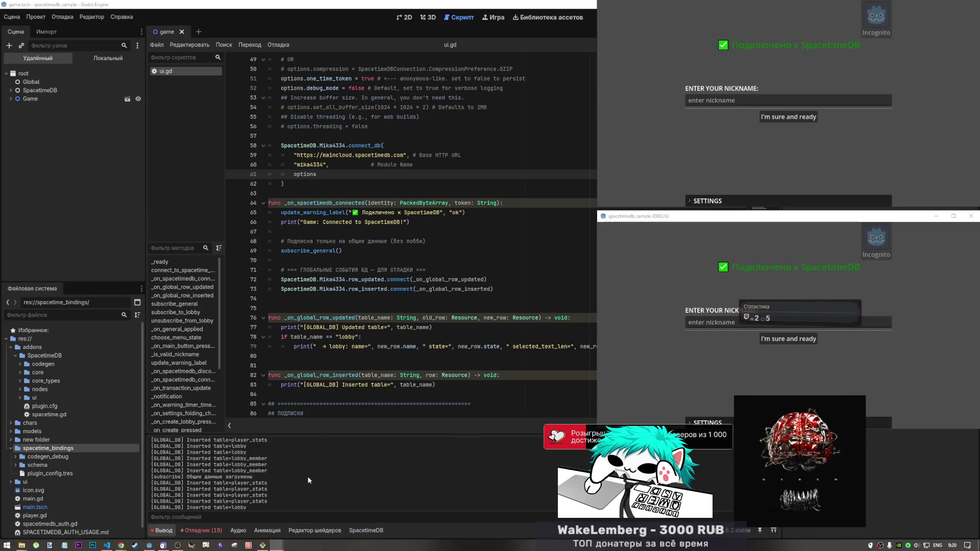
scroll(308, 469, down, 1)
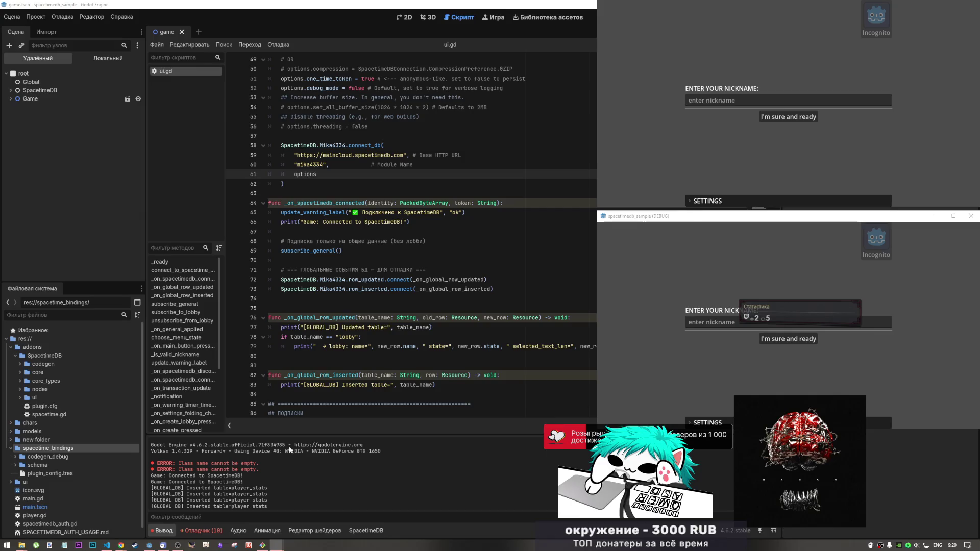
scroll(259, 477, up, 5)
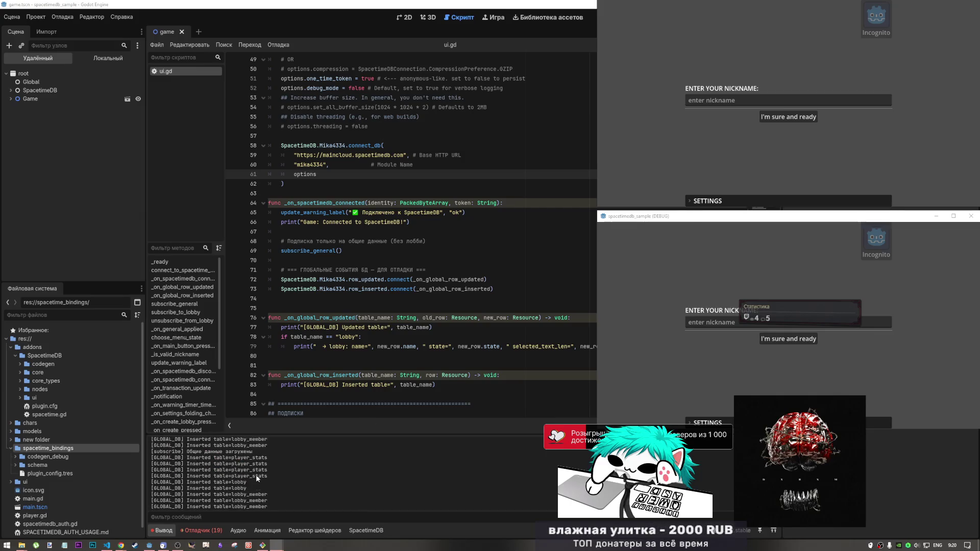
click(196, 531)
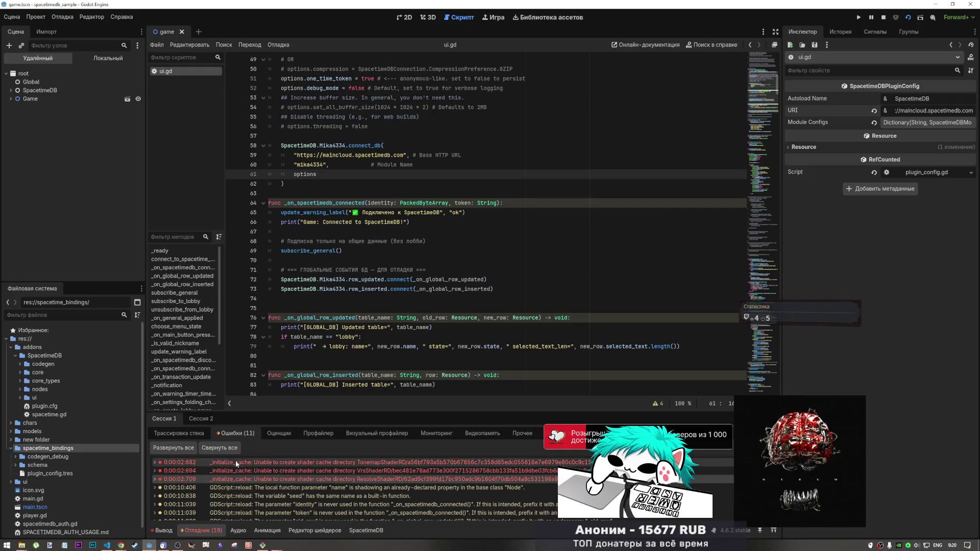
mouse_move(237, 463)
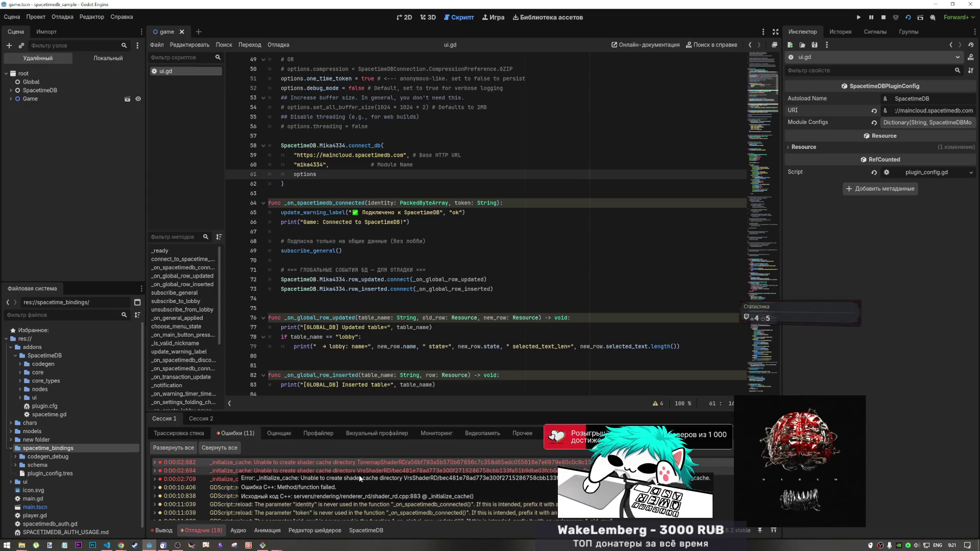
mouse_move(411, 473)
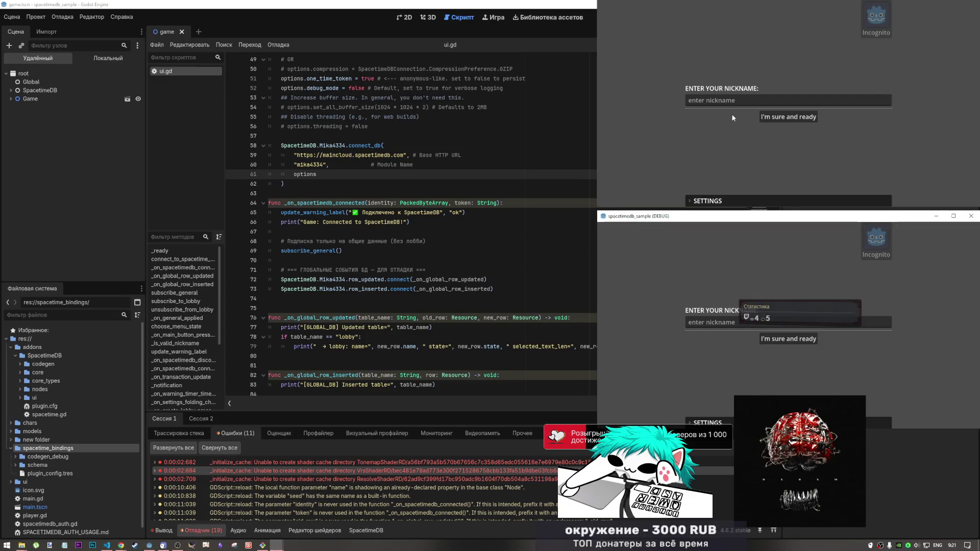
Step: Enter the nickname 1234 in the first game window, then replace it with 6767
click(741, 102)
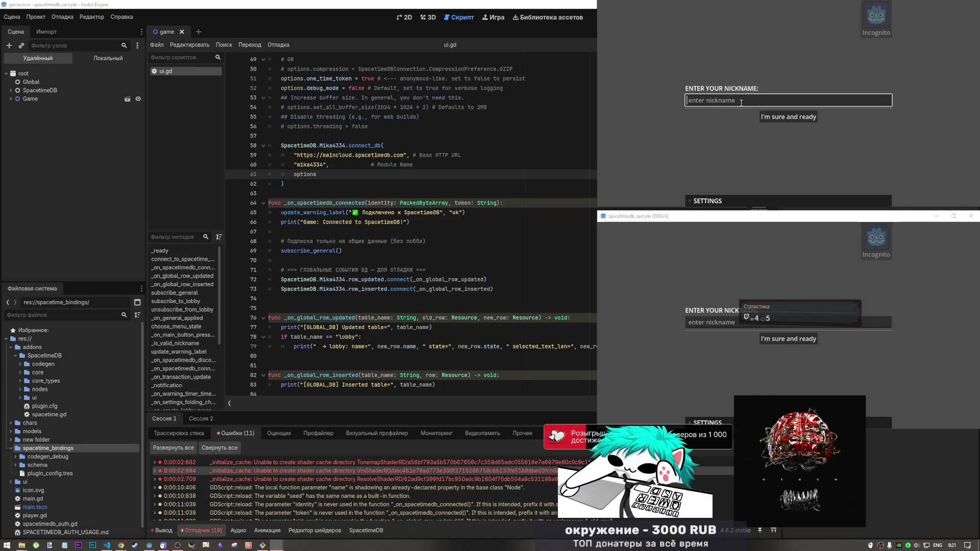
text(1234)
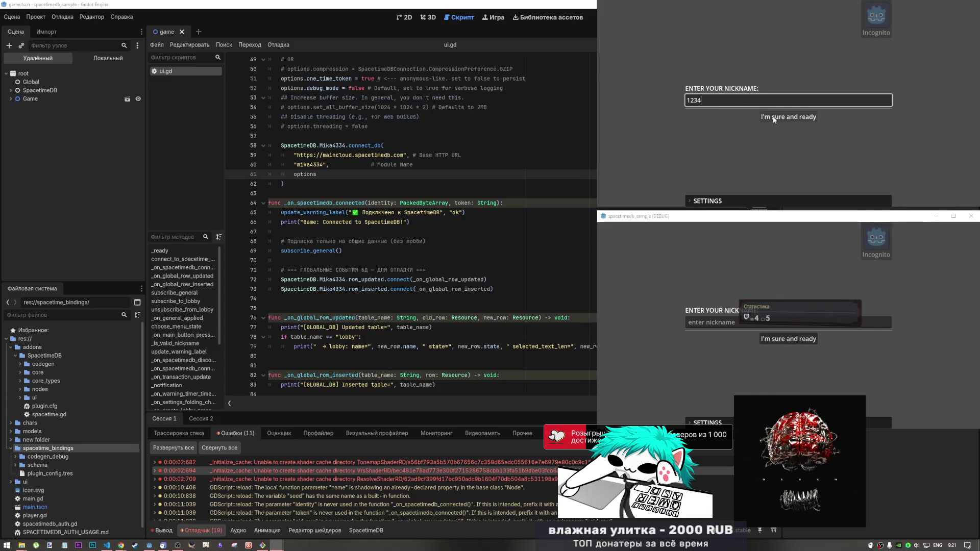
click(777, 117)
double_click(711, 97)
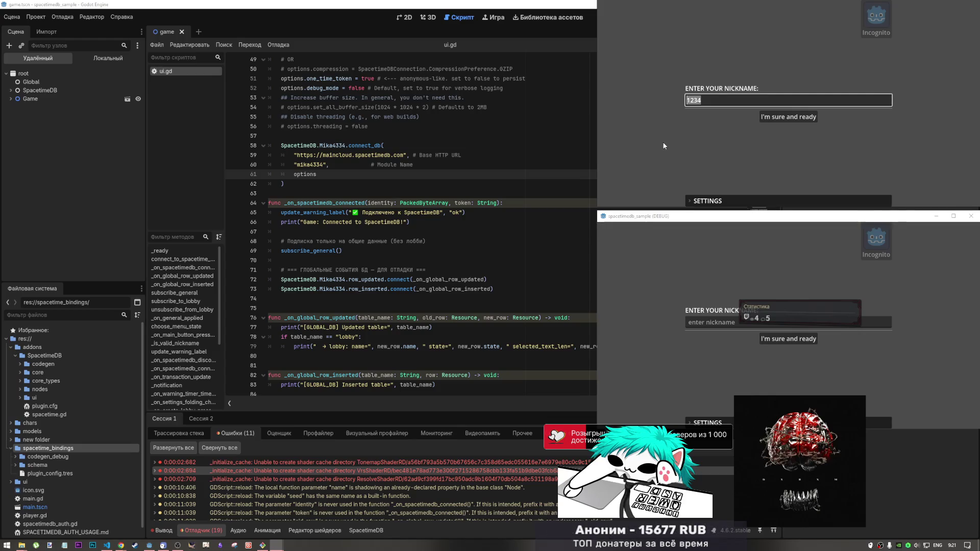
text(6767)
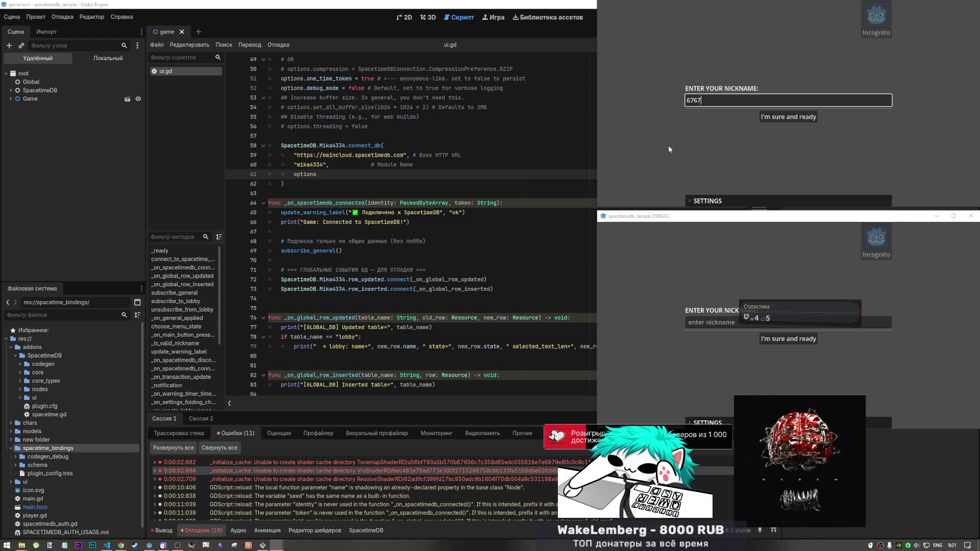
key(Return)
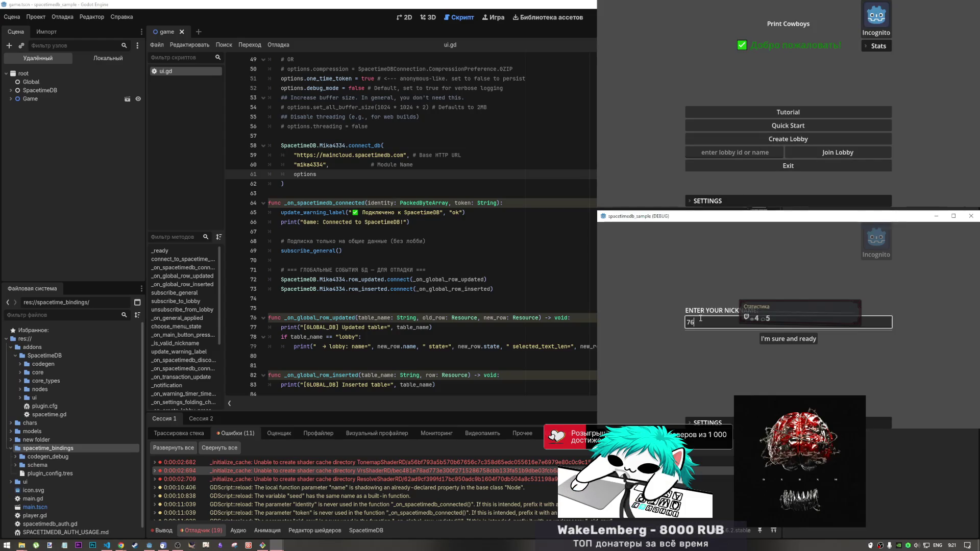
Step: Log the second window in, open the Create Lobby form, and check the Output log for lobby inserts
click(765, 339)
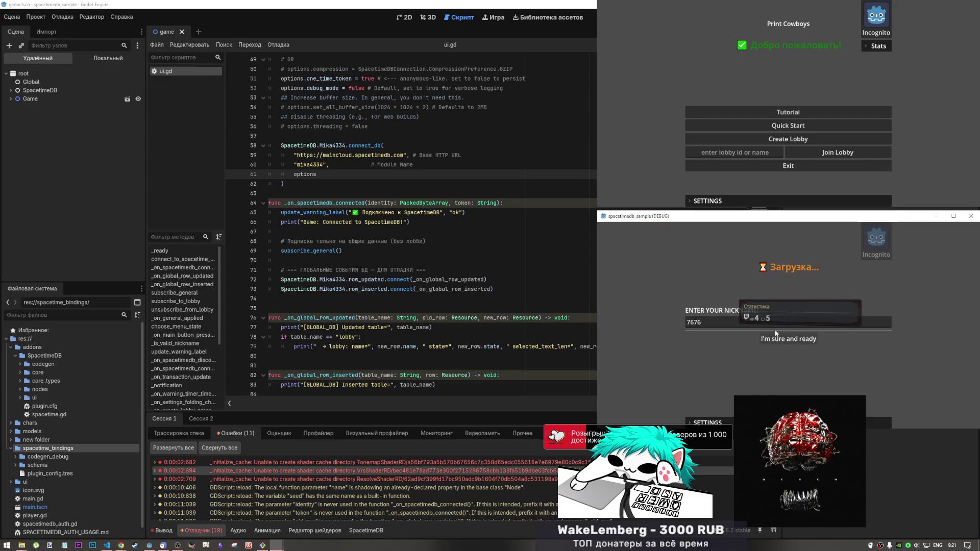
click(774, 141)
double_click(769, 110)
key(ctrl+c)
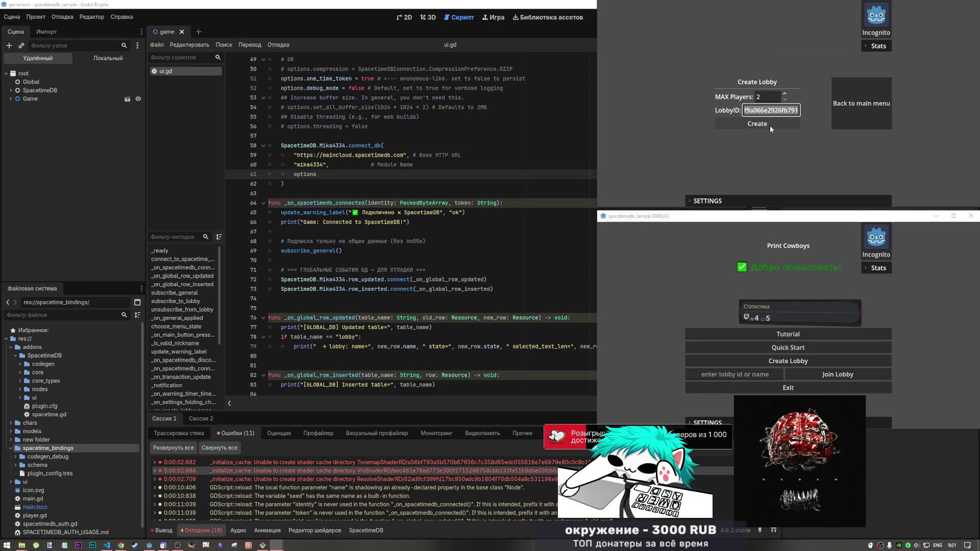
click(769, 124)
click(172, 530)
click(171, 530)
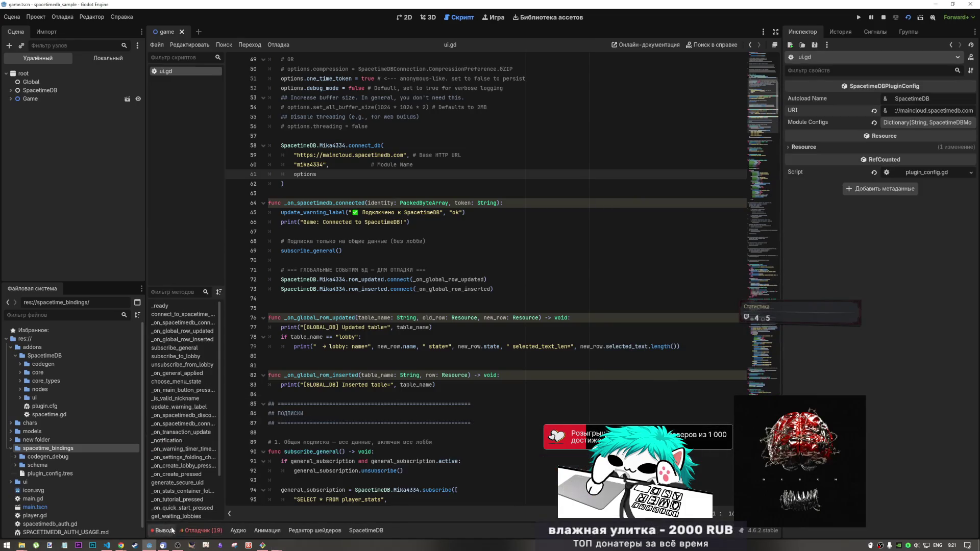
click(278, 544)
Step: Read the Output log with its message filter hidden, then relaunch the project with F5
mouse_move(278, 545)
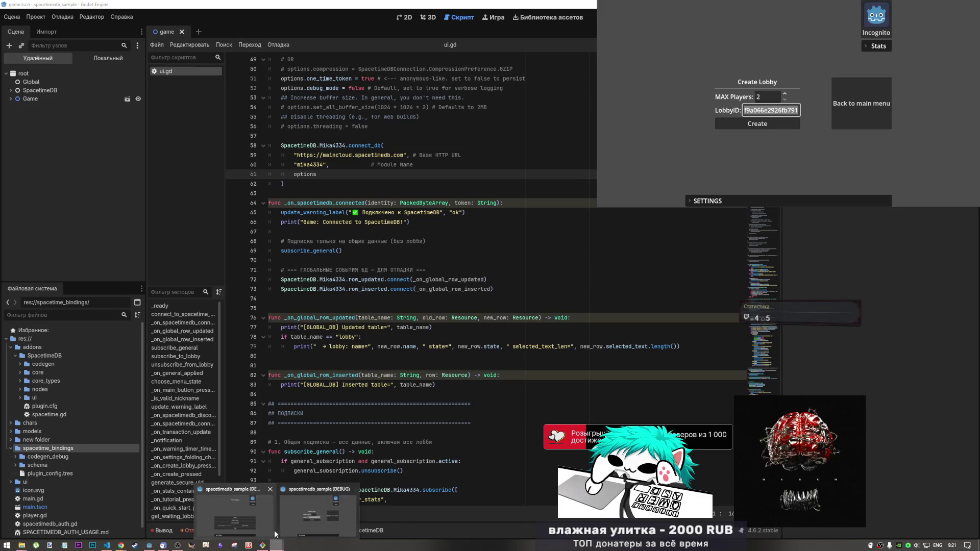
click(236, 510)
click(178, 531)
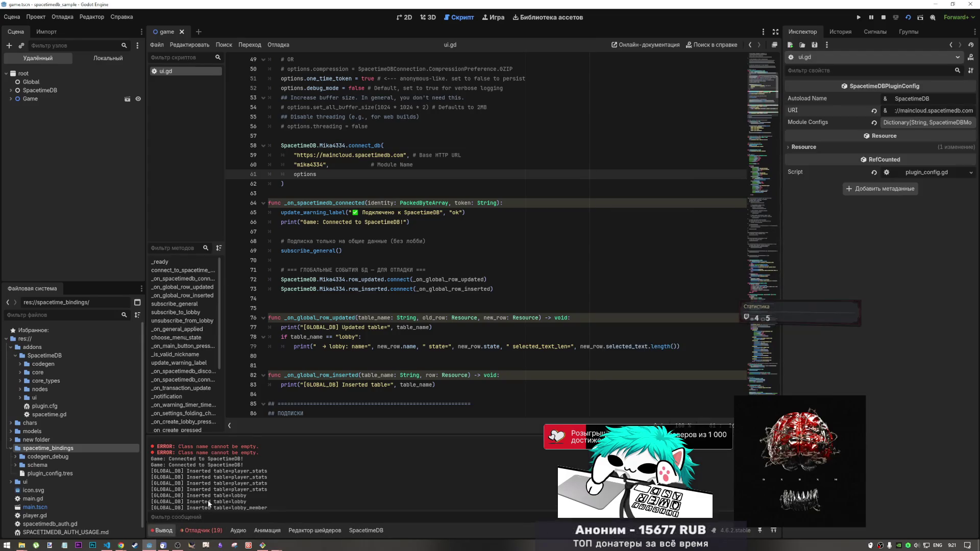
scroll(299, 498, down, 10)
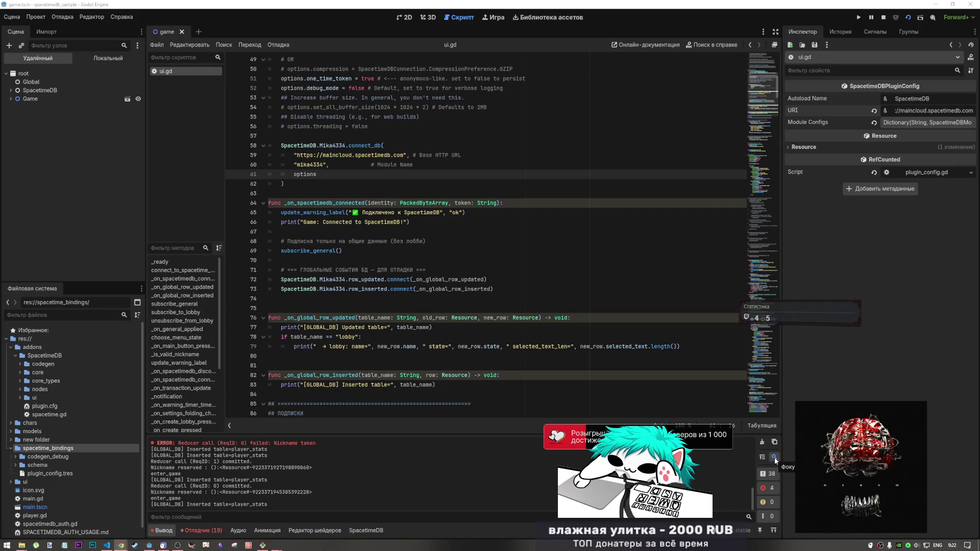
click(774, 457)
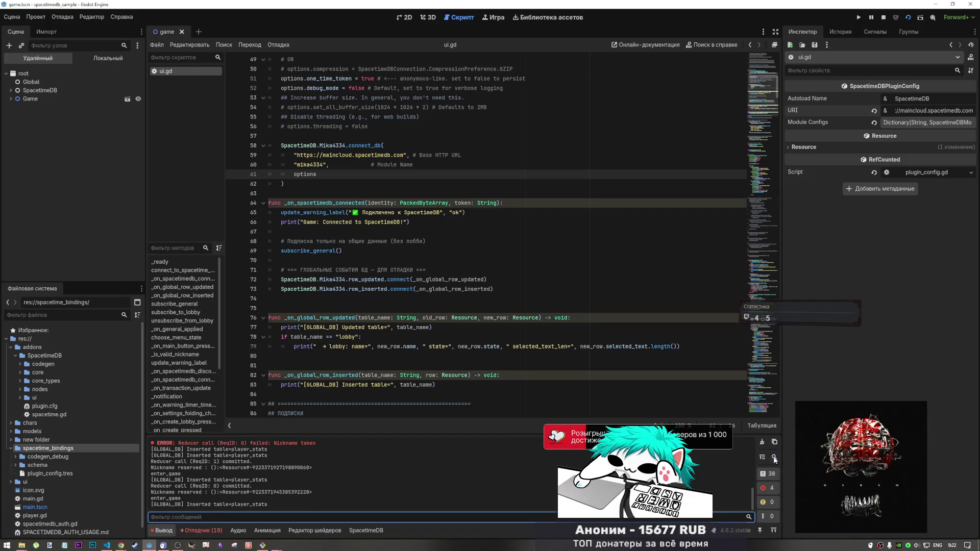
click(774, 458)
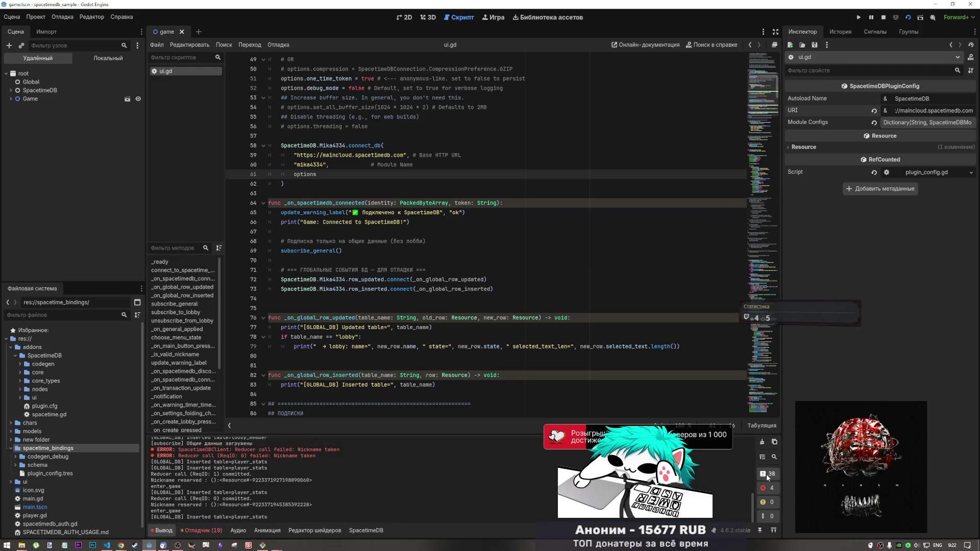
key(F5)
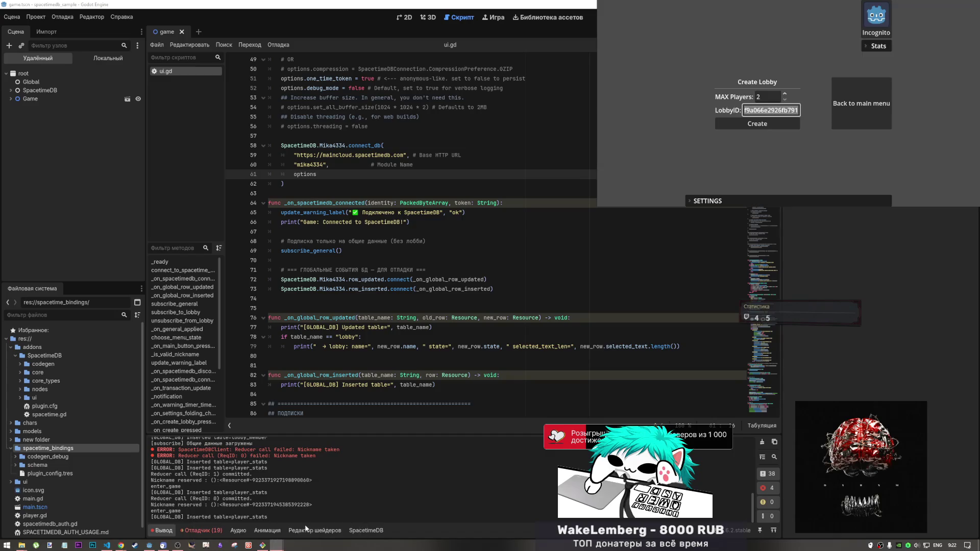
Step: Create a new lobby in the host game window
mouse_move(276, 545)
click(235, 512)
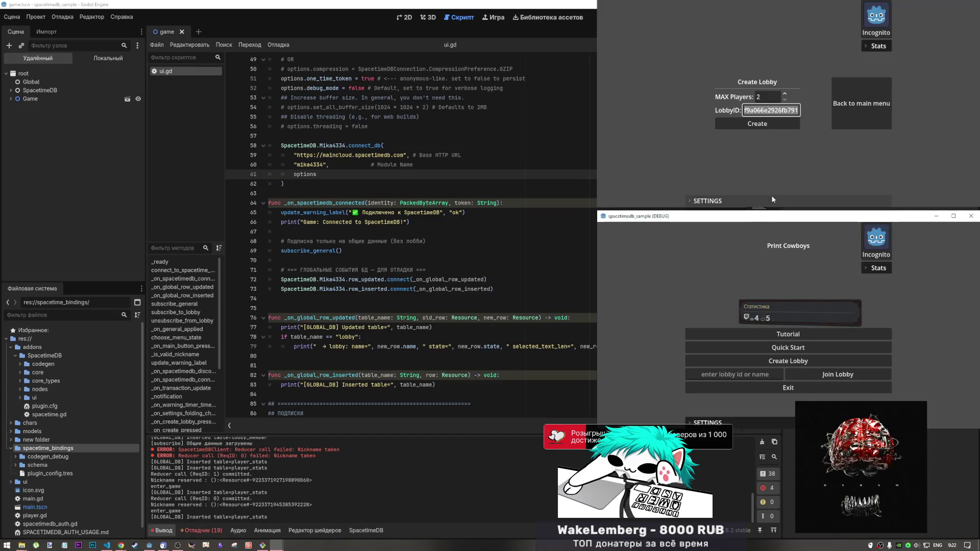
click(756, 131)
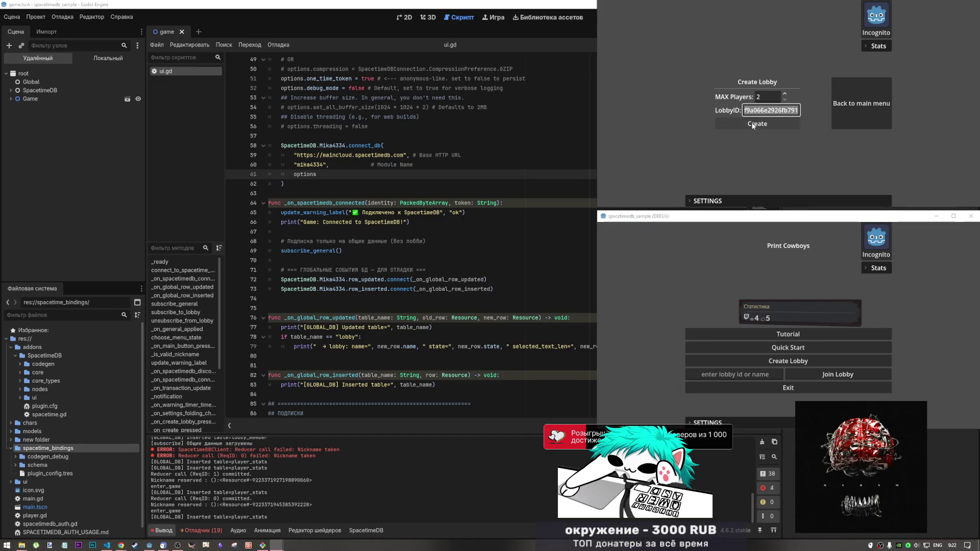
click(755, 124)
Step: Paste the lobby ID into the second window, join the lobby, pick Phrases, and mark ready
click(735, 374)
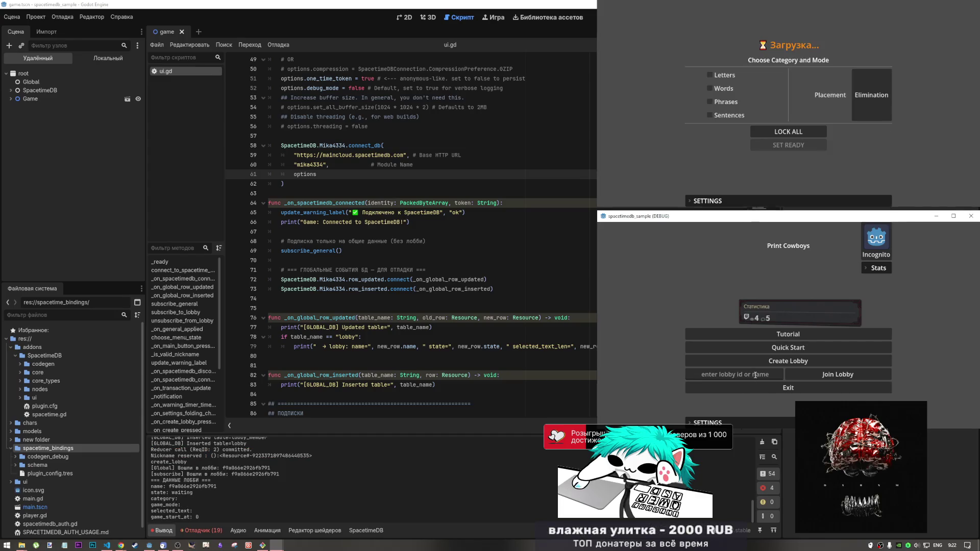
key(ctrl+v)
click(814, 374)
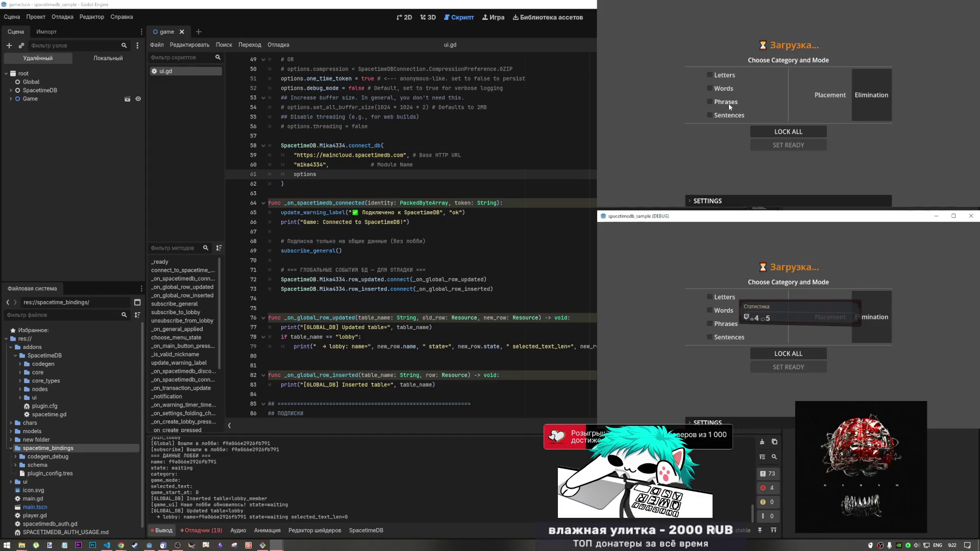
click(770, 131)
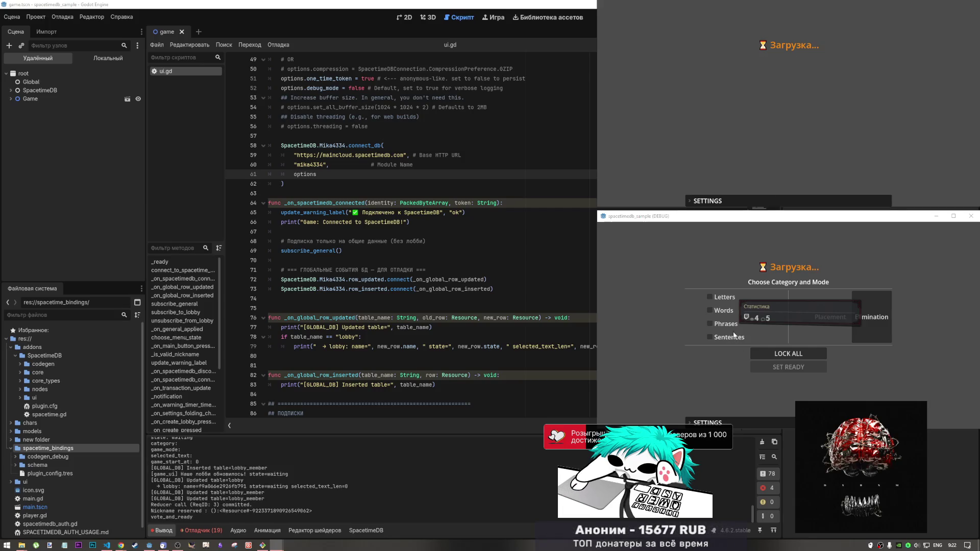
click(780, 353)
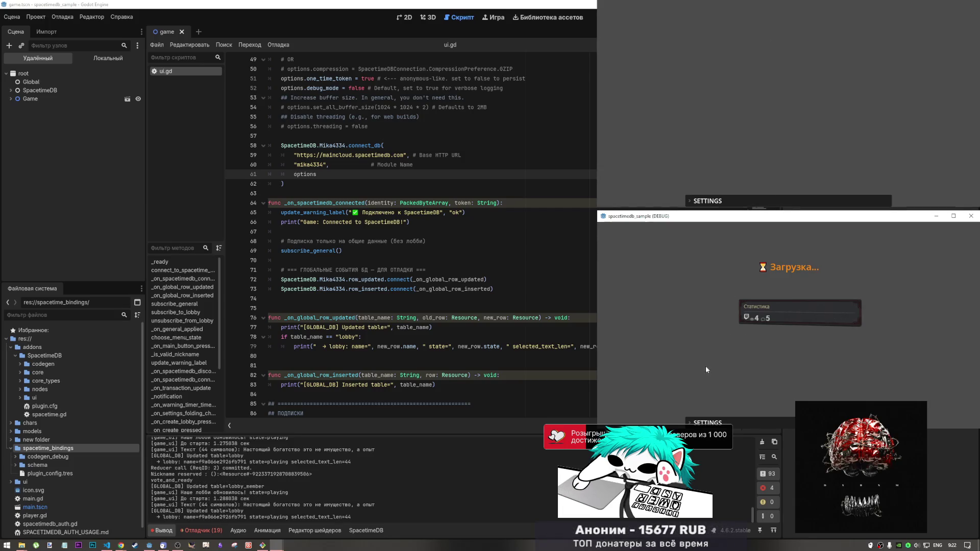
click(341, 498)
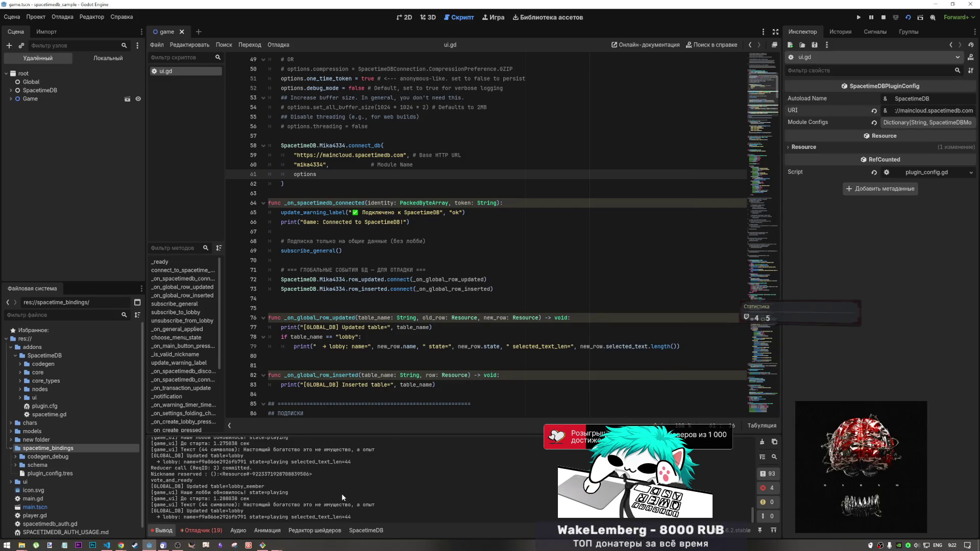
Step: Highlight the lobby update line in the Output log, then stop the running game
scroll(300, 495, up, 2)
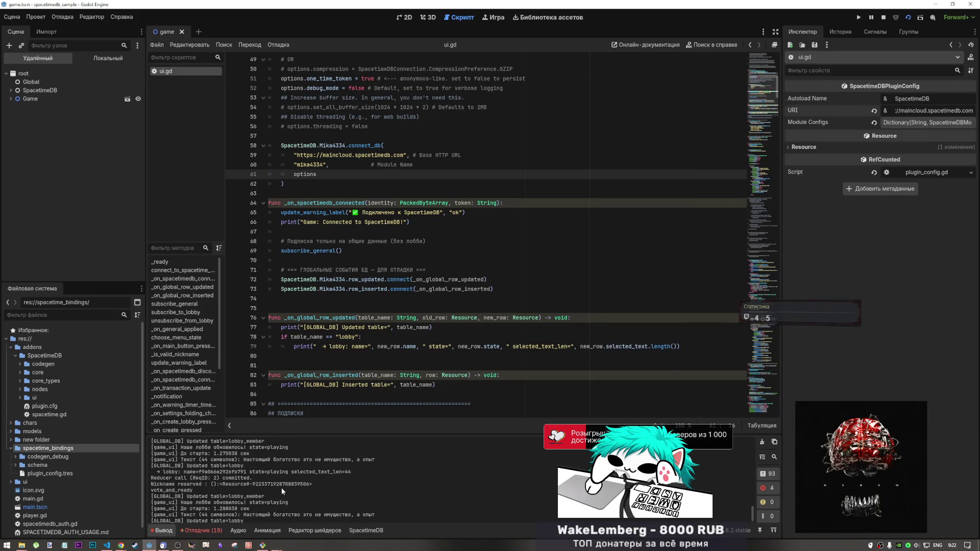
drag(321, 482, 211, 476)
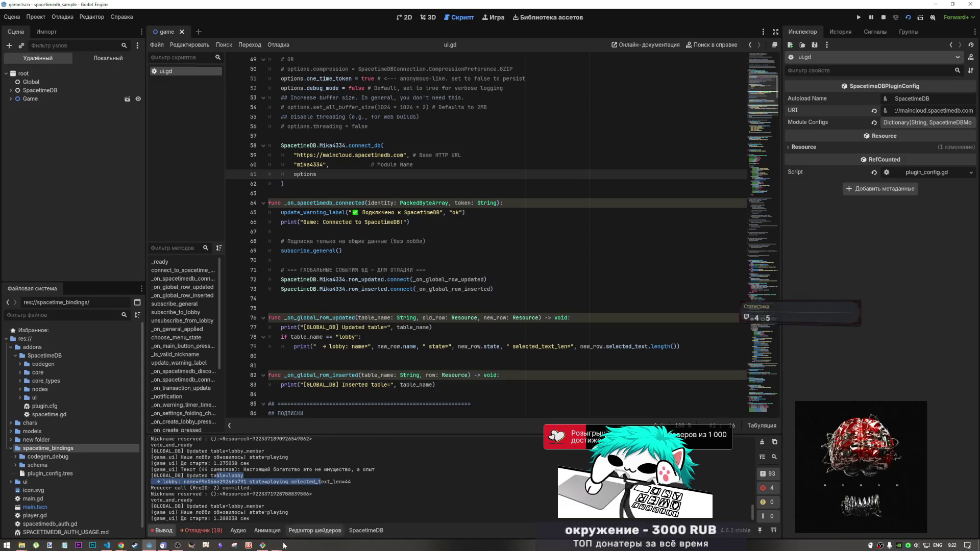
mouse_move(275, 547)
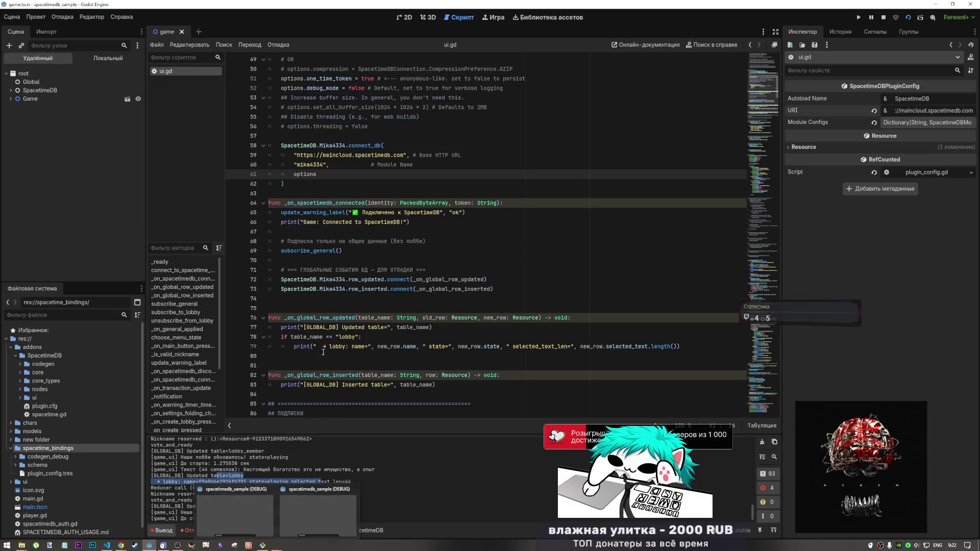
click(288, 509)
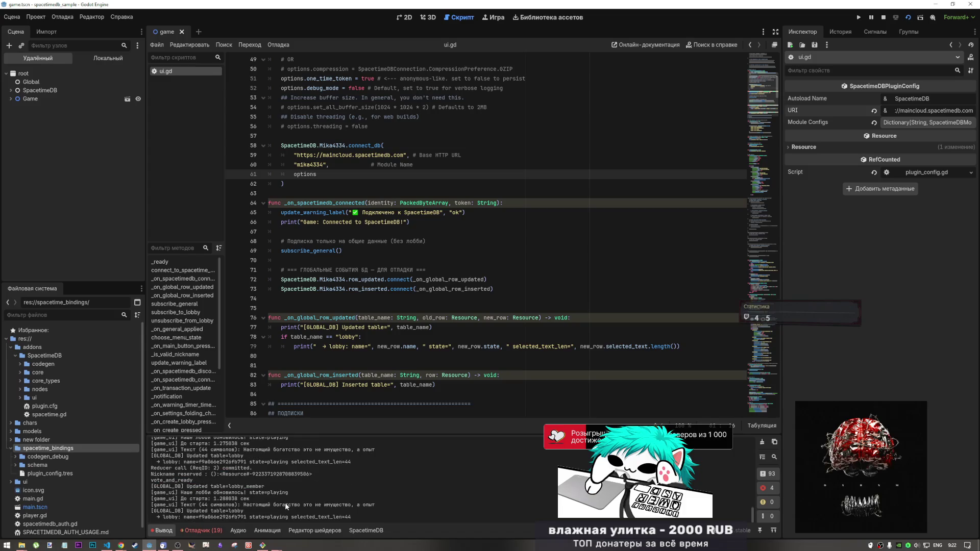
click(883, 17)
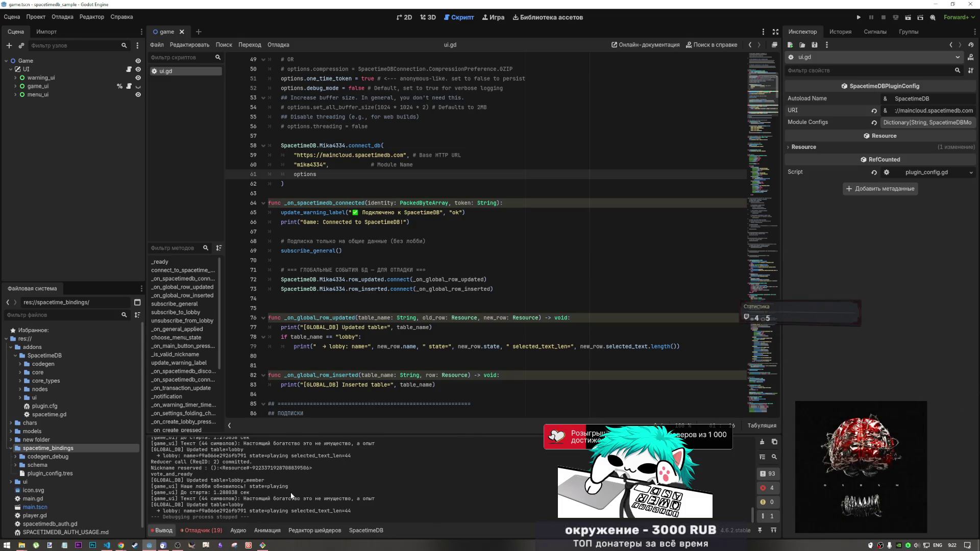
Step: Select the final lobby log entries and place the caret on blank line 80 of ui.gd
drag(371, 512, 153, 444)
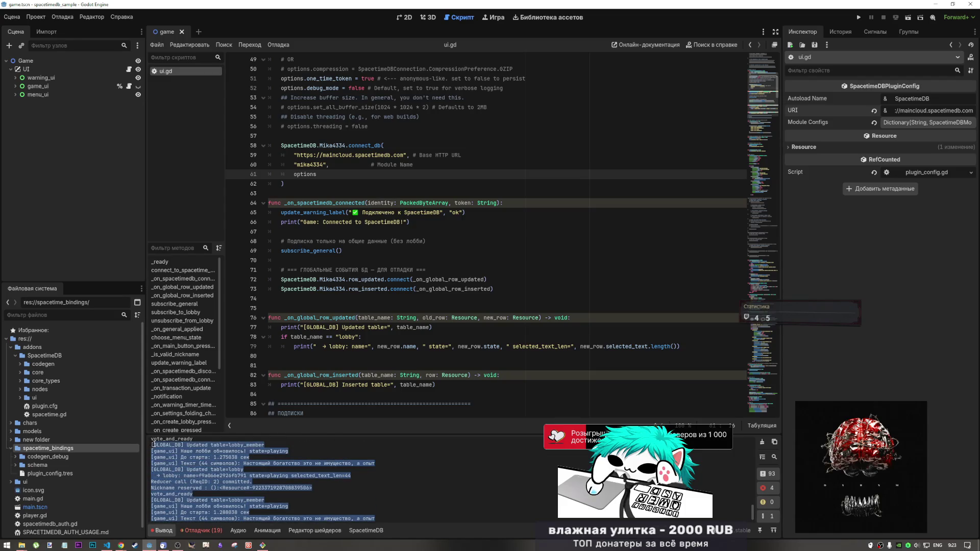
scroll(271, 477, up, 4)
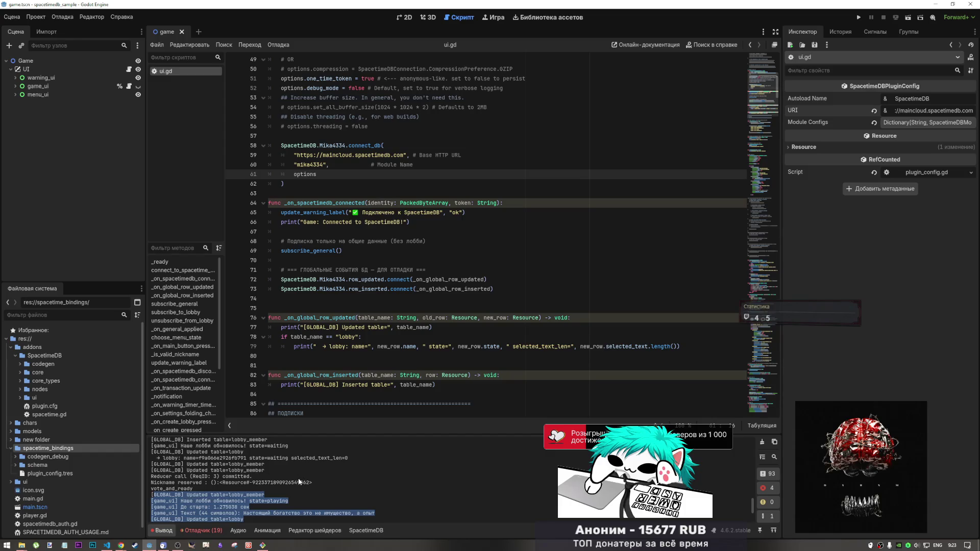
scroll(298, 479, down, 5)
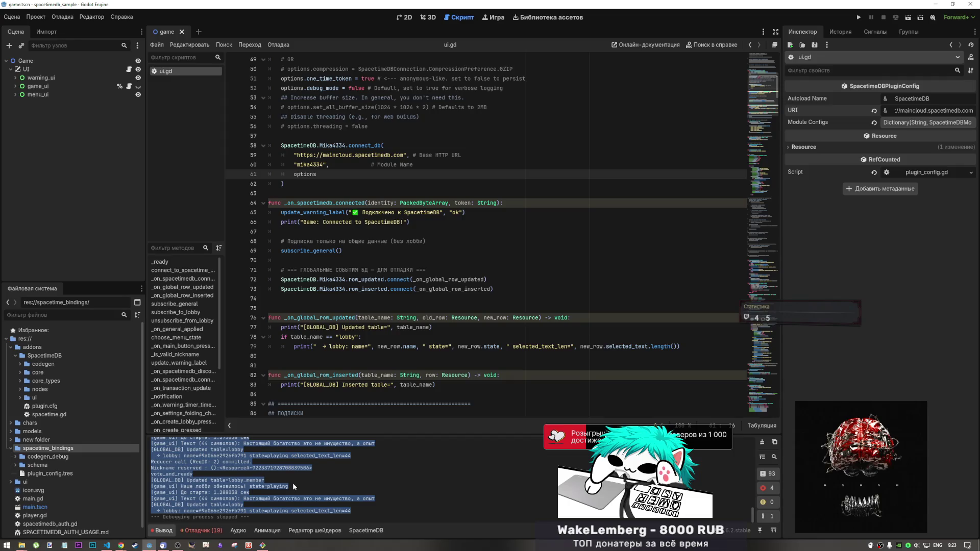
click(296, 355)
scroll(296, 355, down, 1)
scroll(296, 356, down, 5)
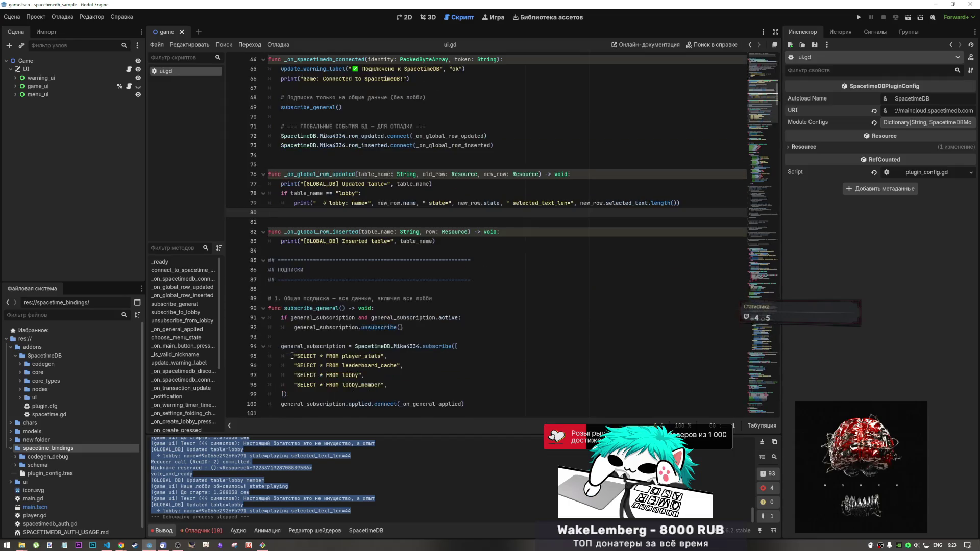
click(118, 546)
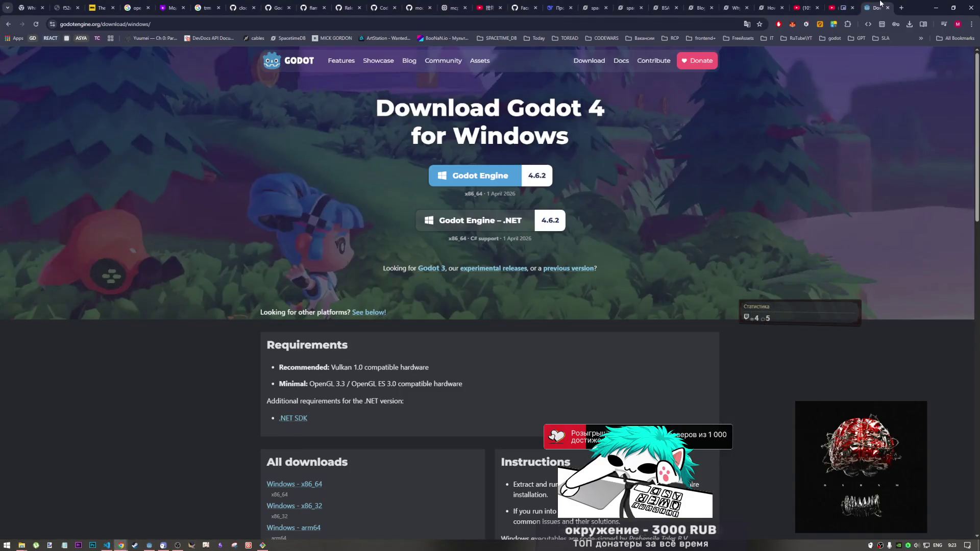
Step: Bring the YouTube tab forward, close the MINGW64 terminal, and open the GODOT folder window
click(873, 8)
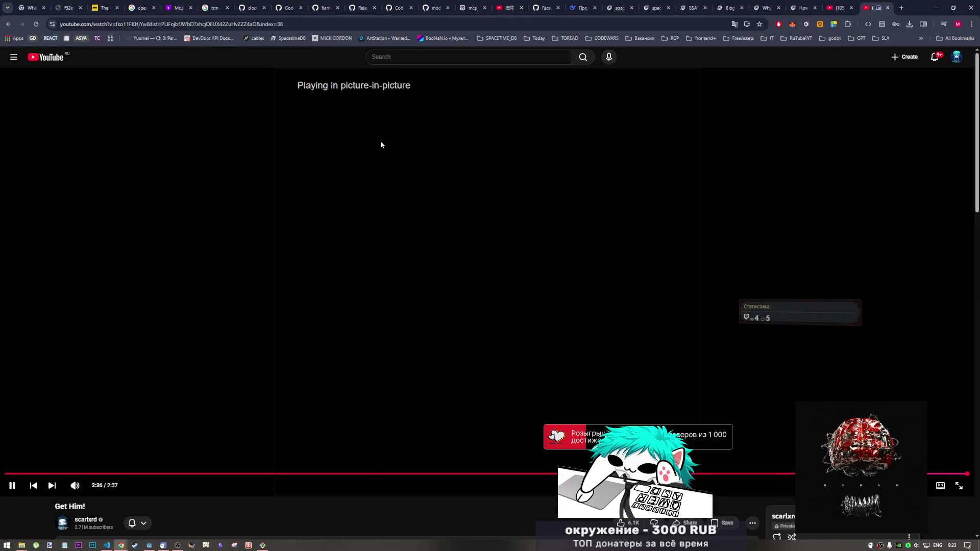
mouse_move(264, 546)
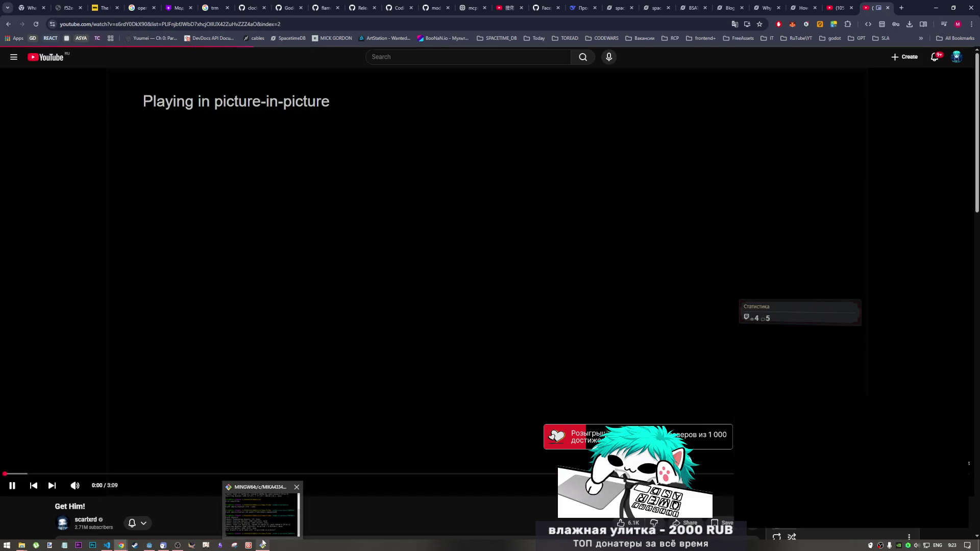
click(293, 481)
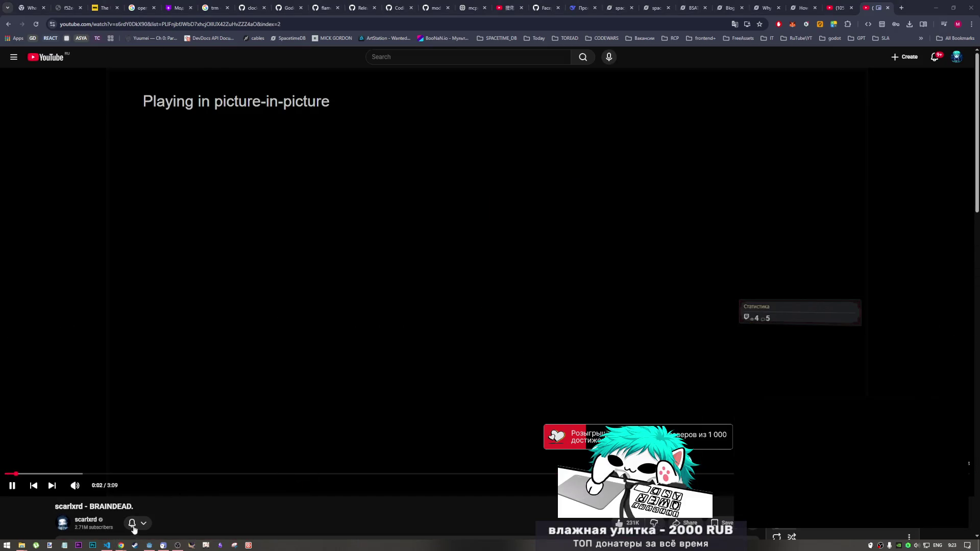
mouse_move(22, 545)
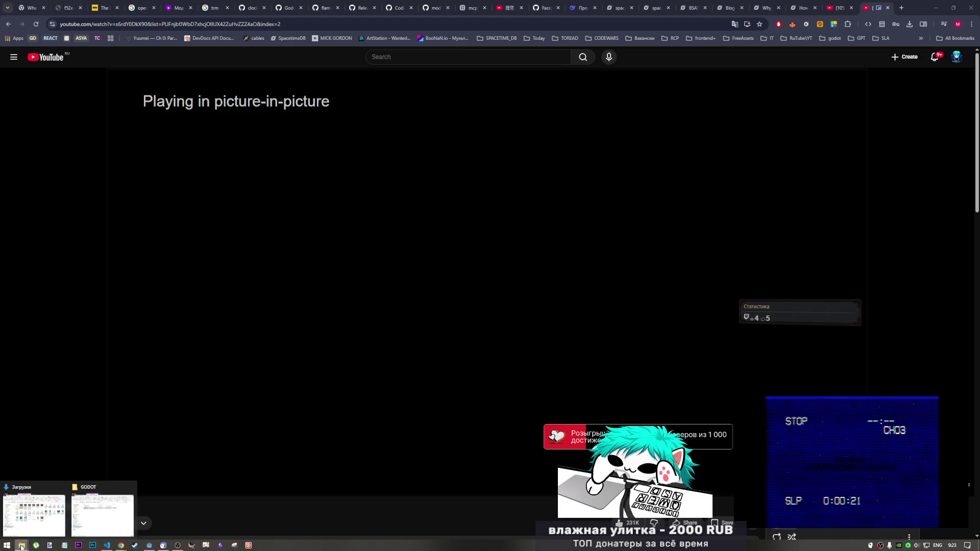
click(90, 514)
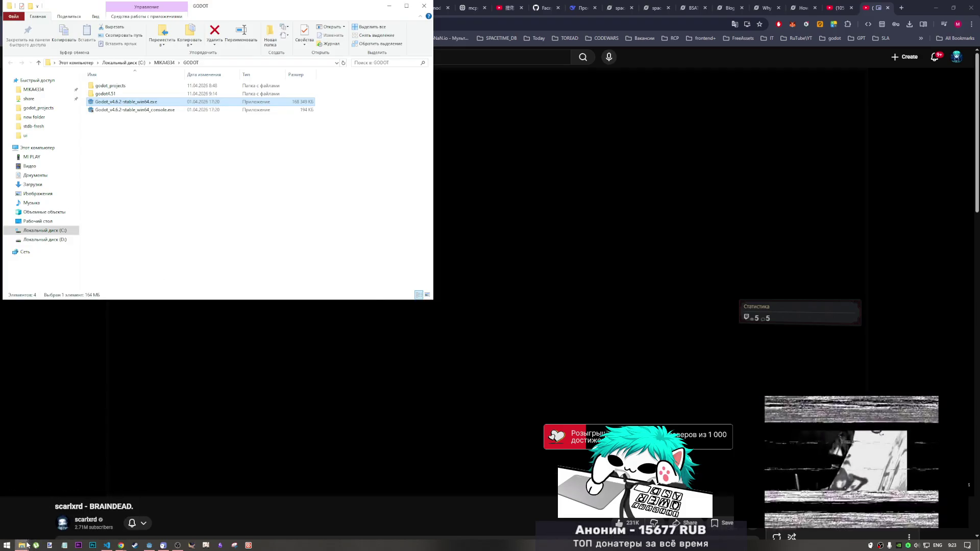
Step: Open the Загрузки downloads window and refresh its file list
mouse_move(21, 545)
click(37, 510)
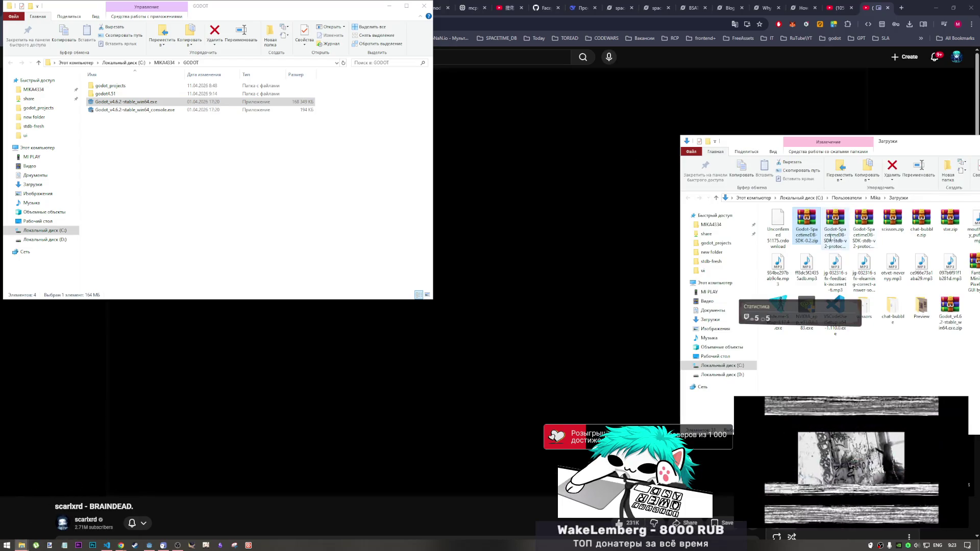
right_click(835, 361)
click(857, 391)
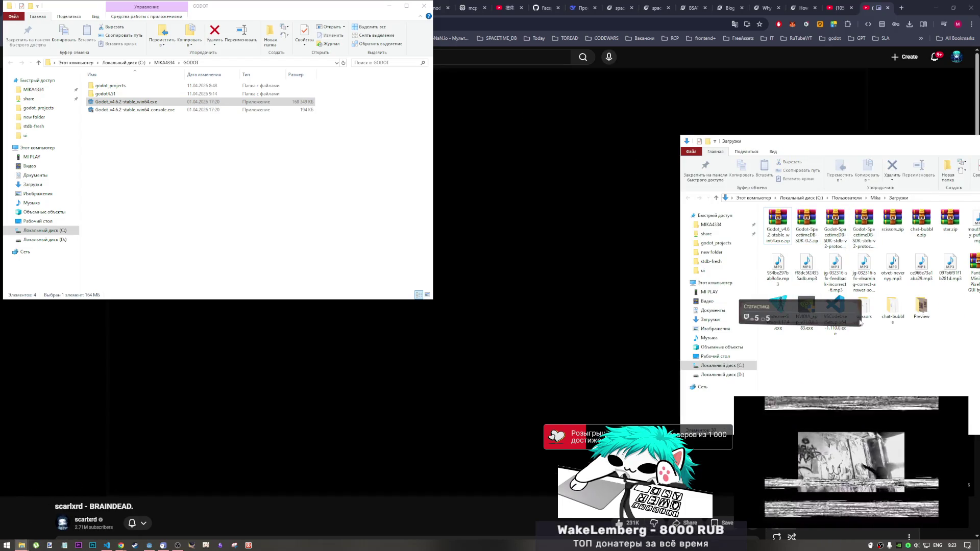
Step: Select the four Godot SDK zips, starting with Godot-SpacetimeDB-SDK-0.2.zip, and permanently delete them
click(806, 225)
click(864, 229)
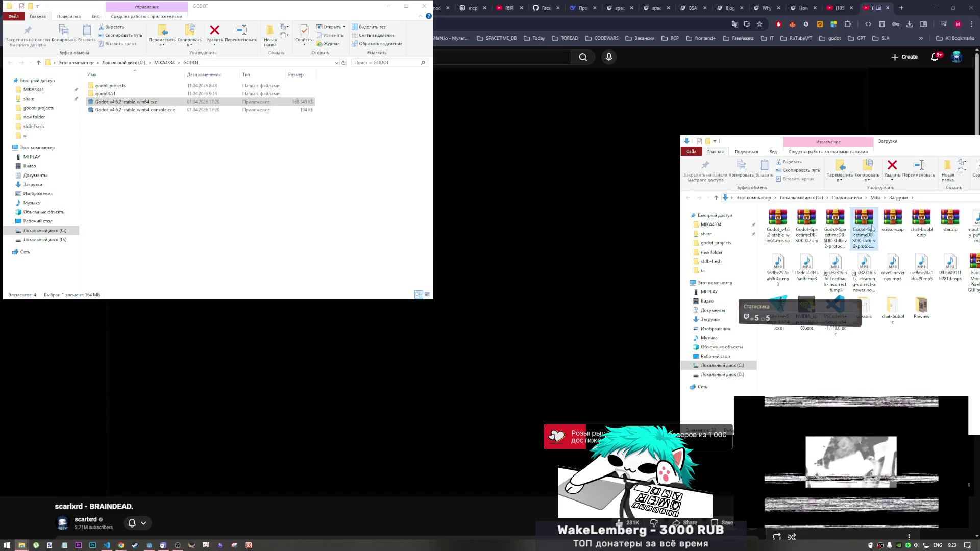
shift+click(783, 232)
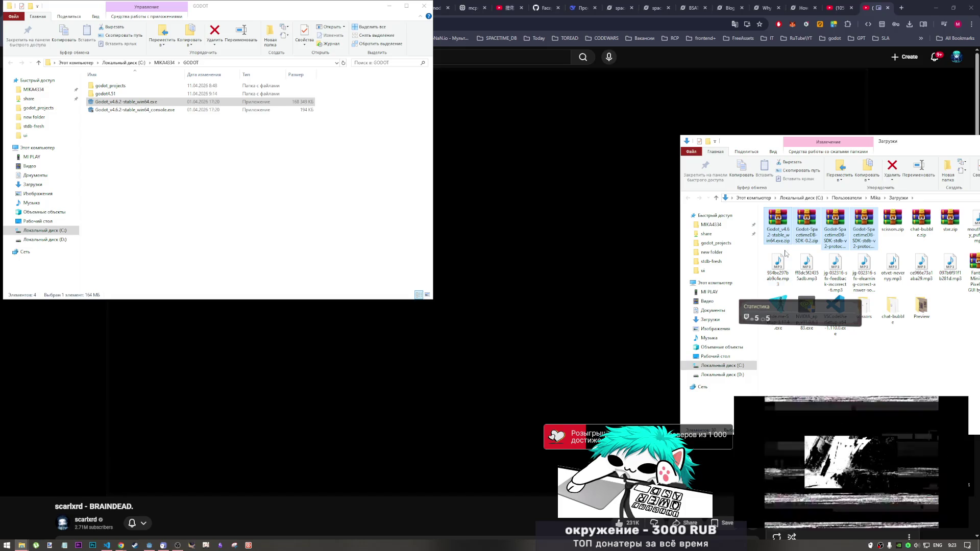
key(shift+Delete)
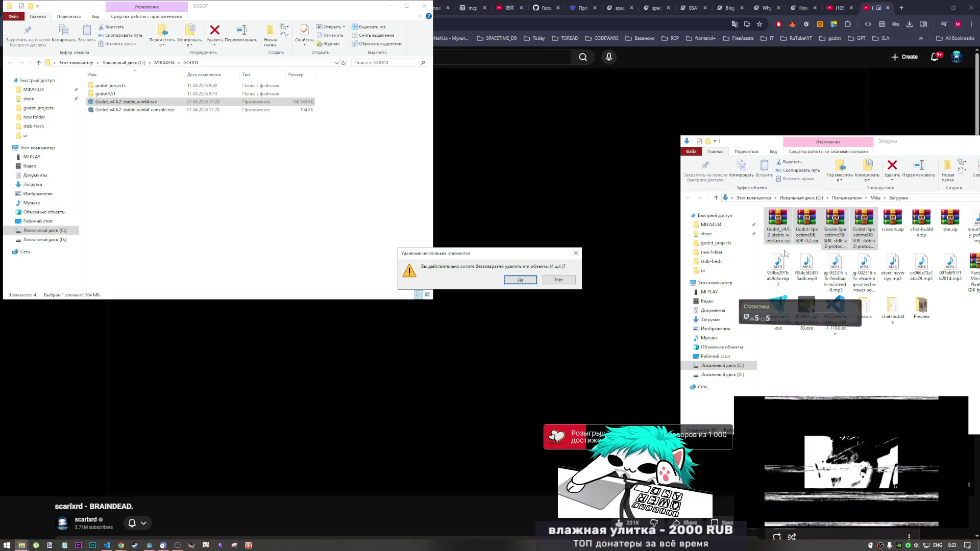
click(525, 284)
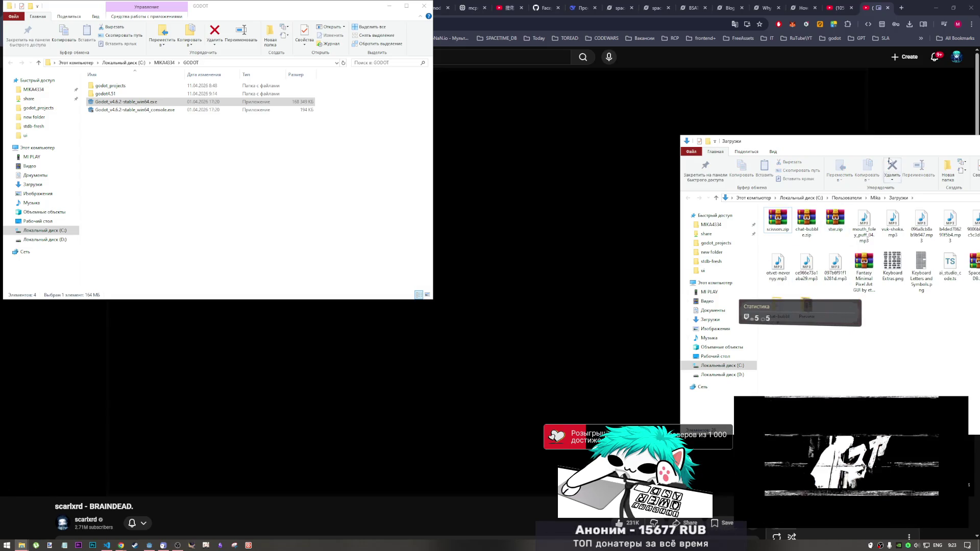
Step: Close the Downloads and GODOT folder windows
mouse_move(970, 142)
mouse_down()
mouse_move(936, 162)
mouse_move(843, 163)
mouse_up()
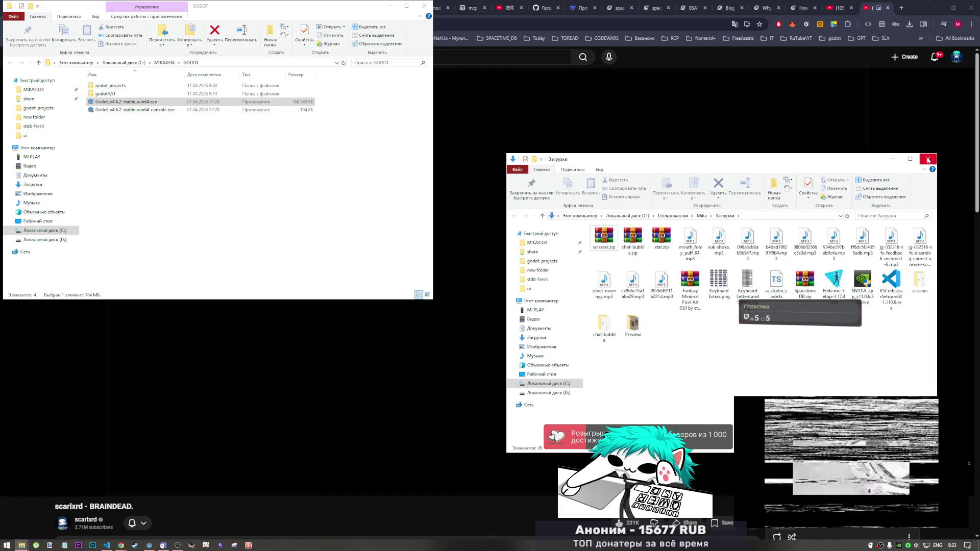
click(927, 159)
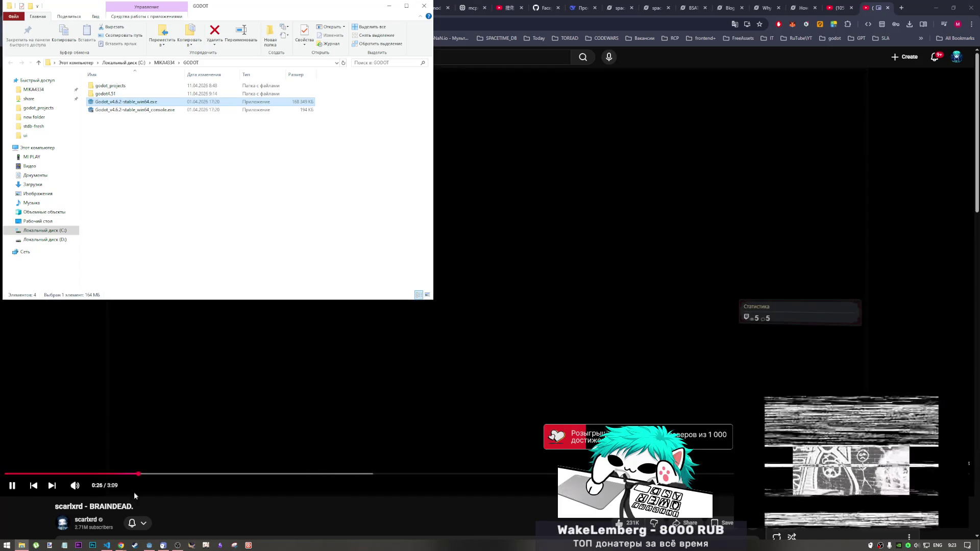
click(285, 167)
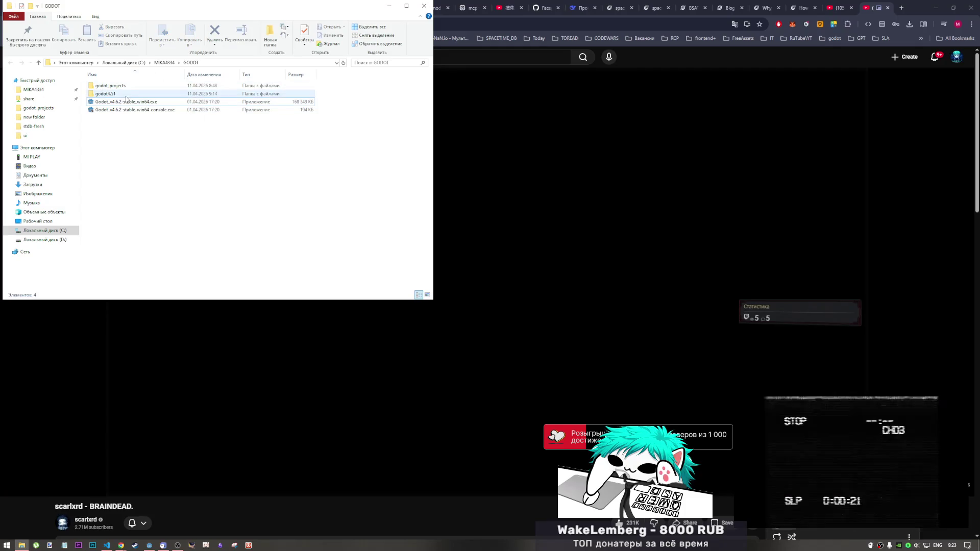
click(422, 7)
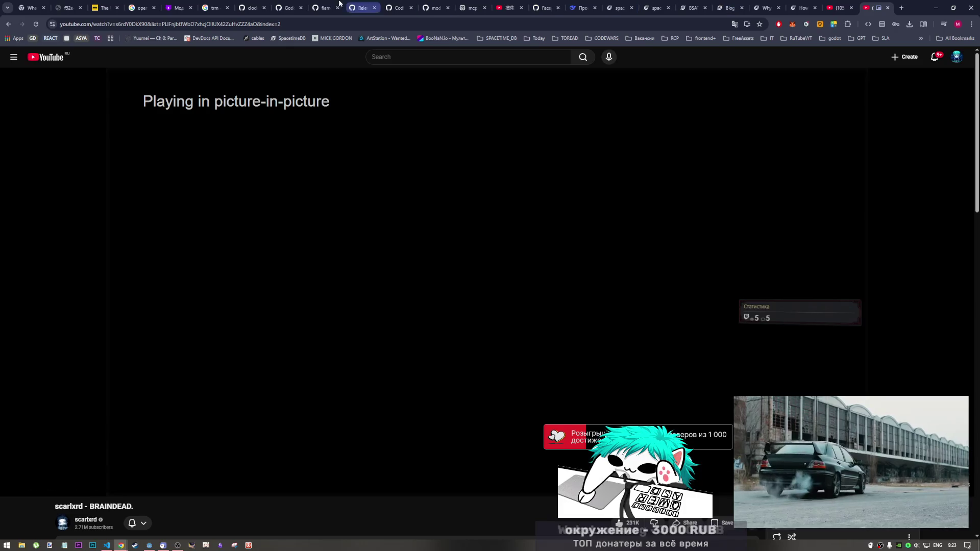
Step: Open index copy.ts from spacetimedb/src in VS Code, skim it, then return to Chrome
click(107, 545)
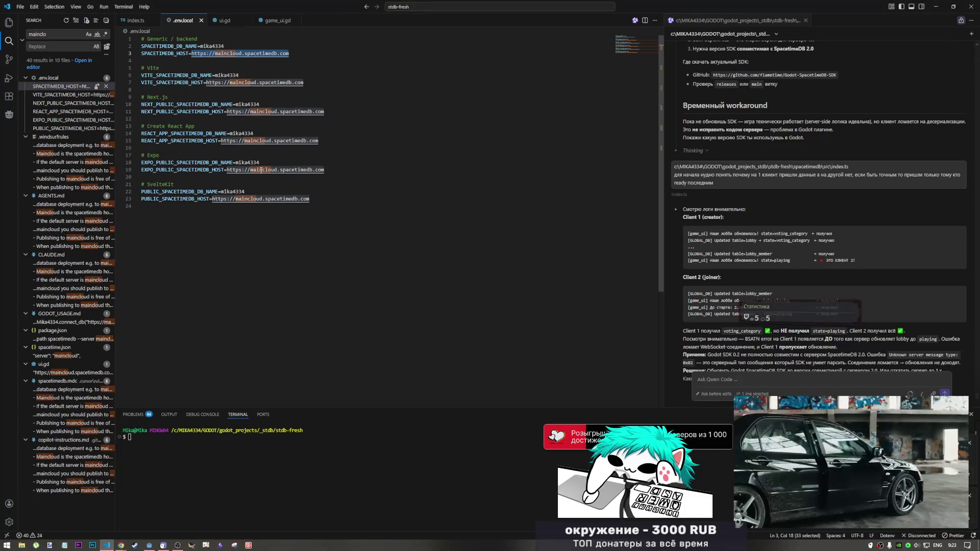
click(230, 21)
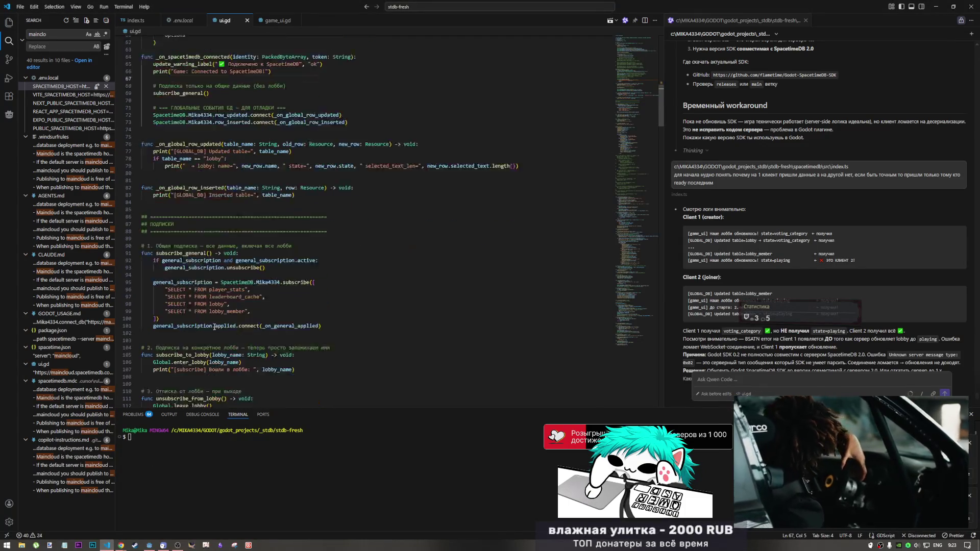
click(8, 23)
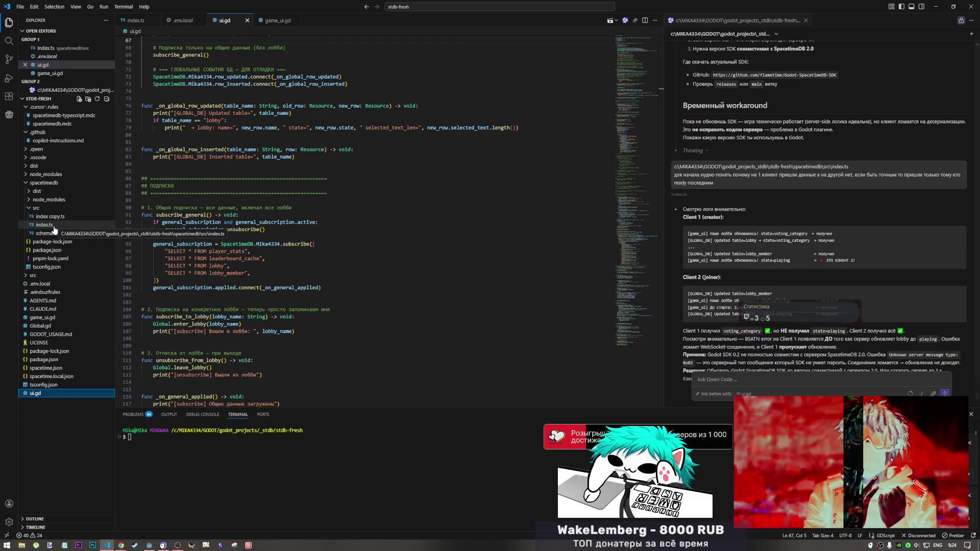
click(50, 216)
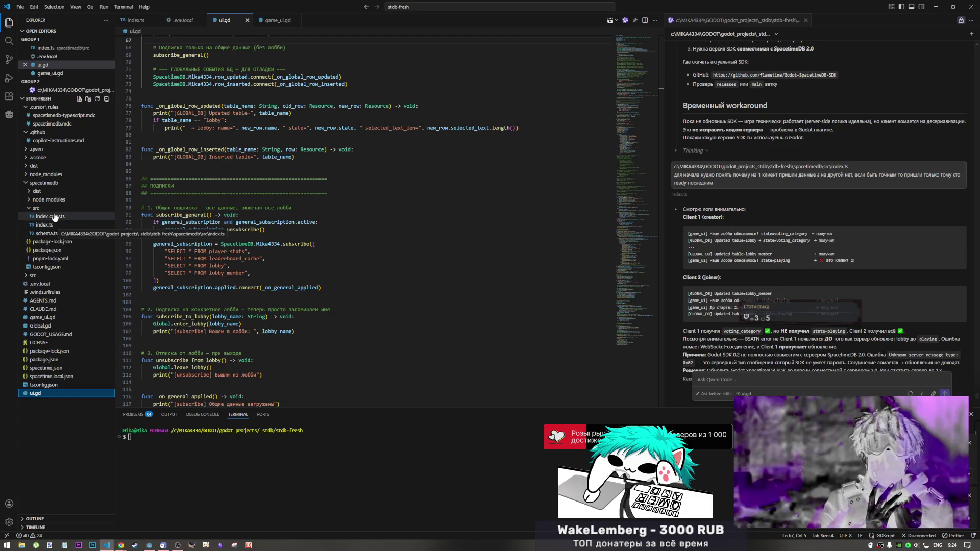
mouse_move(641, 155)
mouse_down()
mouse_move(639, 62)
mouse_move(622, 248)
mouse_up()
scroll(629, 119, down, 1)
mouse_move(620, 309)
mouse_down()
mouse_move(609, 385)
mouse_move(634, 4)
mouse_up()
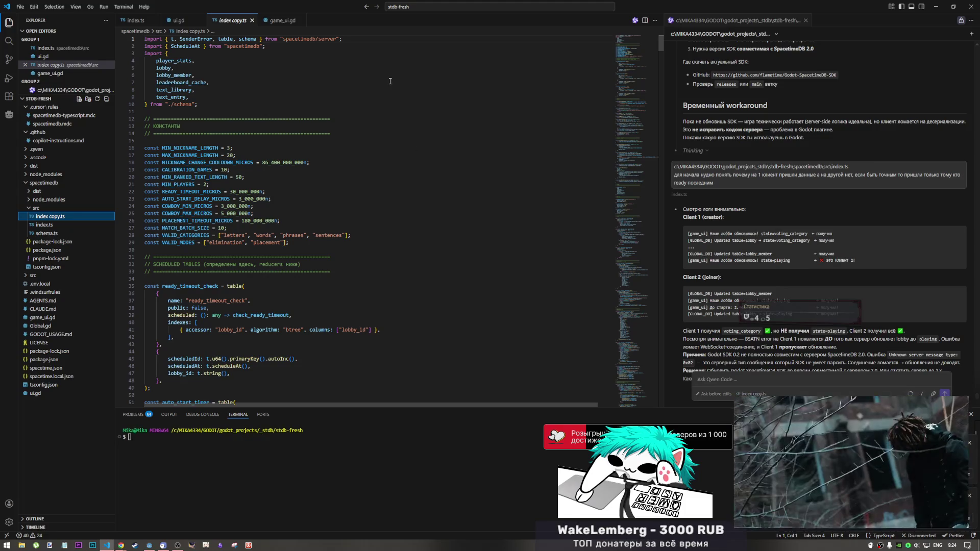
click(121, 545)
click(79, 516)
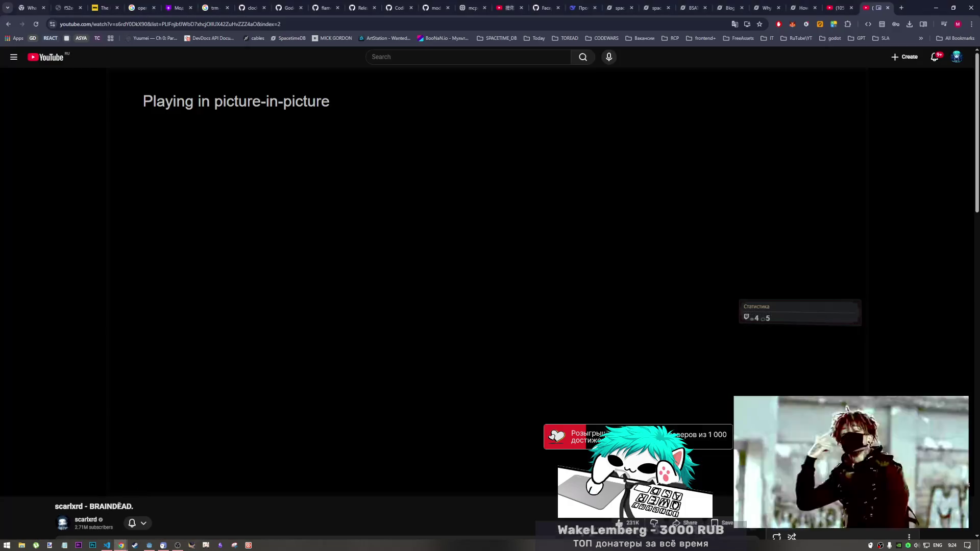
Step: Go to the SpacetimeDB Discord server in a new tab and open the #godot channel
click(901, 7)
text(di)
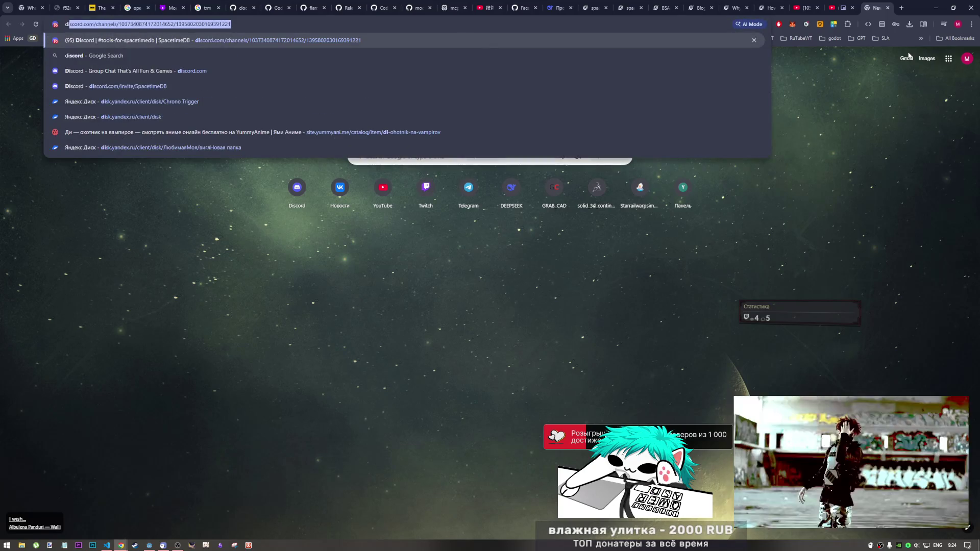
click(571, 44)
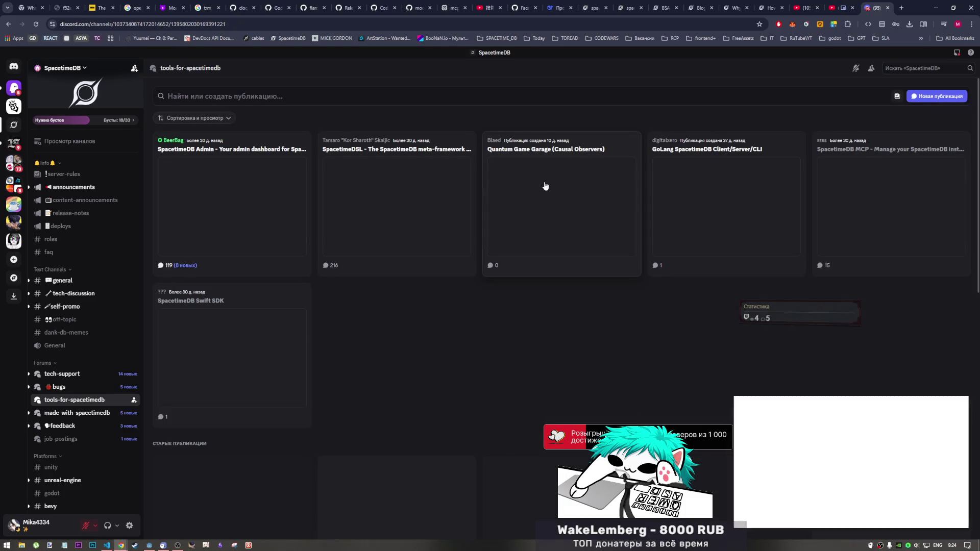
scroll(66, 471, down, 2)
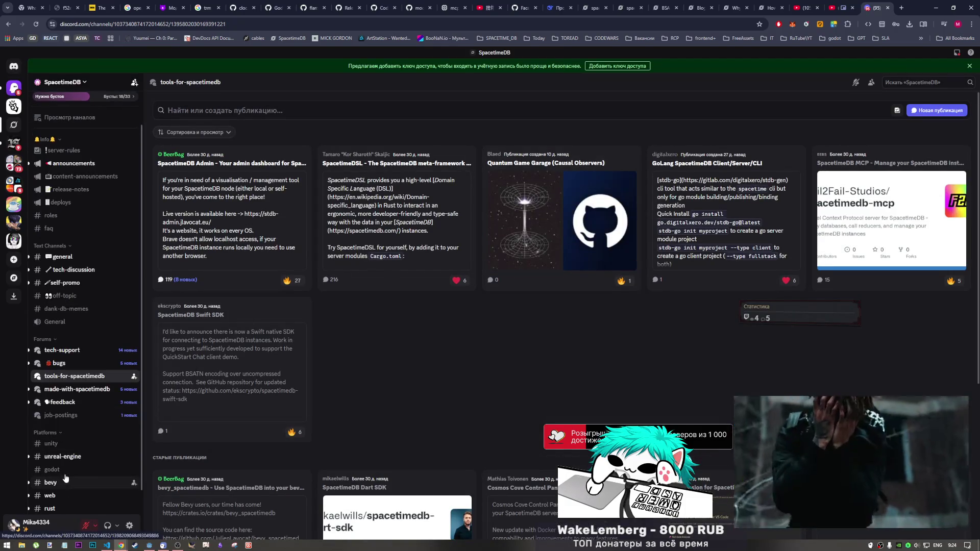
click(66, 469)
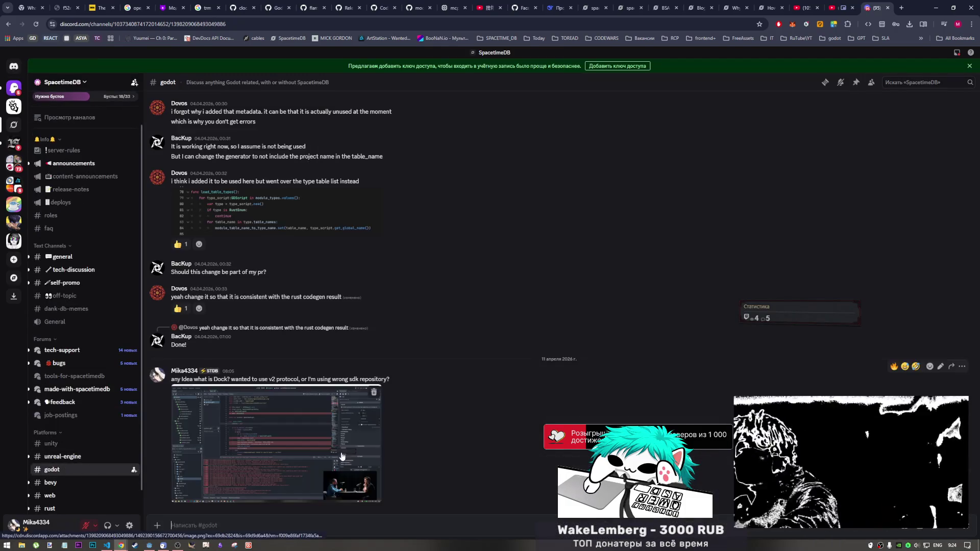
Step: Delete the earlier question with its screenshot and send the reply 'nevermind)'
right_click(438, 400)
click(469, 504)
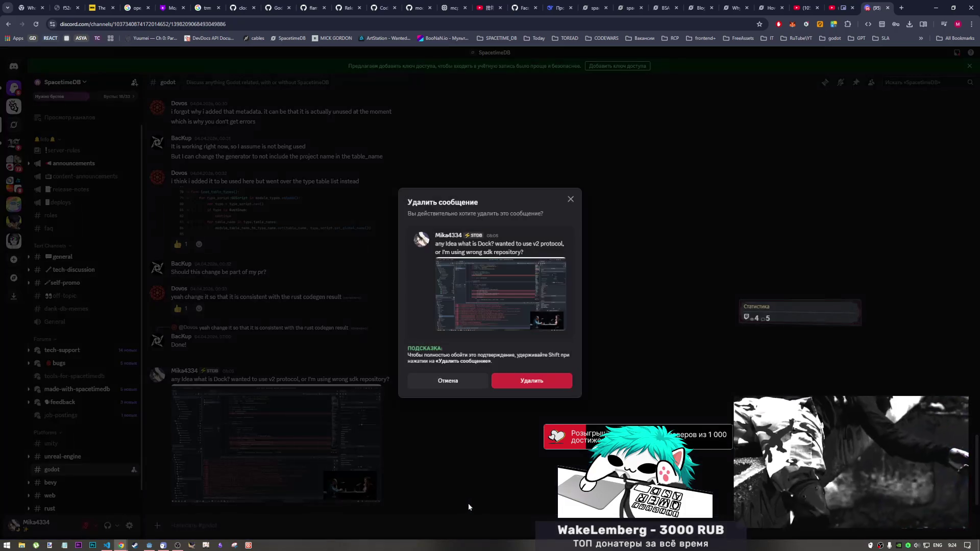
click(507, 384)
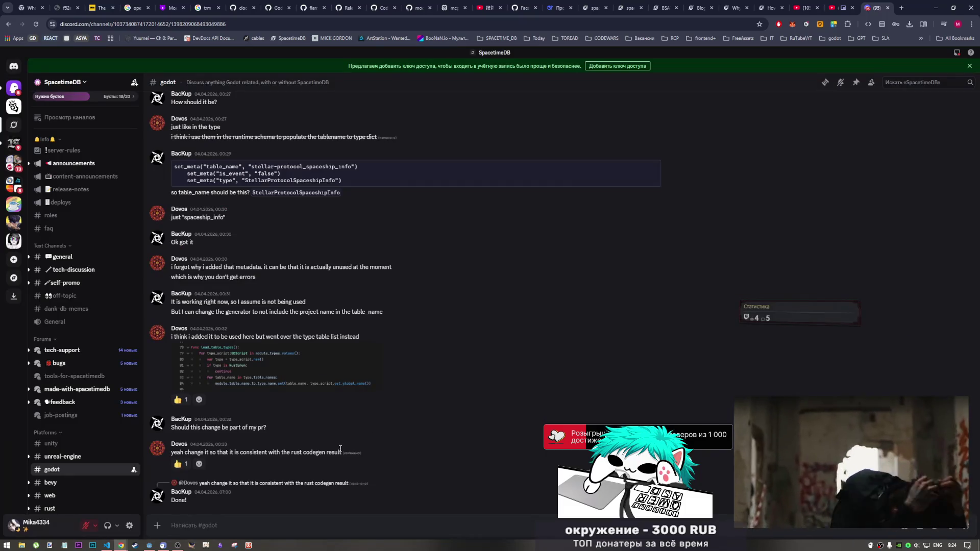
text(ne)
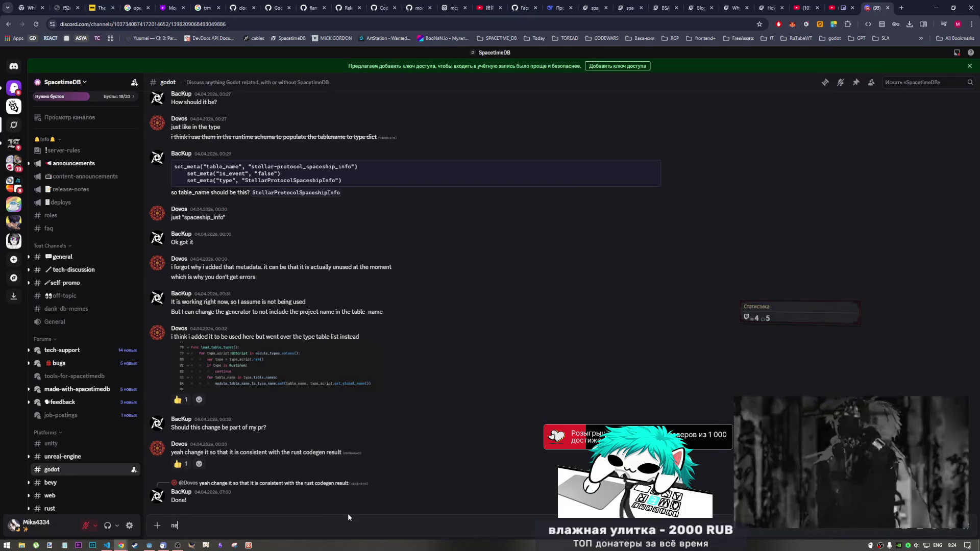
text(verm)
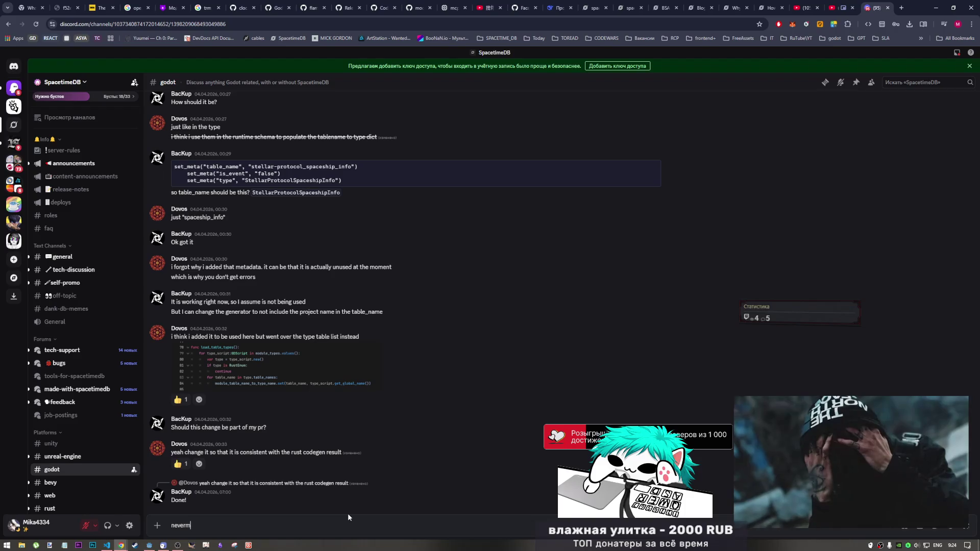
text(ind))
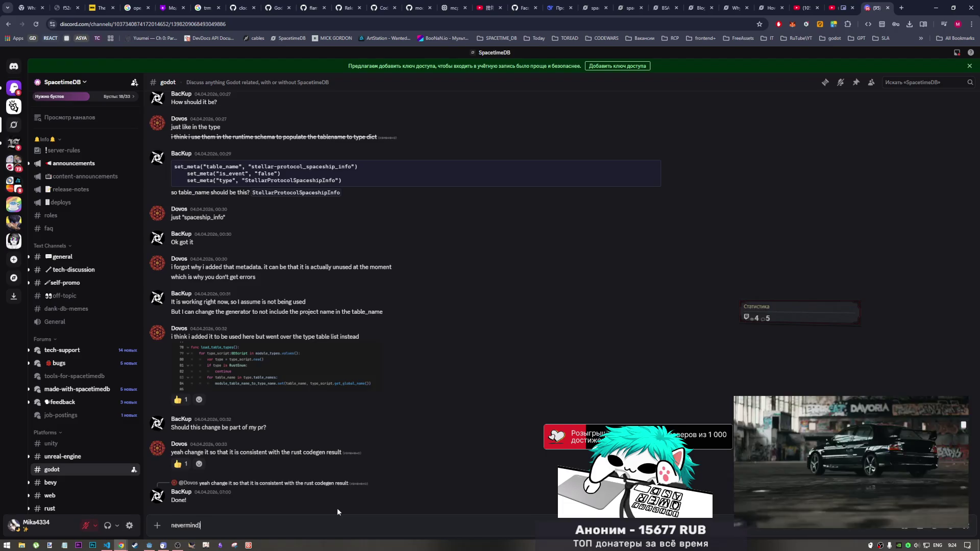
key(Return)
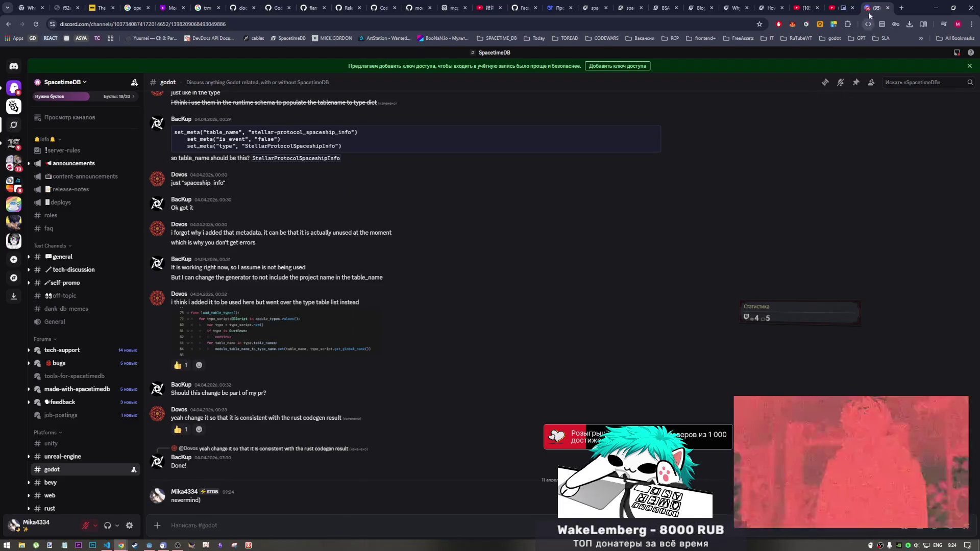
Step: Close the Discord tab, toggle the streaming preview, snap Chrome to the left half, and select its address
click(888, 7)
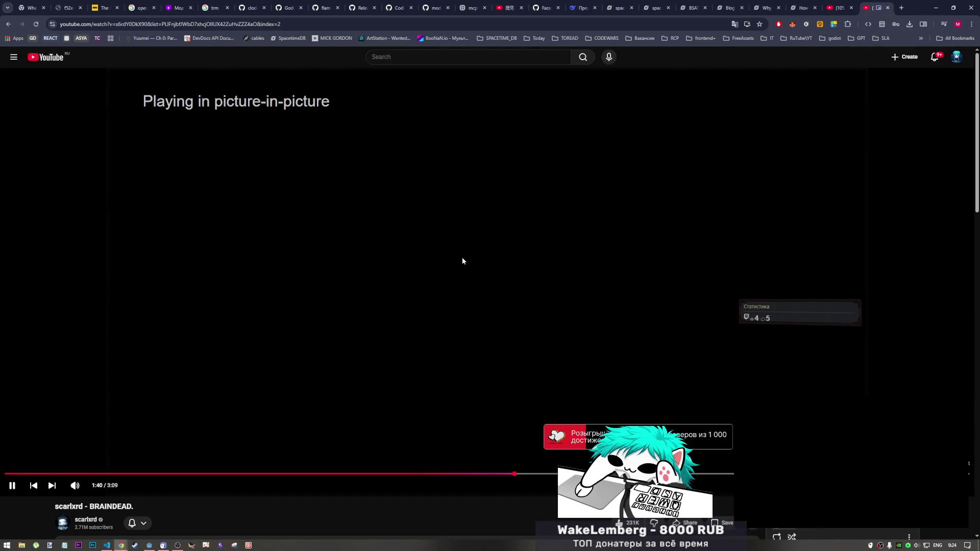
click(176, 545)
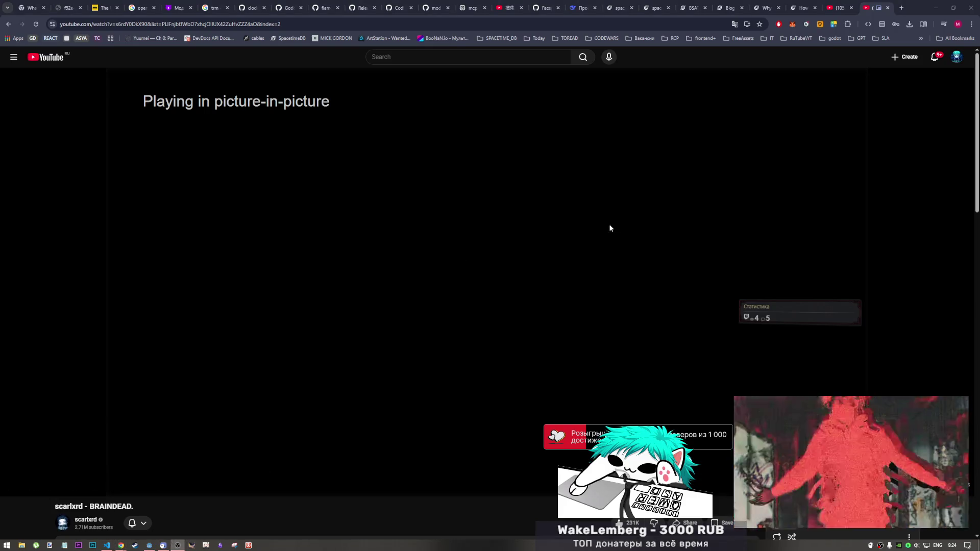
right_click(638, 99)
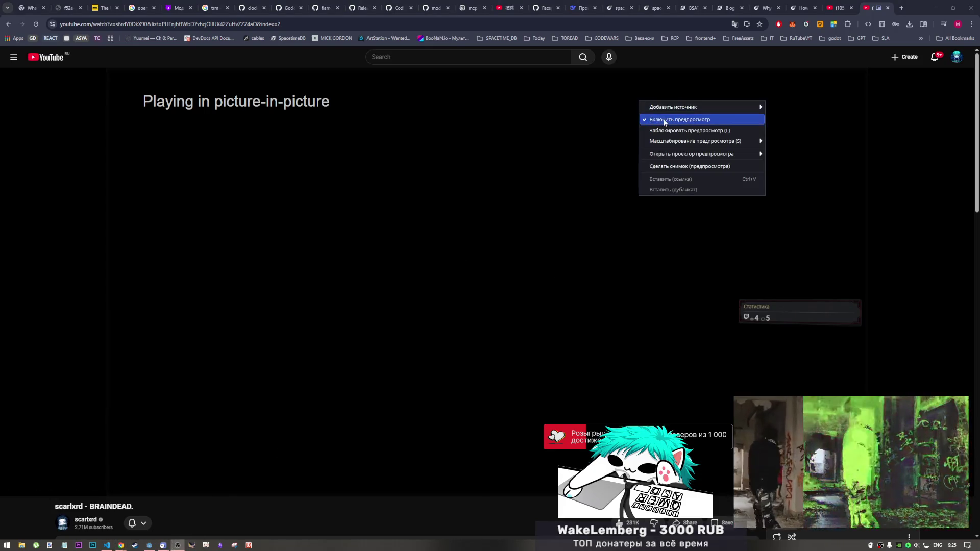
click(678, 119)
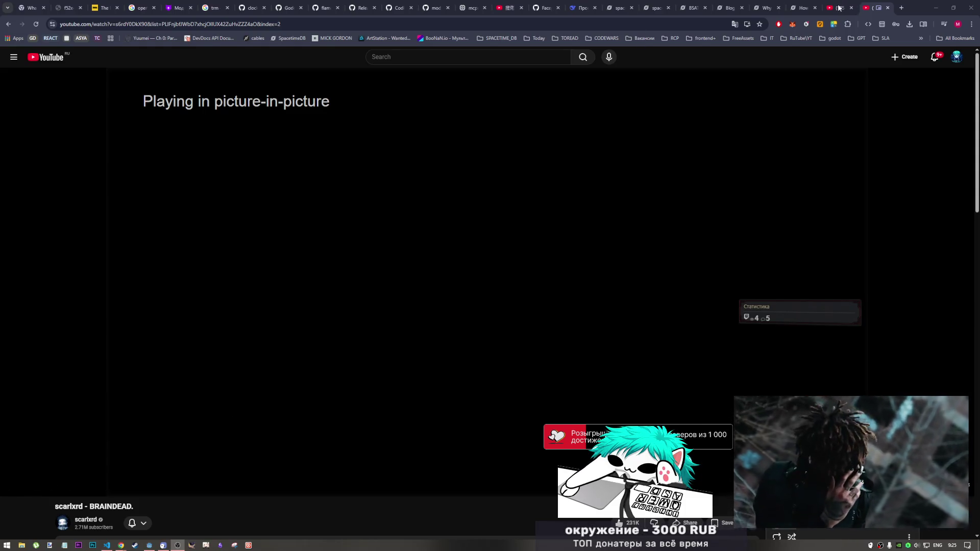
mouse_move(821, 3)
mouse_down()
mouse_move(1, 120)
mouse_move(1, 110)
mouse_up()
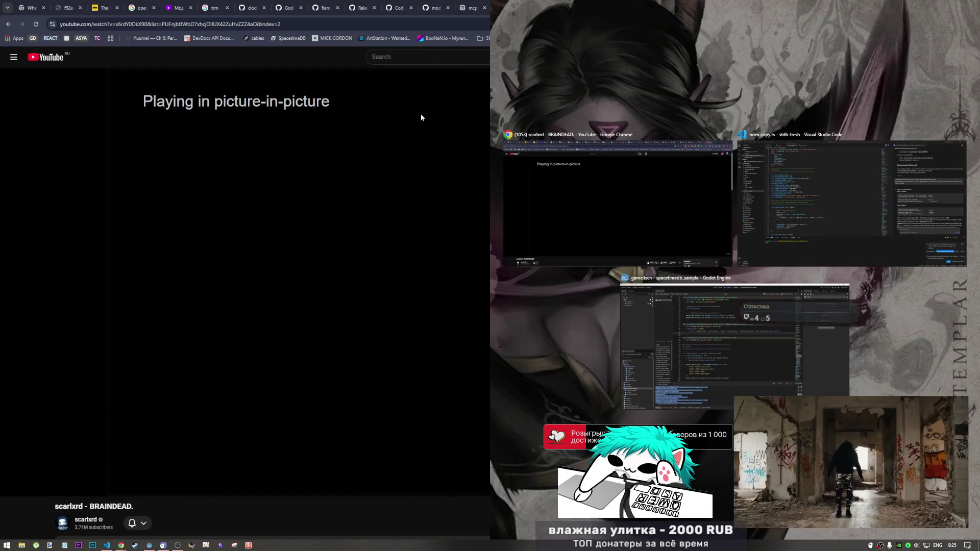
click(384, 142)
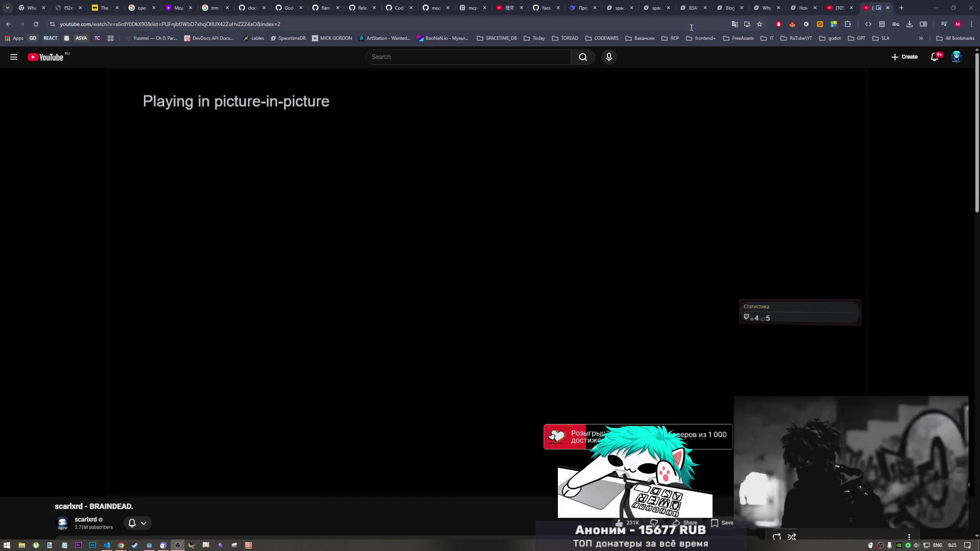
click(717, 25)
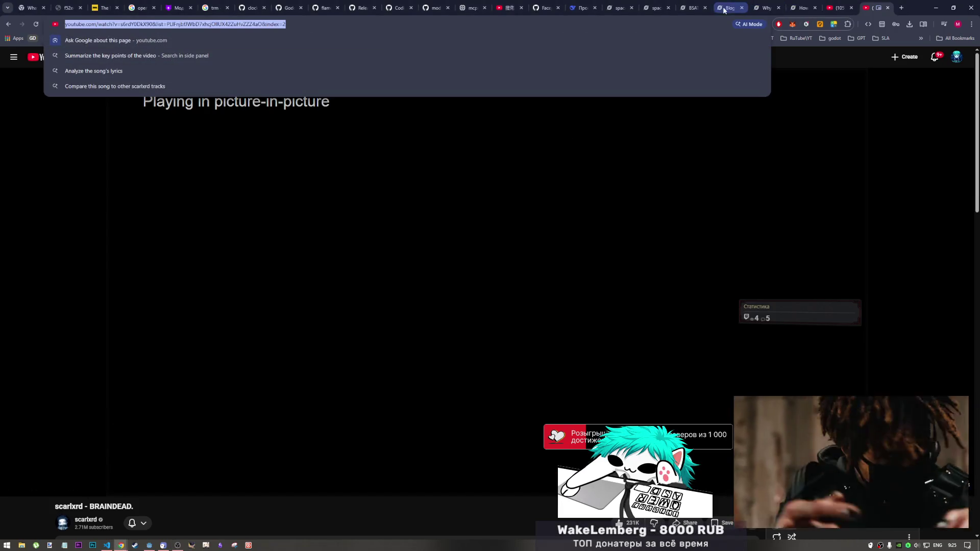
Step: Open the ready_timeout_check table, then the lobby table, in the SpacetimeDB dashboard
click(613, 9)
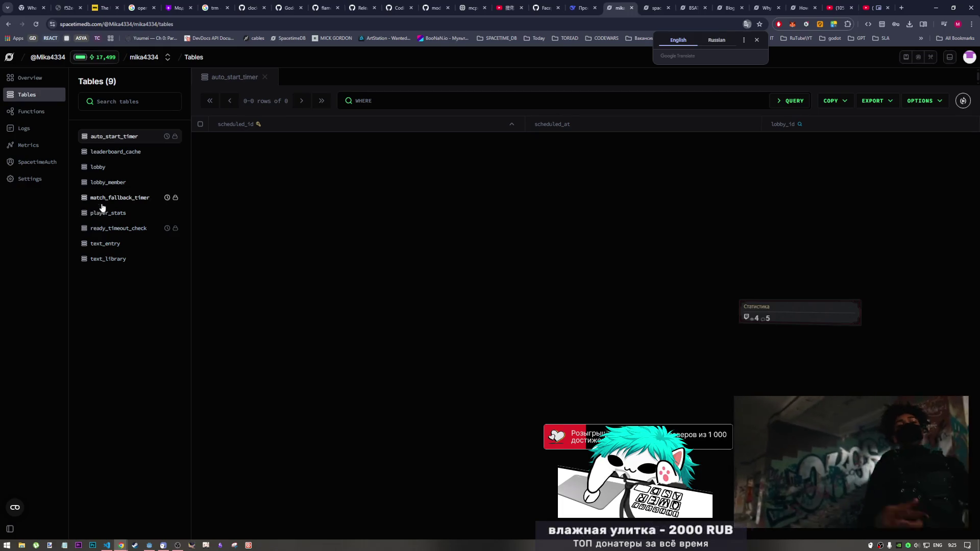
click(106, 228)
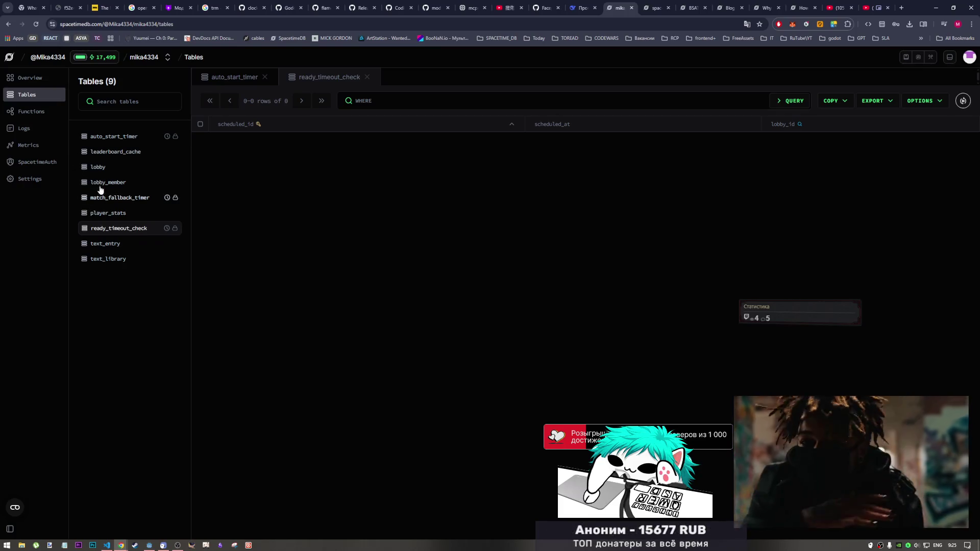
click(97, 168)
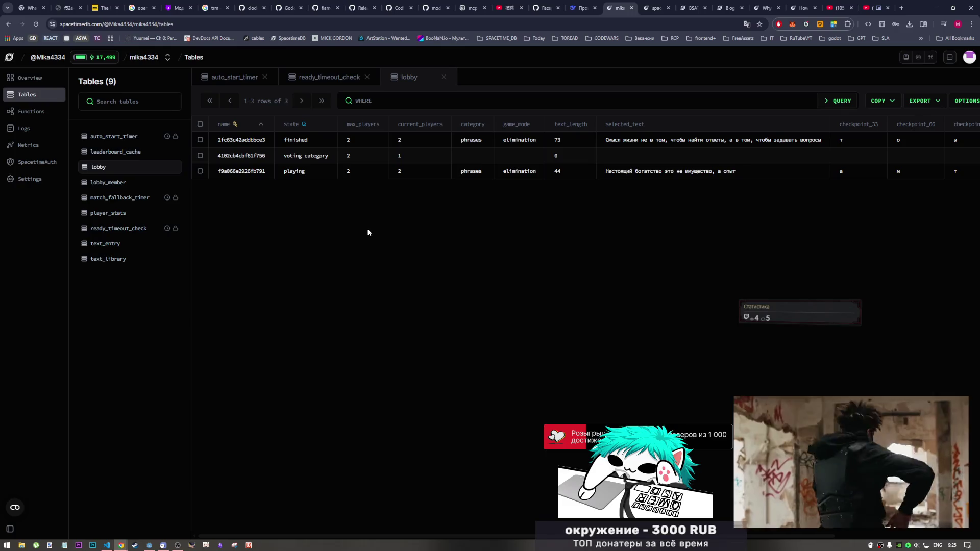
Step: Find lobby f9a066e2926fb791 and highlight its 2-of-2 player counts and category
key(ctrl+f)
key(ctrl+v)
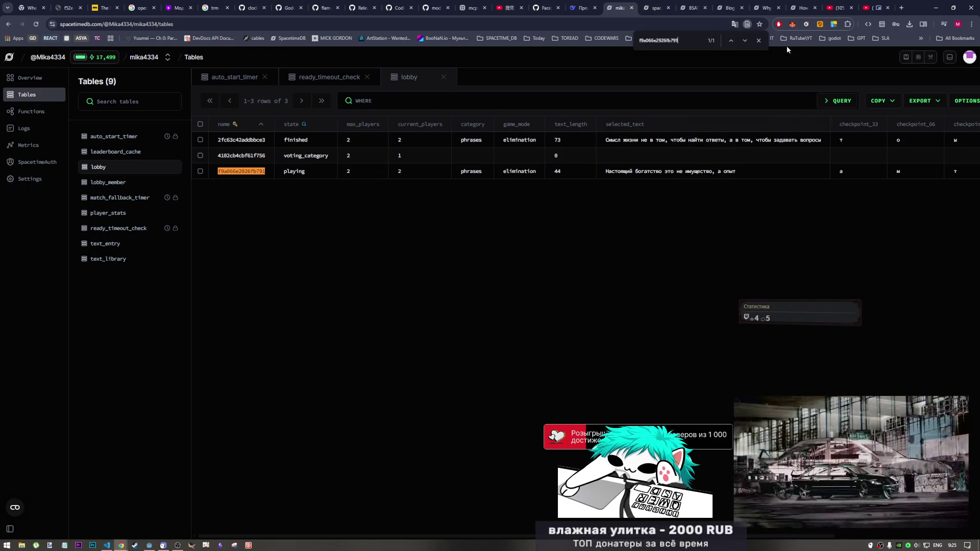
key(Escape)
drag(283, 191, 501, 176)
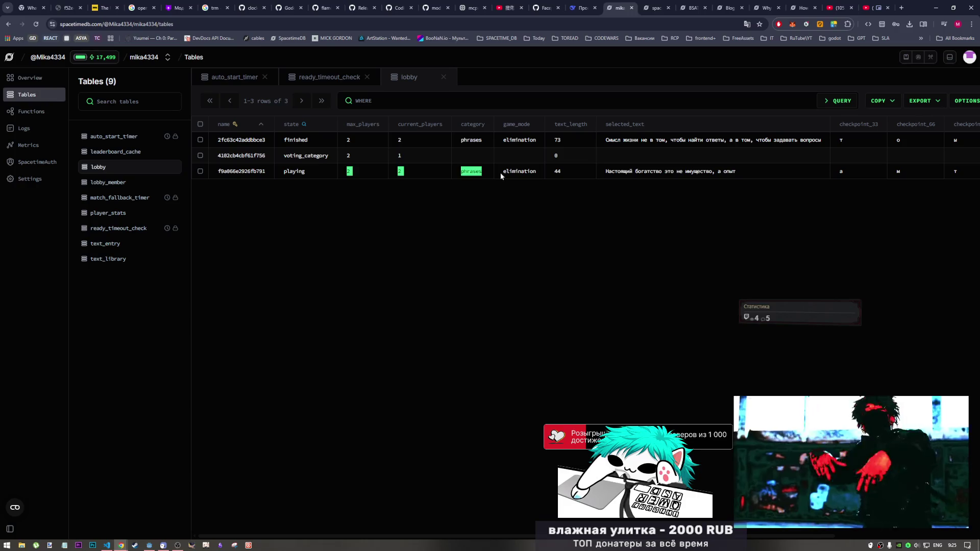
click(500, 176)
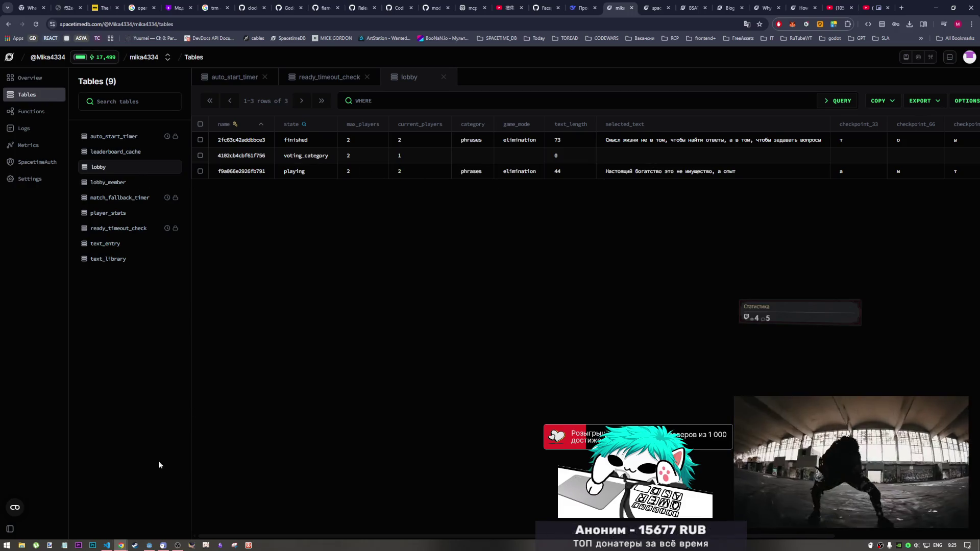
click(149, 545)
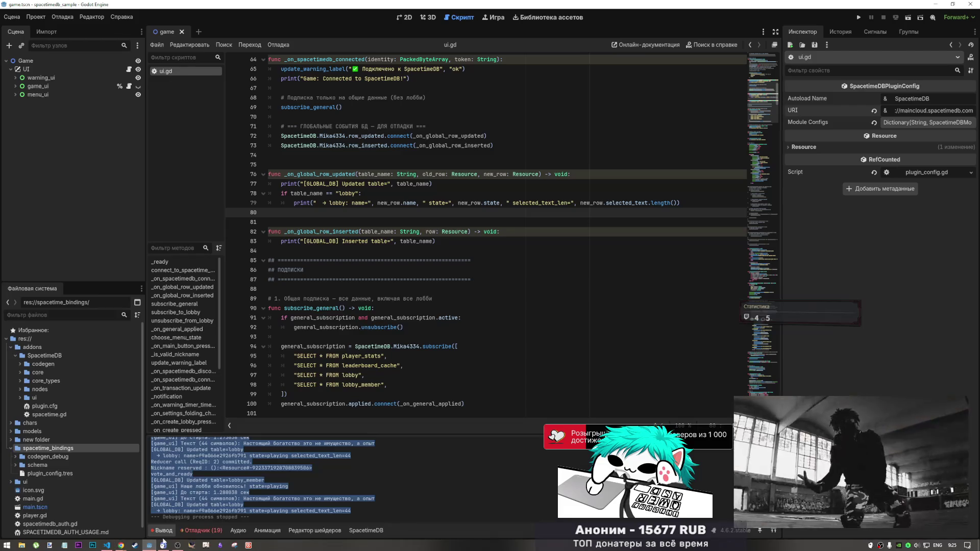
Step: Read index copy.ts from the server constants down to the scheduled timer tables
click(207, 460)
click(108, 546)
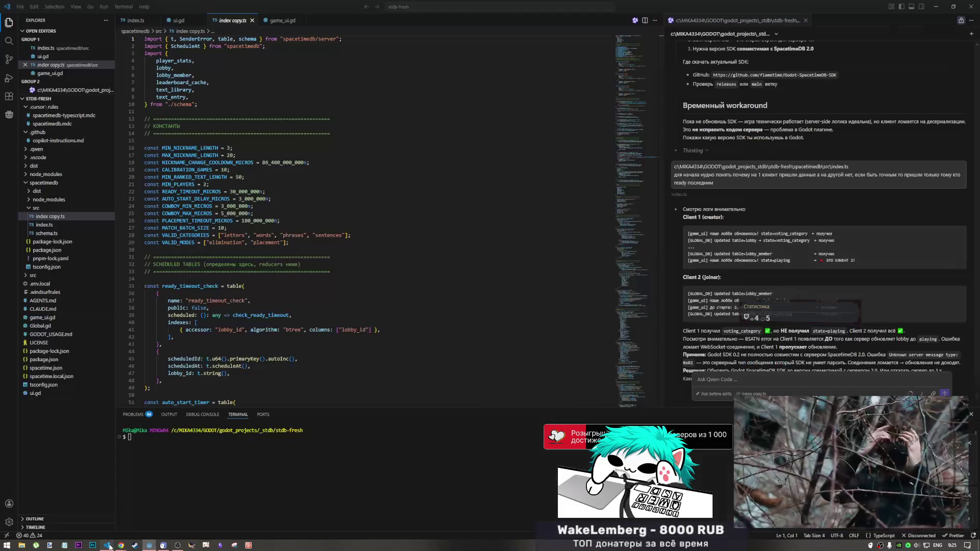
click(262, 228)
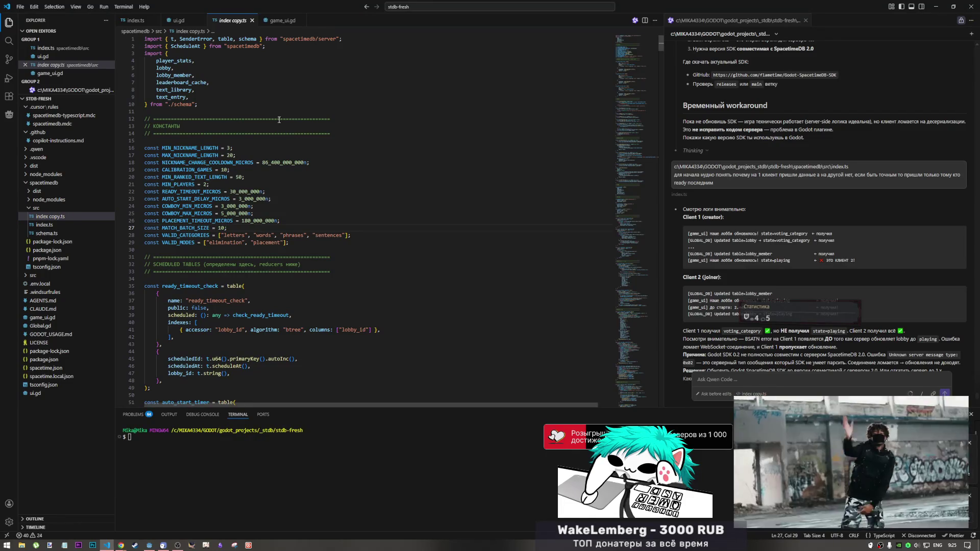
scroll(364, 315, down, 5)
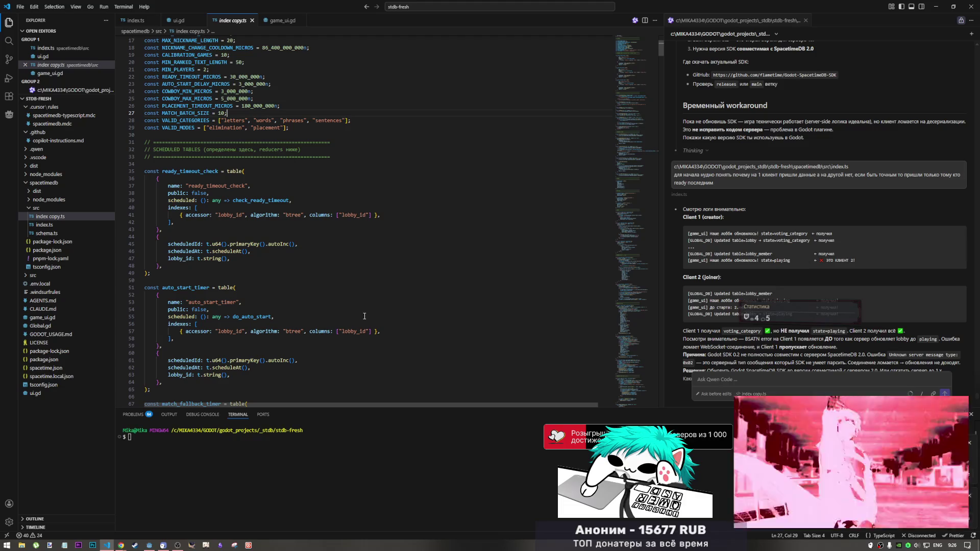
click(149, 545)
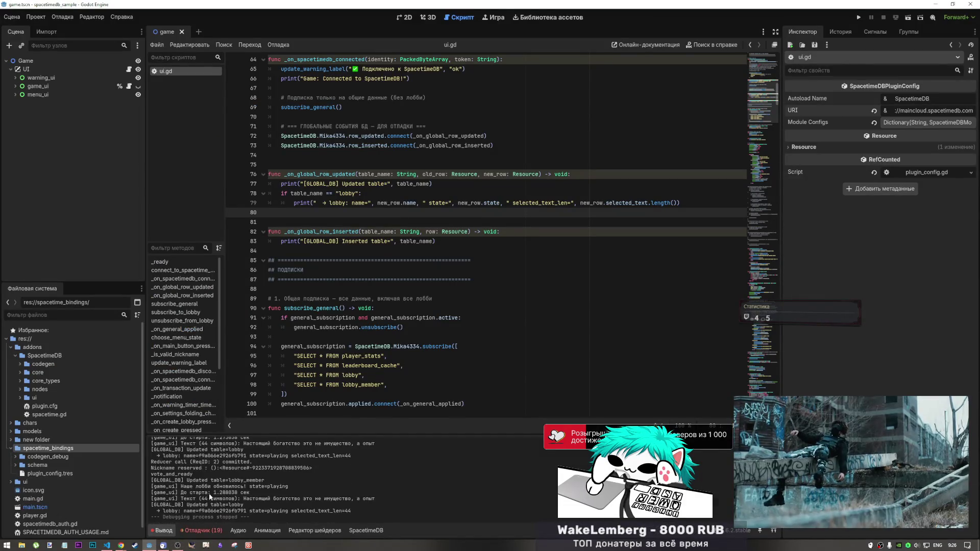
Step: Highlight the 1.288038 and 1.275038 start countdown values in the Output log
double_click(225, 493)
scroll(247, 489, up, 2)
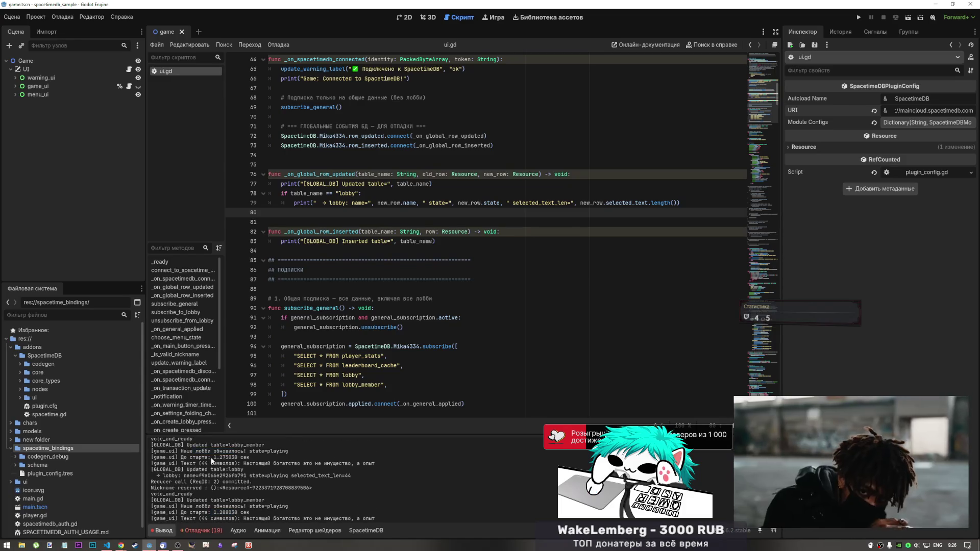
double_click(225, 457)
drag(246, 458, 259, 468)
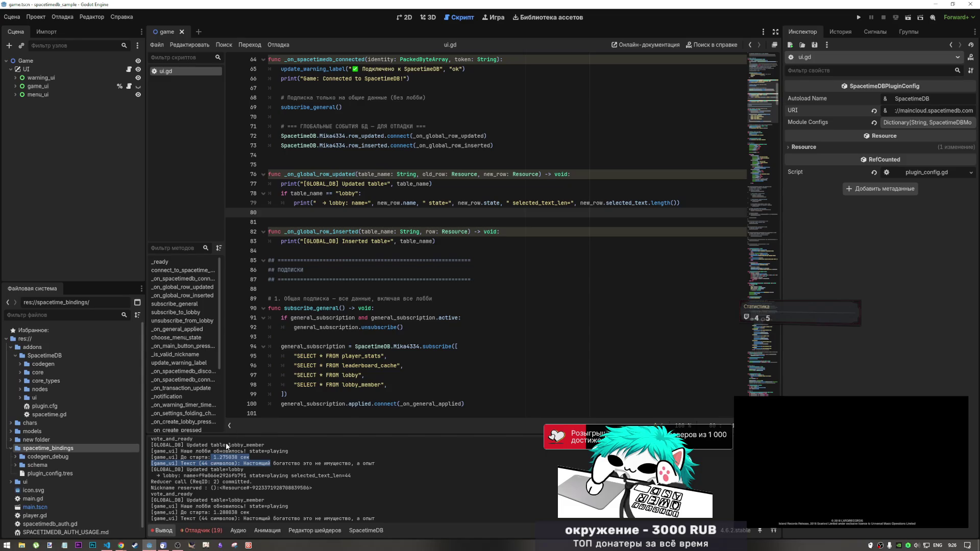
click(368, 318)
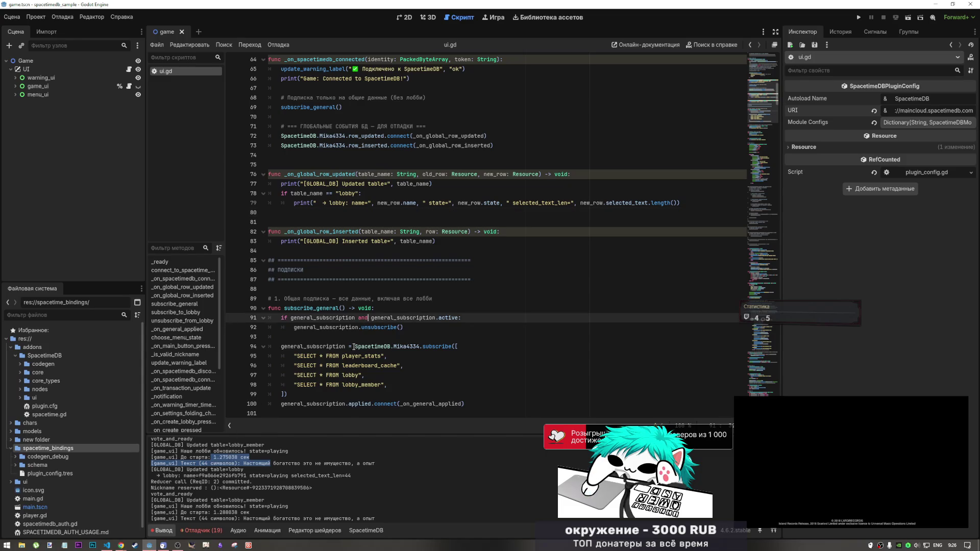
click(105, 544)
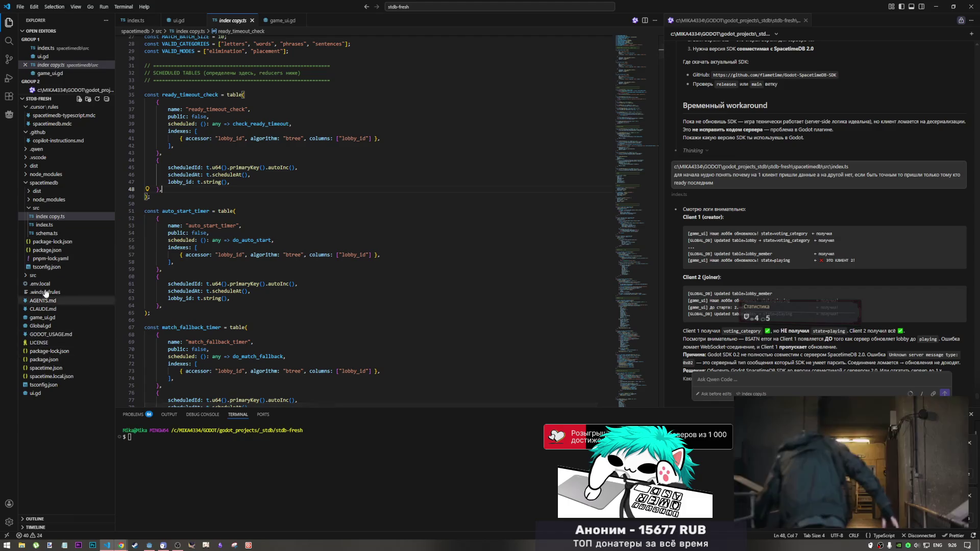
Step: Open ui.gd at subscribe_general's player_stats, leaderboard_cache, lobby and lobby_member queries
click(34, 393)
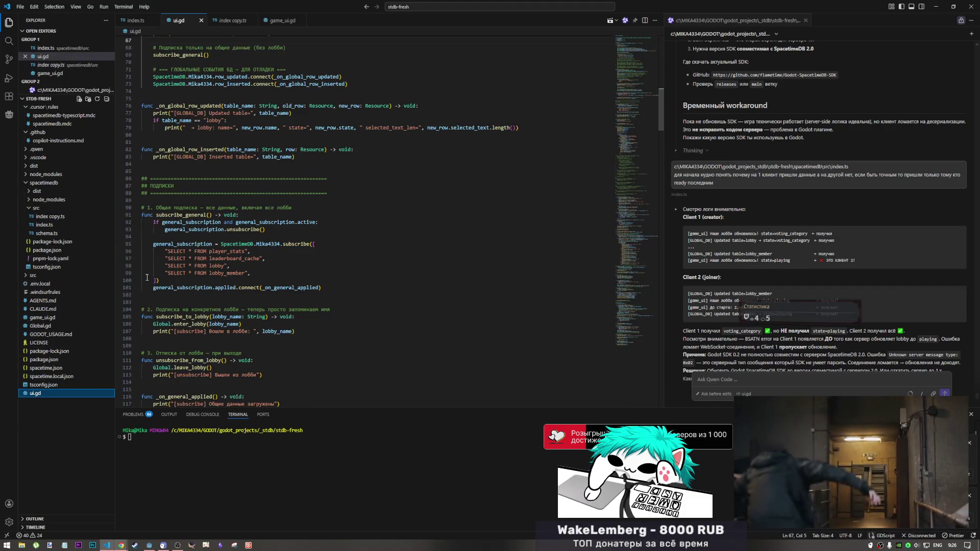
click(259, 280)
scroll(258, 283, down, 3)
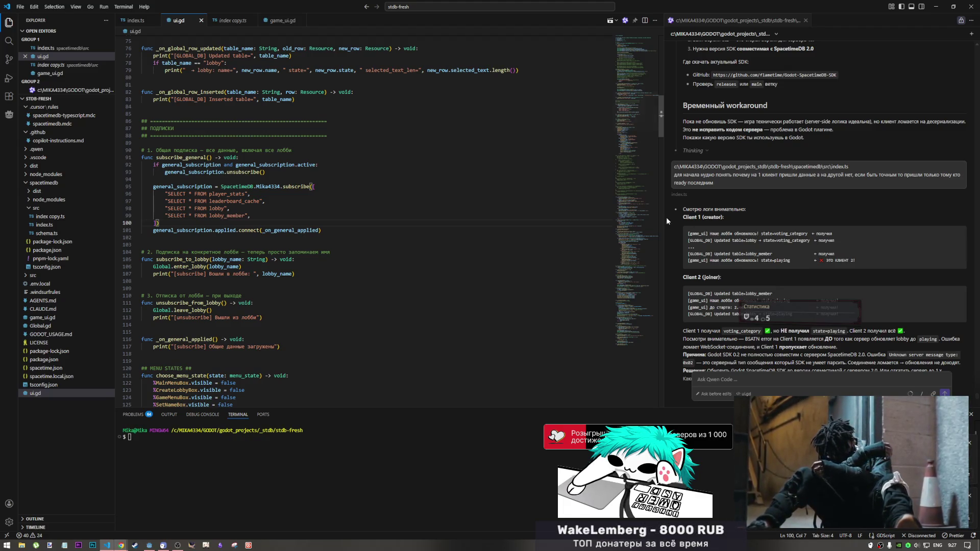
scroll(746, 295, up, 15)
scroll(707, 270, down, 15)
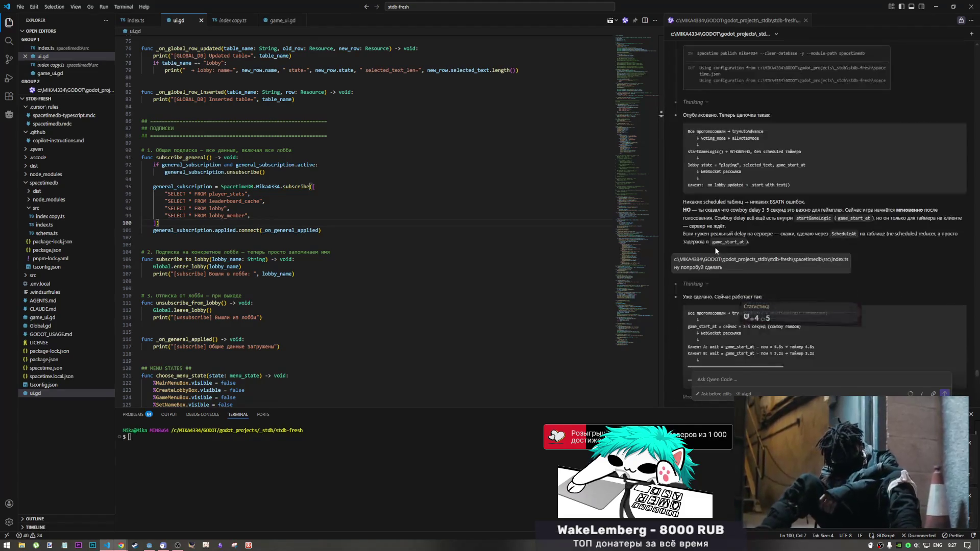
scroll(680, 206, up, 5)
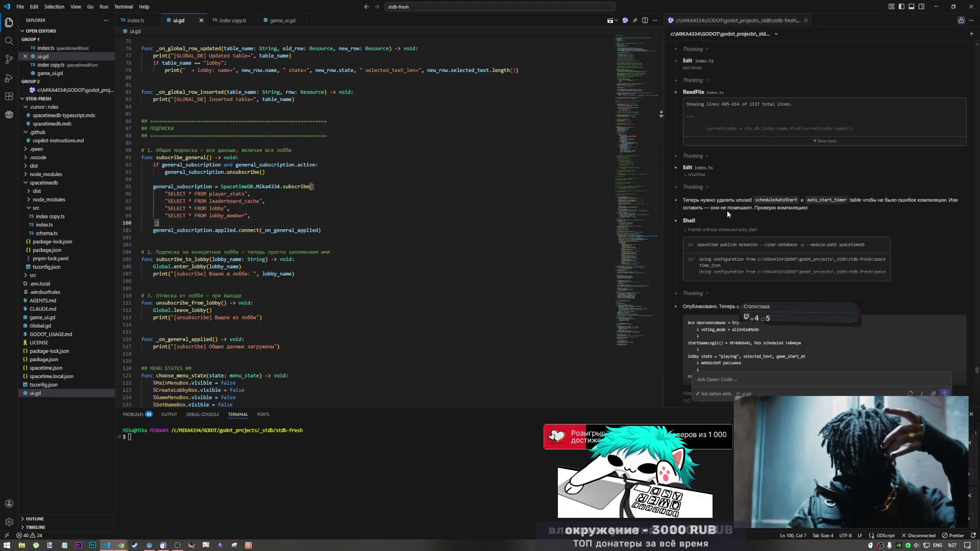
scroll(726, 210, down, 1)
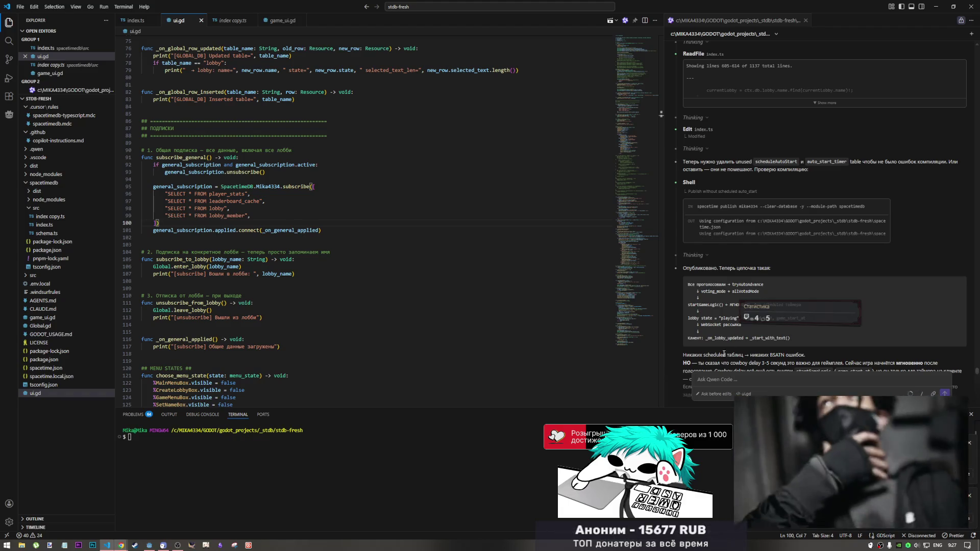
click(715, 379)
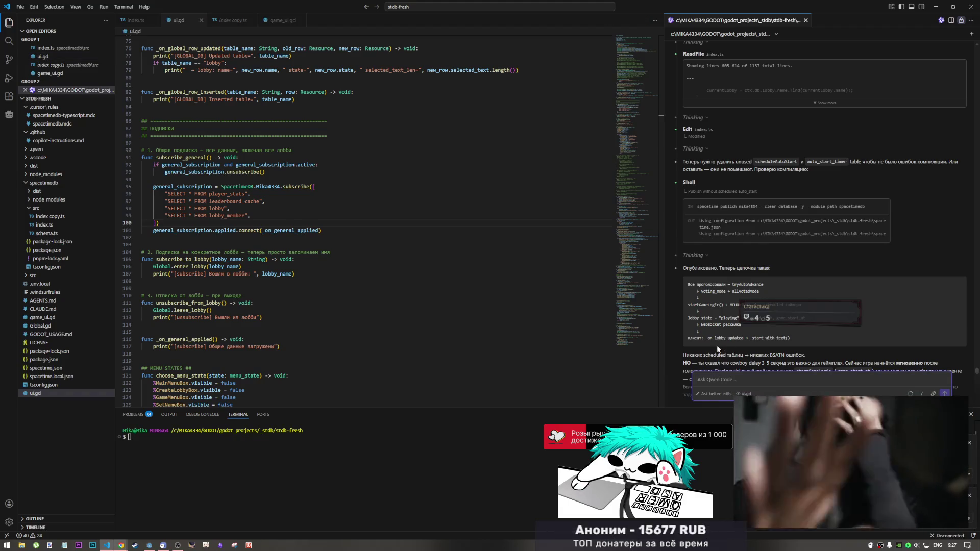
scroll(740, 306, up, 10)
scroll(780, 249, up, 5)
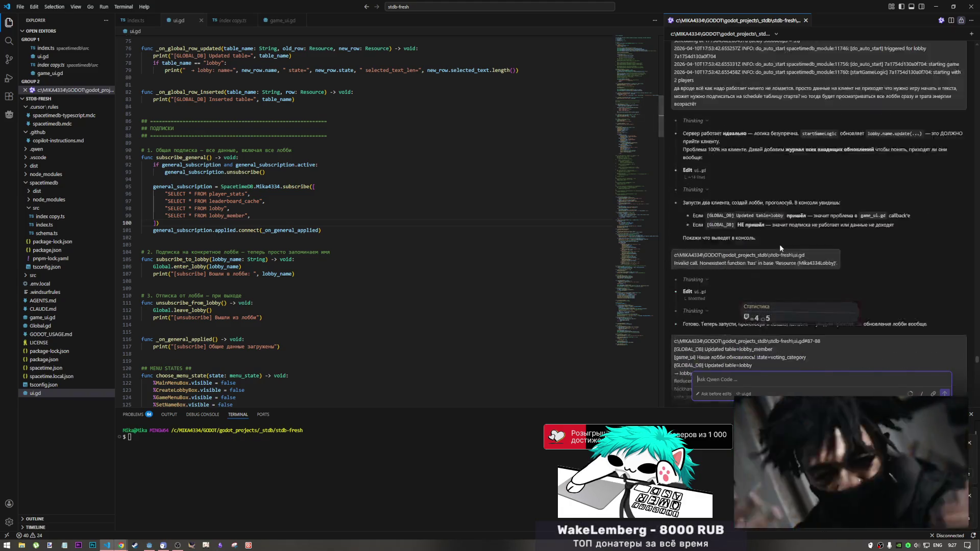
scroll(780, 249, up, 3)
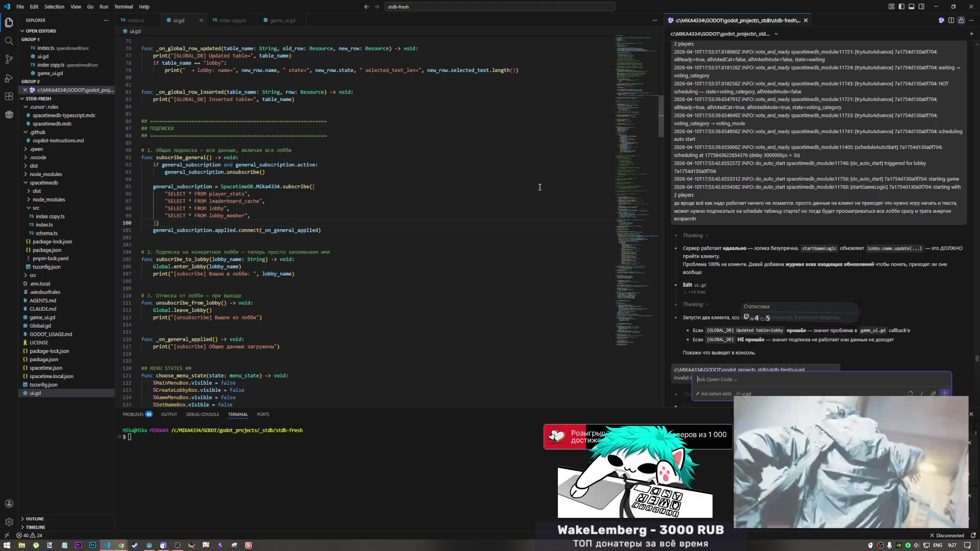
scroll(730, 237, down, 5)
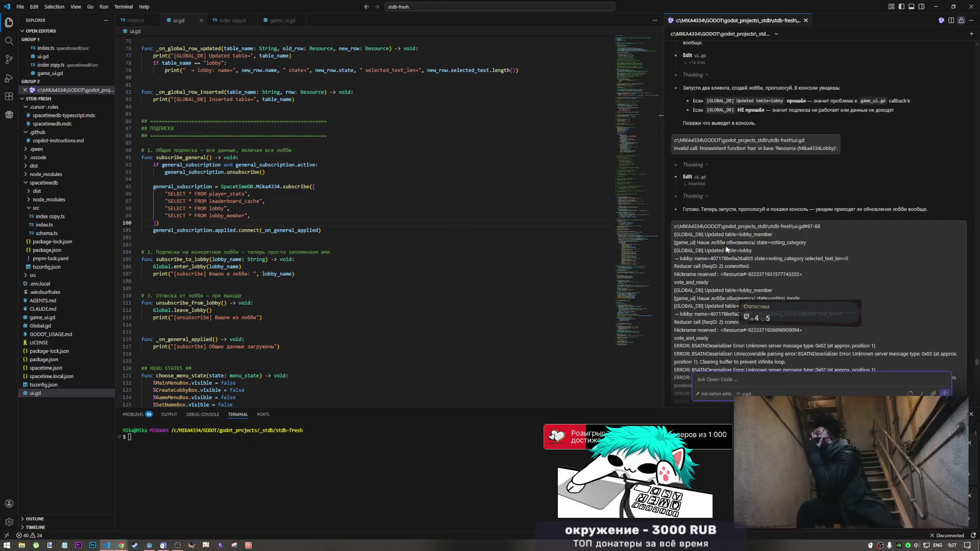